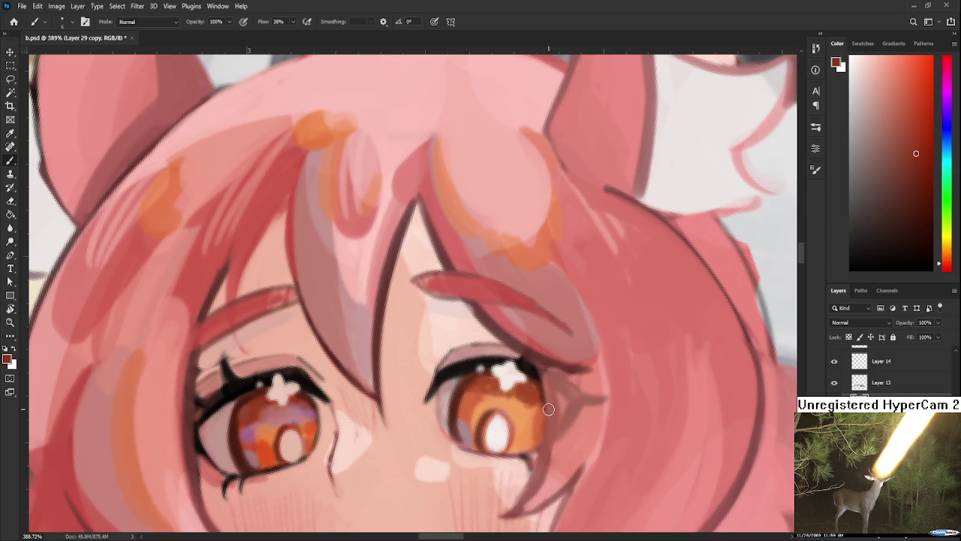
# - Sample skin pinks from the face while rotating the canvas view, then level it again
pyautogui.moveTo(469, 348)
pyautogui.mouseDown()
pyautogui.moveTo(422, 341)
pyautogui.moveTo(451, 327)
pyautogui.moveTo(483, 334)
pyautogui.mouseUp()
pyautogui.keyDown('alt'); pyautogui.click(446, 341); pyautogui.keyUp('alt')
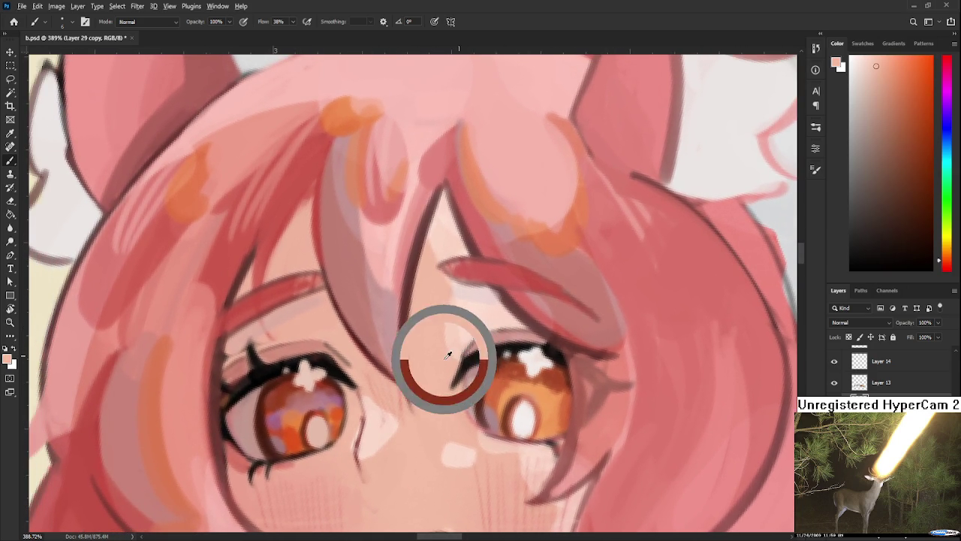
pyautogui.keyDown('alt'); pyautogui.click(443, 291); pyautogui.keyUp('alt')
pyautogui.press('r')
pyautogui.moveTo(451, 296)
pyautogui.mouseDown()
pyautogui.moveTo(341, 295)
pyautogui.moveTo(333, 285)
pyautogui.mouseUp()
pyautogui.keyDown('alt'); pyautogui.click(381, 278); pyautogui.keyUp('alt')
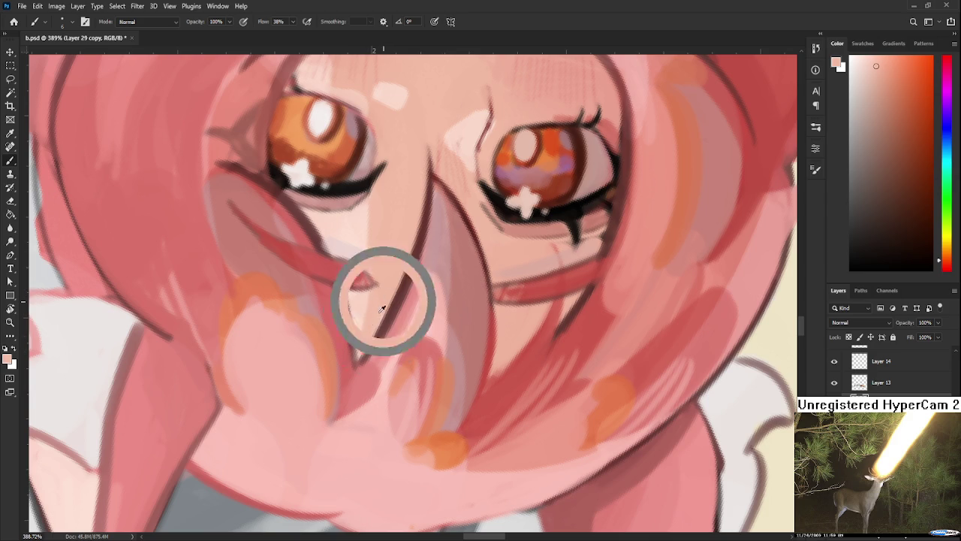
pyautogui.keyDown('alt'); pyautogui.click(381, 300); pyautogui.keyUp('alt')
pyautogui.press('r')
pyautogui.moveTo(381, 300)
pyautogui.mouseDown()
pyautogui.moveTo(507, 409)
pyautogui.moveTo(525, 383)
pyautogui.mouseUp()
pyautogui.press('b')
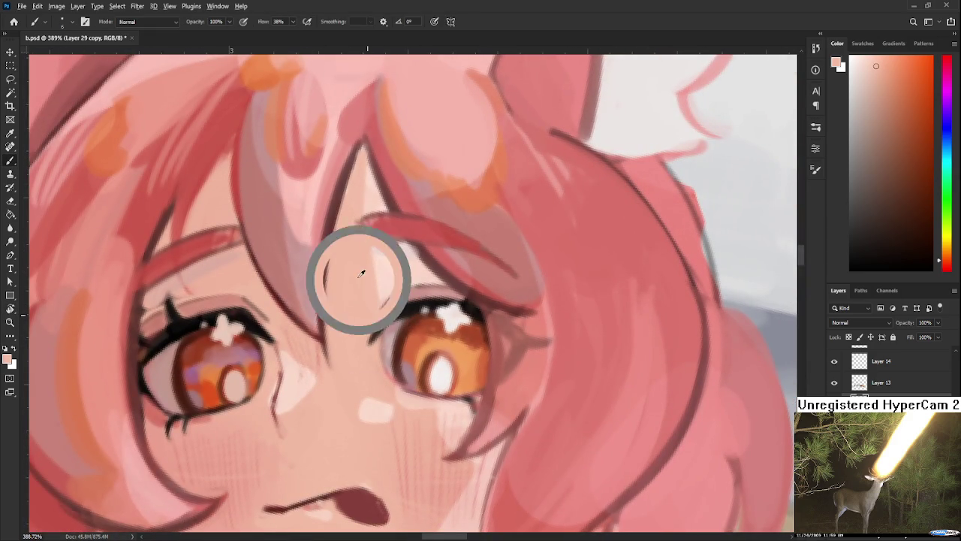
# - Paint lighter pink over the dark hair line between the eyes, undoing one stroke
pyautogui.keyDown('alt'); pyautogui.click(359, 217); pyautogui.keyUp('alt')
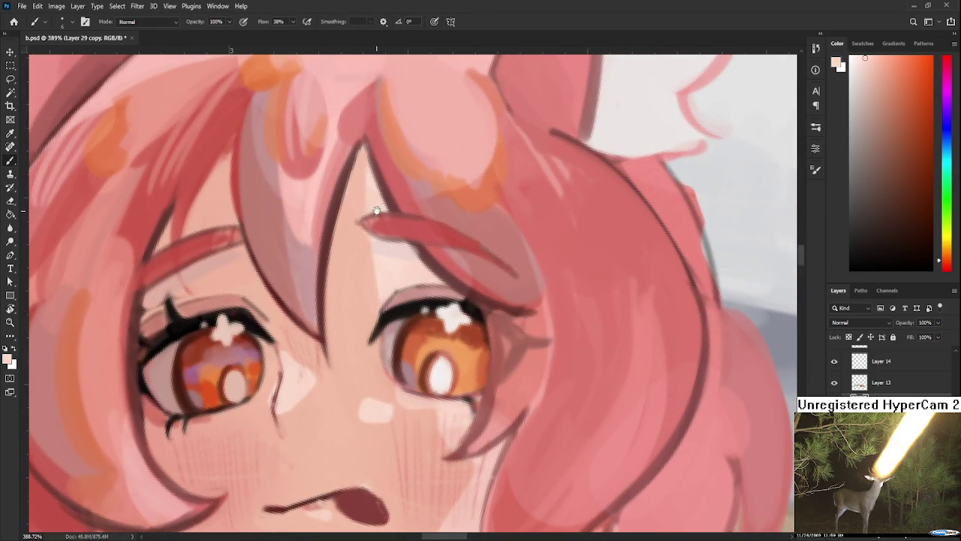
pyautogui.moveTo(375, 202); pyautogui.dragTo(347, 307)
pyautogui.keyDown('alt'); pyautogui.click(322, 250); pyautogui.keyUp('alt')
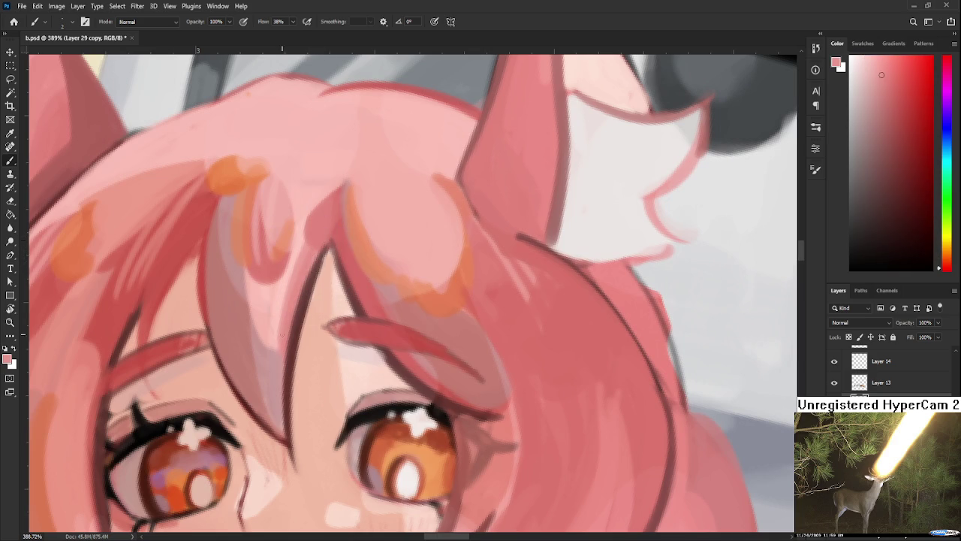
pyautogui.moveTo(319, 254); pyautogui.dragTo(291, 330)
pyautogui.moveTo(323, 244)
pyautogui.mouseDown()
pyautogui.moveTo(289, 338)
pyautogui.moveTo(315, 266)
pyautogui.mouseUp()
pyautogui.keyDown('alt'); pyautogui.click(318, 253); pyautogui.keyUp('alt')
pyautogui.moveTo(325, 253); pyautogui.dragTo(289, 358)
pyautogui.hotkey('ctrl', 'z')
pyautogui.moveTo(321, 267)
pyautogui.mouseDown()
pyautogui.moveTo(289, 351)
pyautogui.moveTo(287, 436)
pyautogui.mouseUp()
# - Sample a lighter skin peach and reposition the view with the eyes higher
pyautogui.keyDown('alt'); pyautogui.click(307, 328); pyautogui.keyUp('alt')
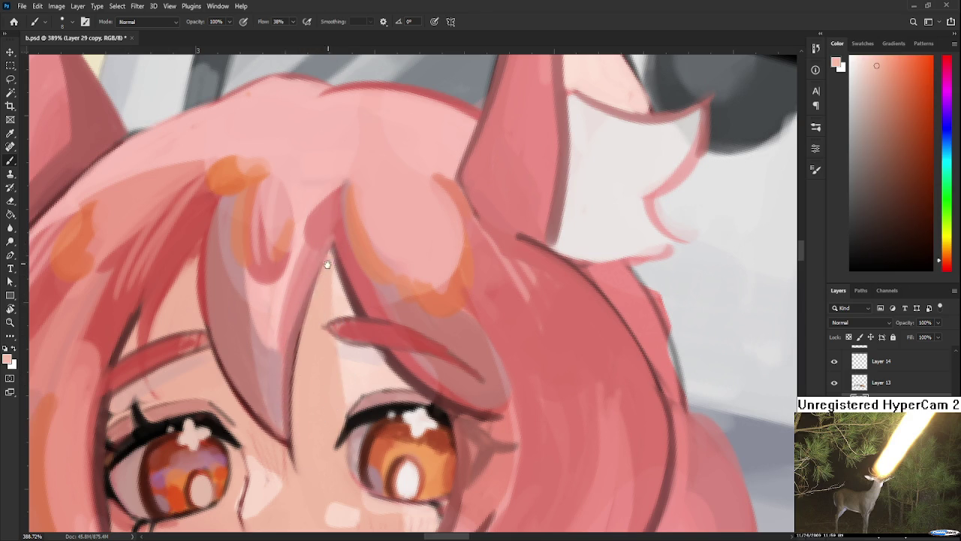
pyautogui.moveTo(322, 296); pyautogui.dragTo(385, 246)
pyautogui.scroll(-4, 388, 238)
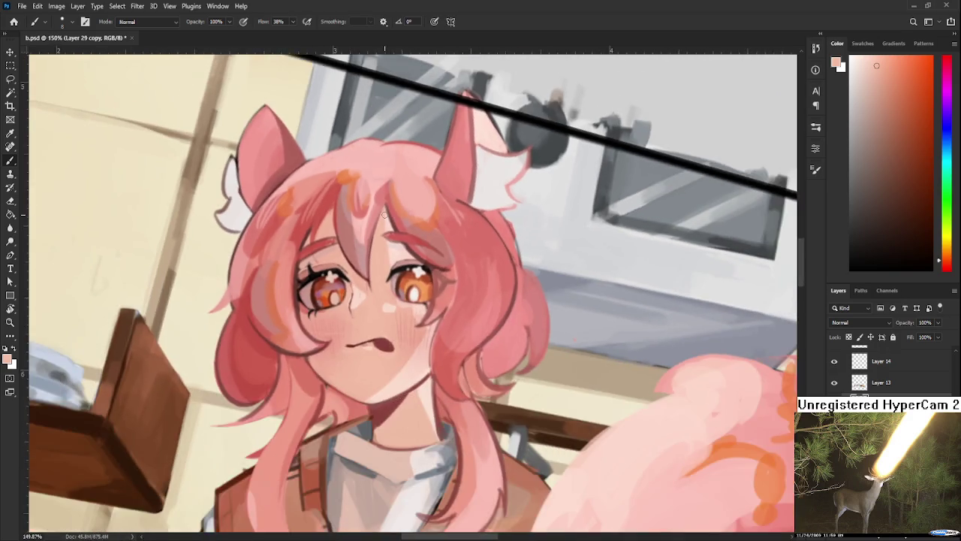
# - Enlarge the brush and paint a pinker hair tone over the grey-pink strand between the eyes
pyautogui.scroll(4, 379, 218)
pyautogui.moveTo(378, 217); pyautogui.dragTo(364, 272)
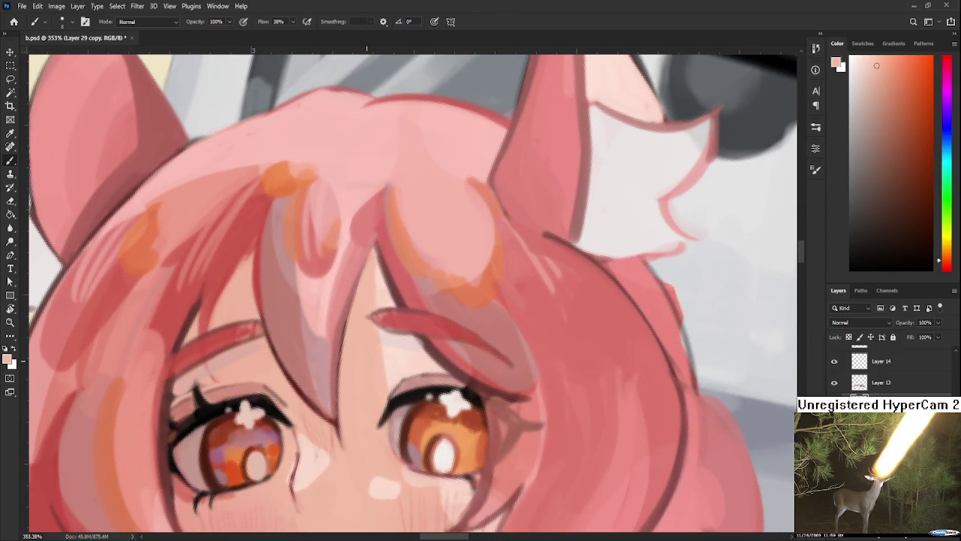
pyautogui.scroll(-2, 466, 343)
pyautogui.scroll(1, 414, 350)
pyautogui.scroll(1, 388, 349)
pyautogui.keyDown('alt'); pyautogui.click(388, 364); pyautogui.keyUp('alt')
pyautogui.press(']')
pyautogui.moveTo(381, 350); pyautogui.dragTo(398, 304)
pyautogui.moveTo(384, 394); pyautogui.dragTo(400, 304)
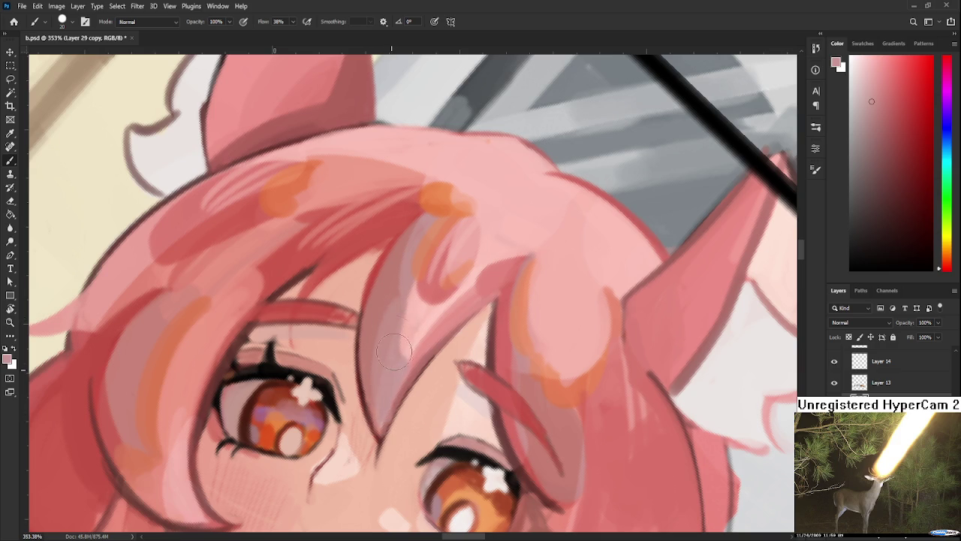
pyautogui.keyDown('alt'); pyautogui.click(396, 387); pyautogui.keyUp('alt')
pyautogui.moveTo(409, 390); pyautogui.dragTo(402, 308)
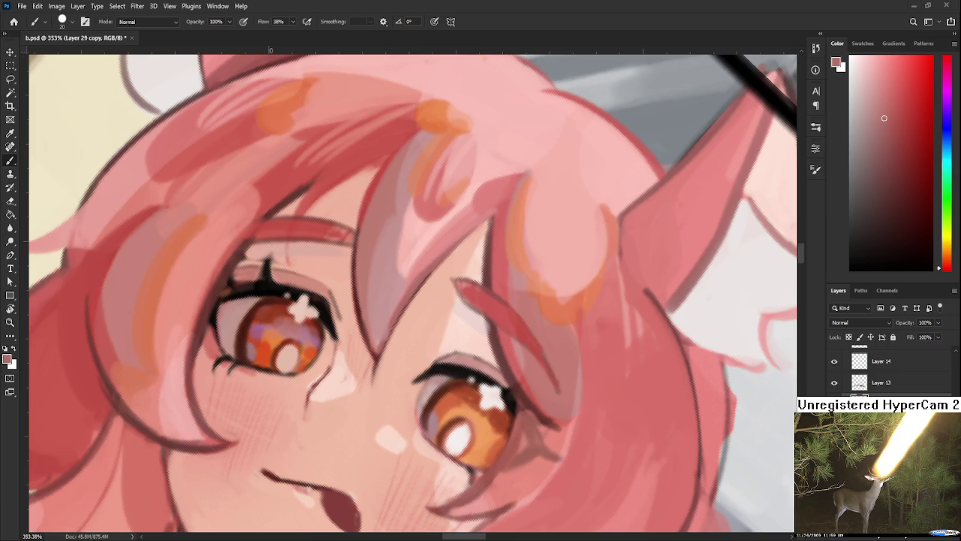
# - Rotate the face upright and sample orange and pink tones from the eyes
pyautogui.press('r')
pyautogui.moveTo(508, 397); pyautogui.dragTo(478, 311)
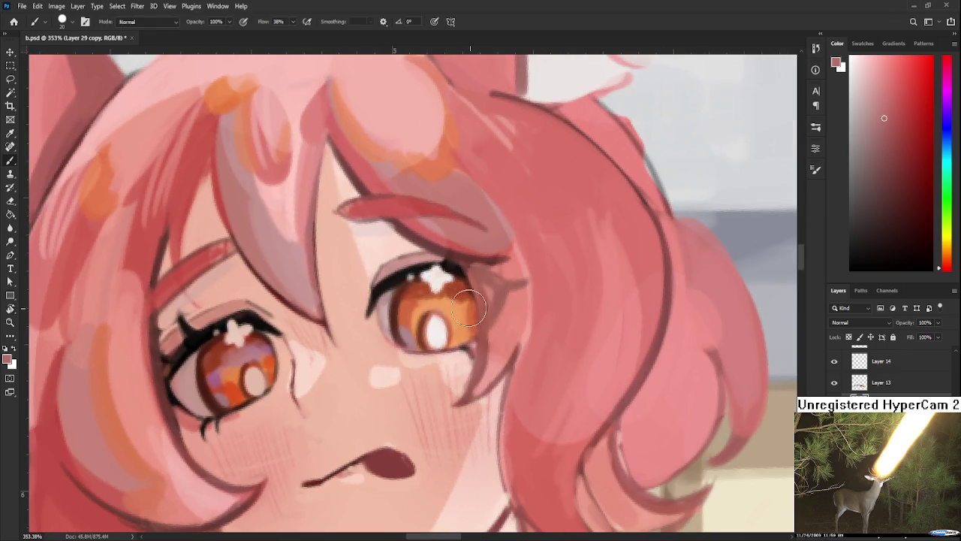
pyautogui.keyDown('alt'); pyautogui.click(422, 280); pyautogui.keyUp('alt')
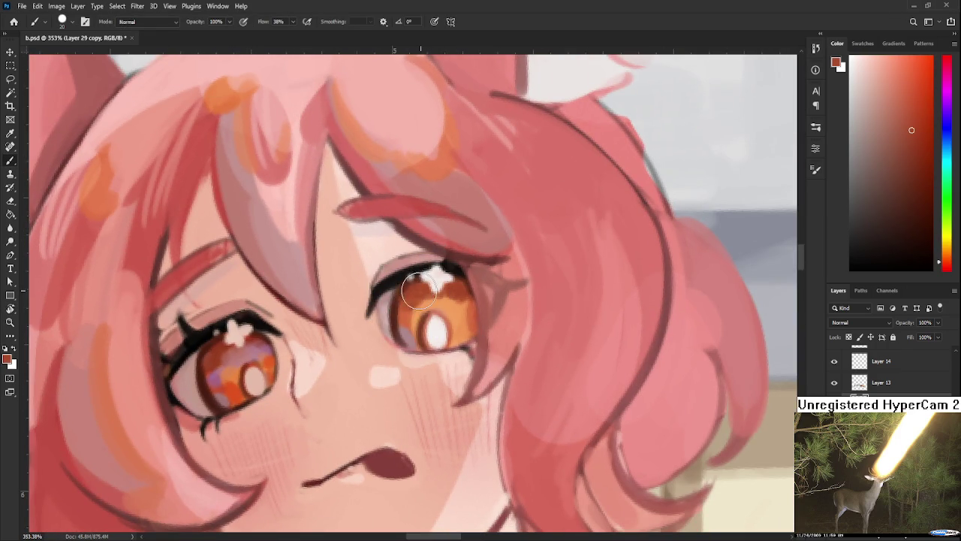
pyautogui.keyDown('alt'); pyautogui.click(431, 305); pyautogui.keyUp('alt')
pyautogui.keyDown('alt'); pyautogui.click(444, 303); pyautogui.keyUp('alt')
pyautogui.keyDown('alt'); pyautogui.click(459, 300); pyautogui.keyUp('alt')
pyautogui.moveTo(273, 342); pyautogui.dragTo(368, 316)
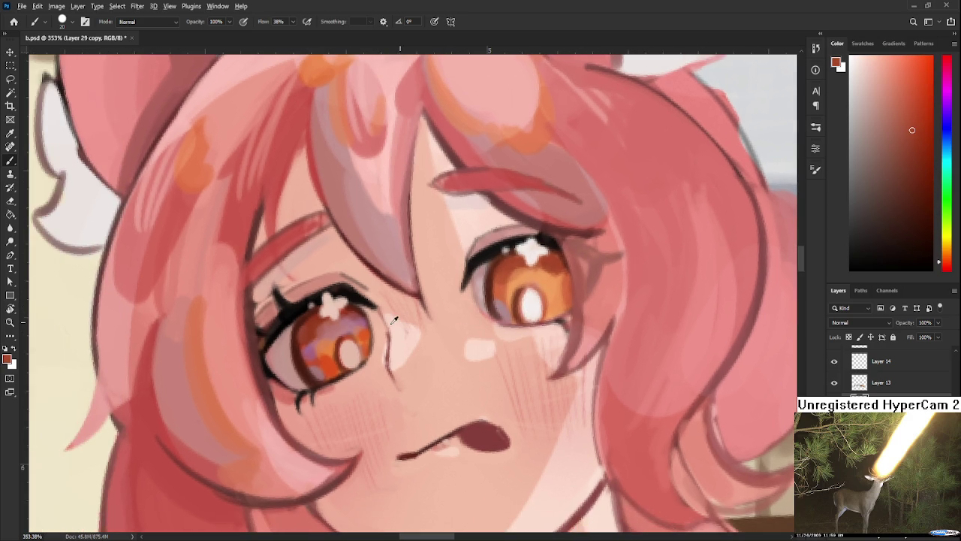
pyautogui.keyDown('alt'); pyautogui.click(368, 315); pyautogui.keyUp('alt')
# - Shade the right iris's upper part mauve and add an orange accent at its edge
pyautogui.moveTo(487, 300)
pyautogui.mouseDown()
pyautogui.moveTo(543, 275)
pyautogui.moveTo(558, 281)
pyautogui.moveTo(542, 284)
pyautogui.moveTo(559, 279)
pyautogui.mouseUp()
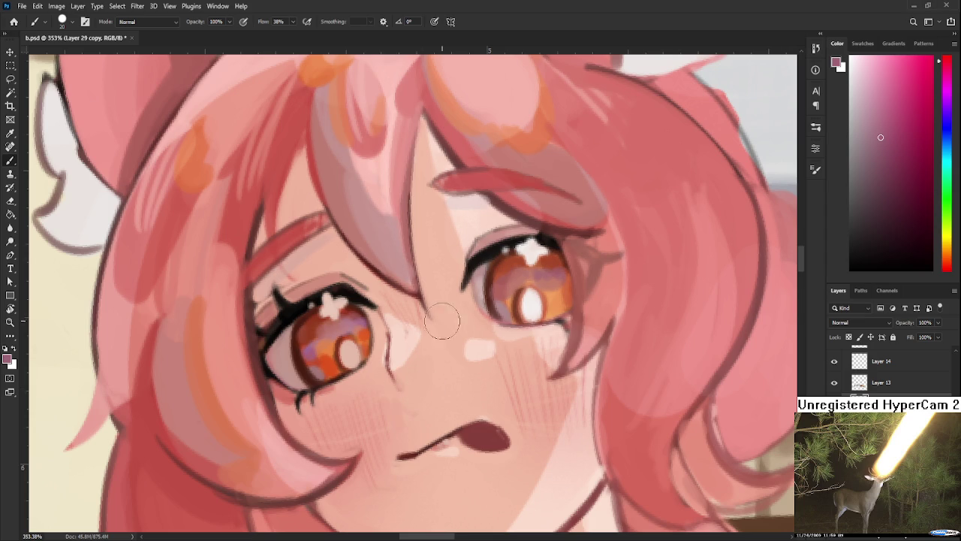
pyautogui.keyDown('alt'); pyautogui.click(331, 359); pyautogui.keyUp('alt')
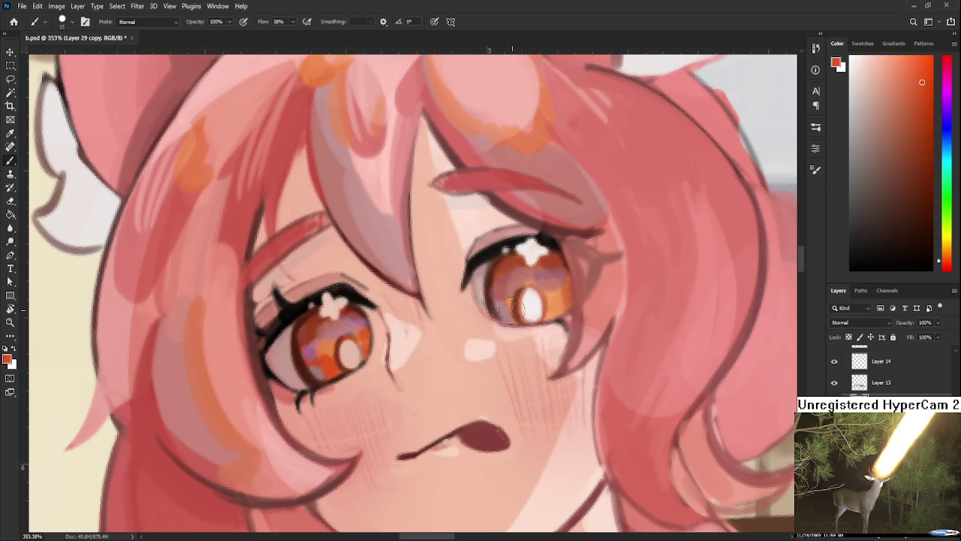
pyautogui.moveTo(507, 306); pyautogui.dragTo(509, 315)
# - Sample muted pink and dark brown-red tones from the eye and zoom out
pyautogui.moveTo(575, 292); pyautogui.dragTo(481, 378)
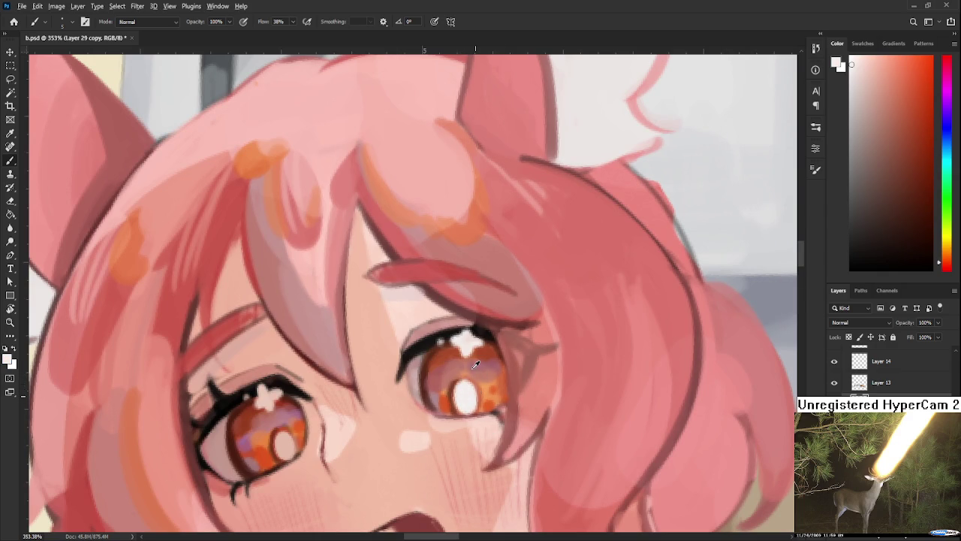
pyautogui.keyDown('alt'); pyautogui.click(480, 359); pyautogui.keyUp('alt')
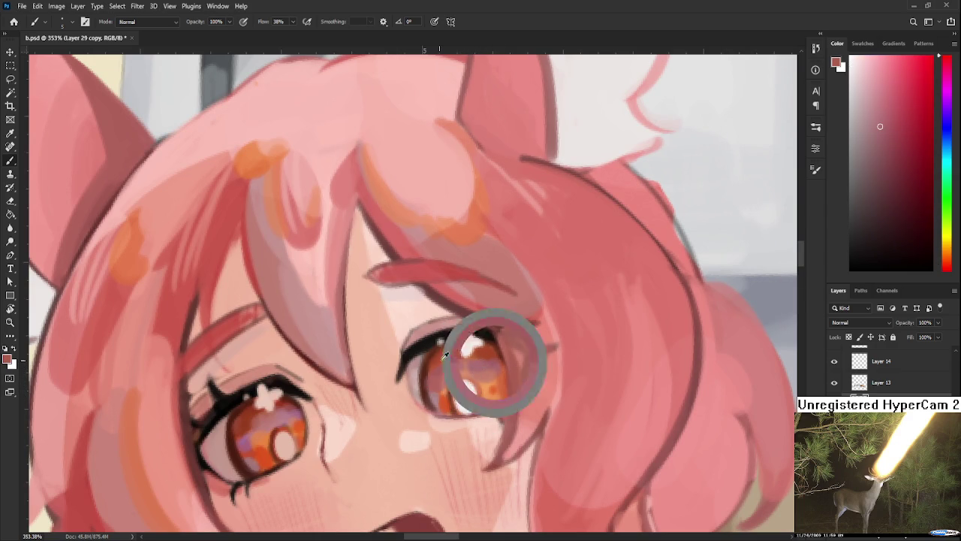
pyautogui.keyDown('alt'); pyautogui.click(443, 358); pyautogui.keyUp('alt')
pyautogui.keyDown('alt'); pyautogui.click(426, 368); pyautogui.keyUp('alt')
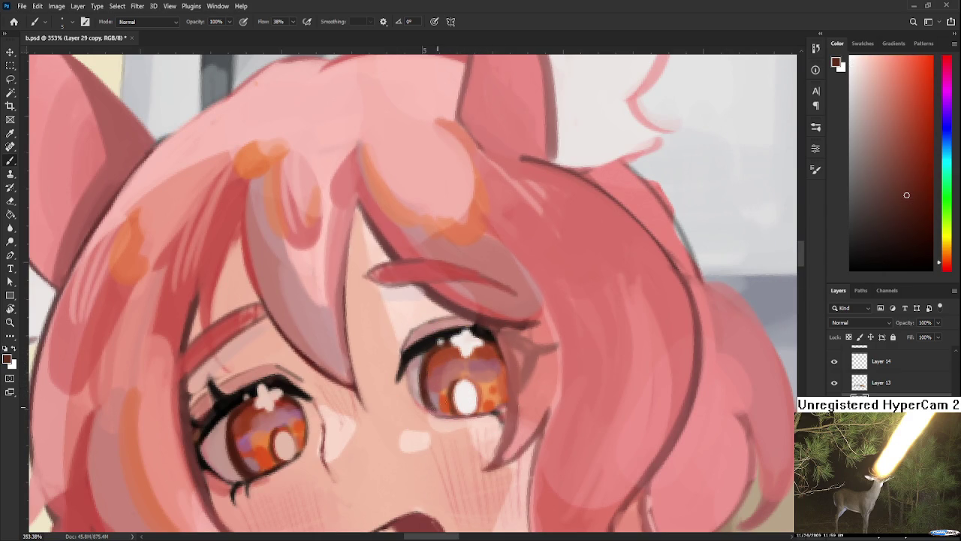
pyautogui.scroll(-3, 447, 361)
pyautogui.scroll(-2, 447, 360)
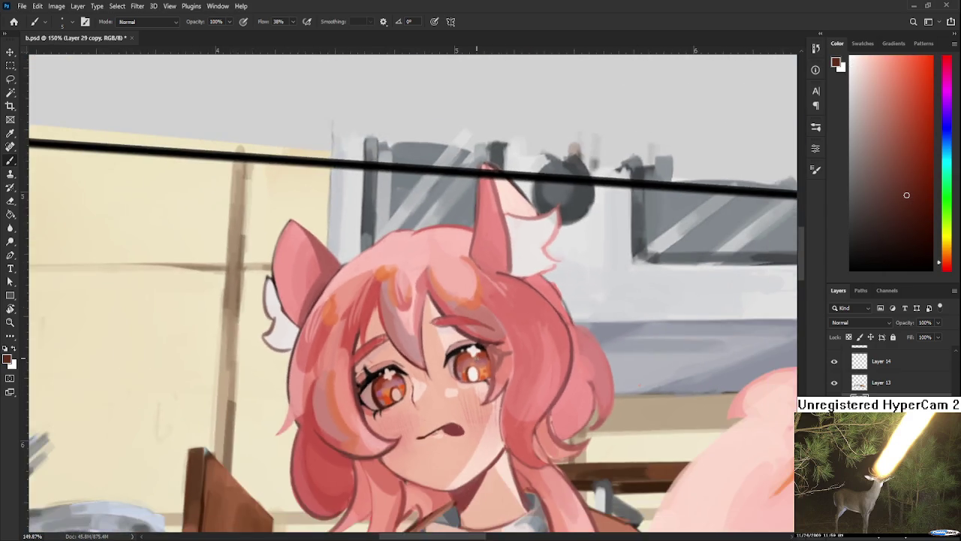
# - Brush light pink along the hair strand, covering its orange tint
pyautogui.scroll(-2, 447, 360)
pyautogui.scroll(-1, 447, 361)
pyautogui.scroll(2, 447, 359)
pyautogui.scroll(2, 447, 359)
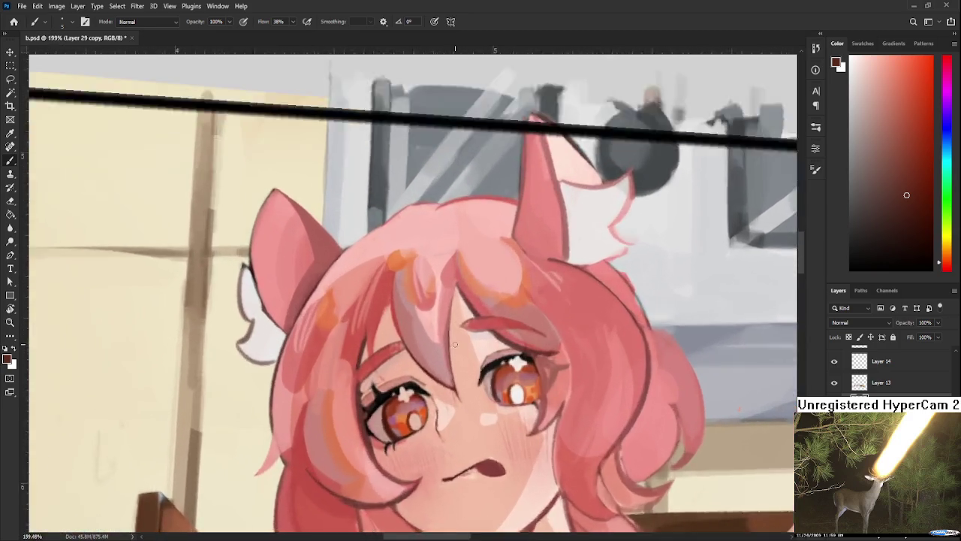
pyautogui.scroll(2, 446, 359)
pyautogui.scroll(2, 447, 359)
pyautogui.moveTo(383, 346)
pyautogui.mouseDown()
pyautogui.moveTo(450, 386)
pyautogui.moveTo(388, 369)
pyautogui.moveTo(307, 386)
pyautogui.mouseUp()
pyautogui.keyDown('alt'); pyautogui.click(334, 380); pyautogui.keyUp('alt')
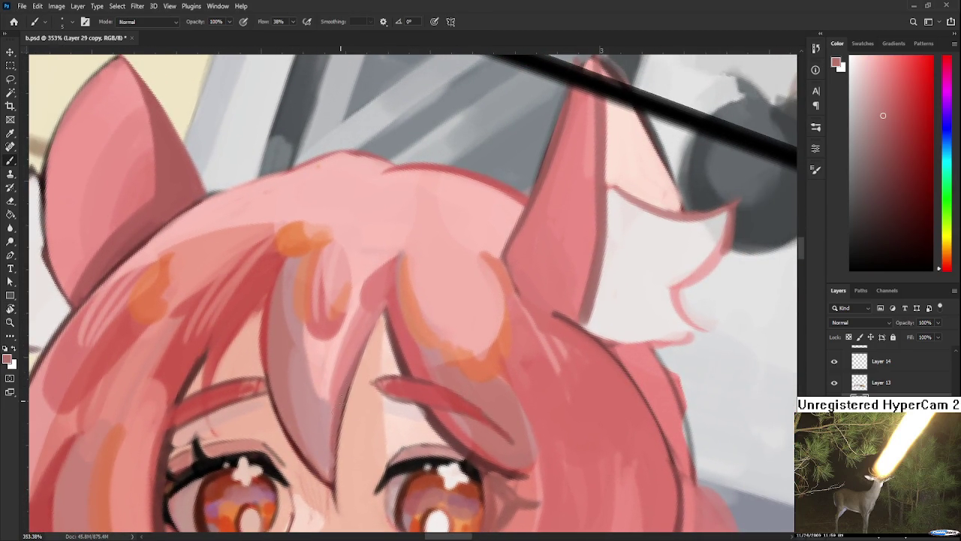
pyautogui.keyDown('alt'); pyautogui.click(290, 401); pyautogui.keyUp('alt')
pyautogui.moveTo(278, 409); pyautogui.dragTo(321, 473)
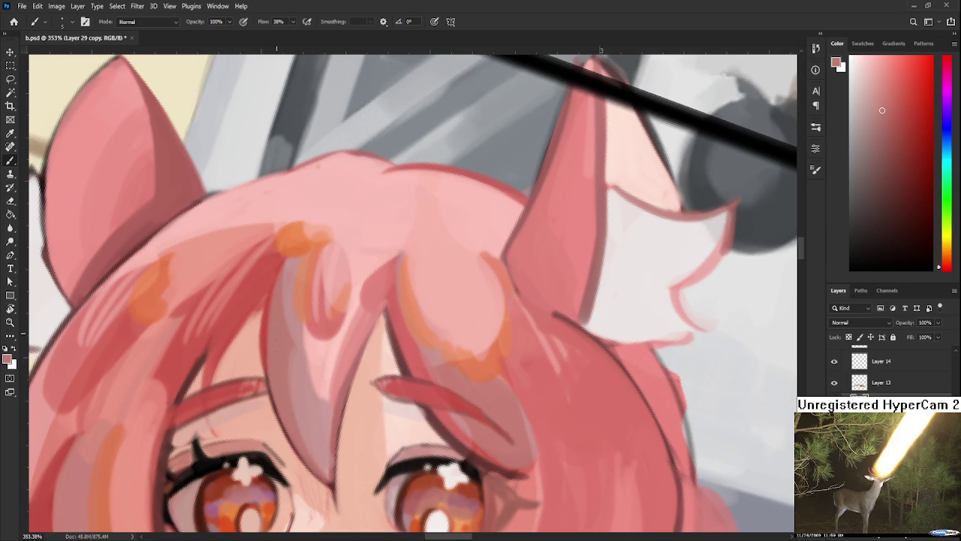
pyautogui.moveTo(278, 315); pyautogui.dragTo(289, 283)
pyautogui.keyDown('alt'); pyautogui.click(305, 280); pyautogui.keyUp('alt')
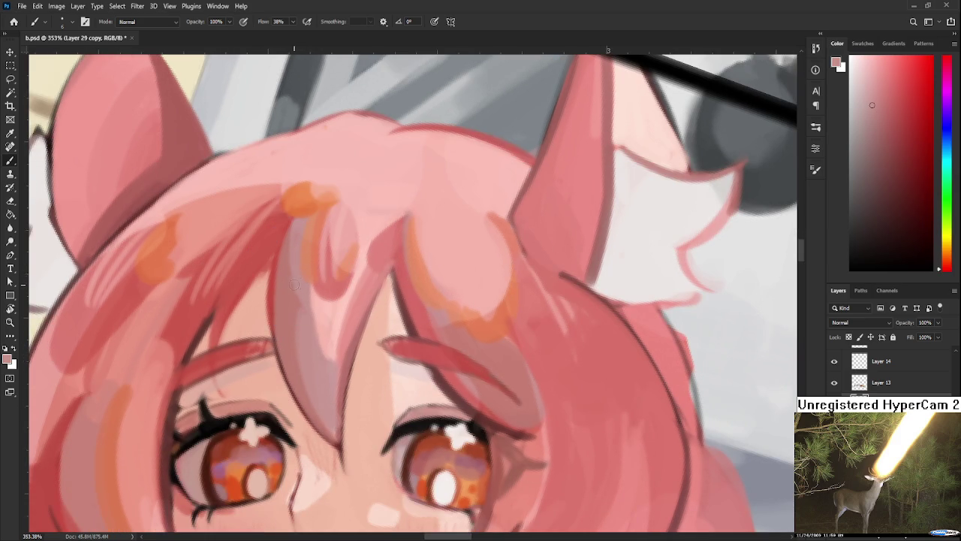
pyautogui.moveTo(293, 248); pyautogui.dragTo(294, 375)
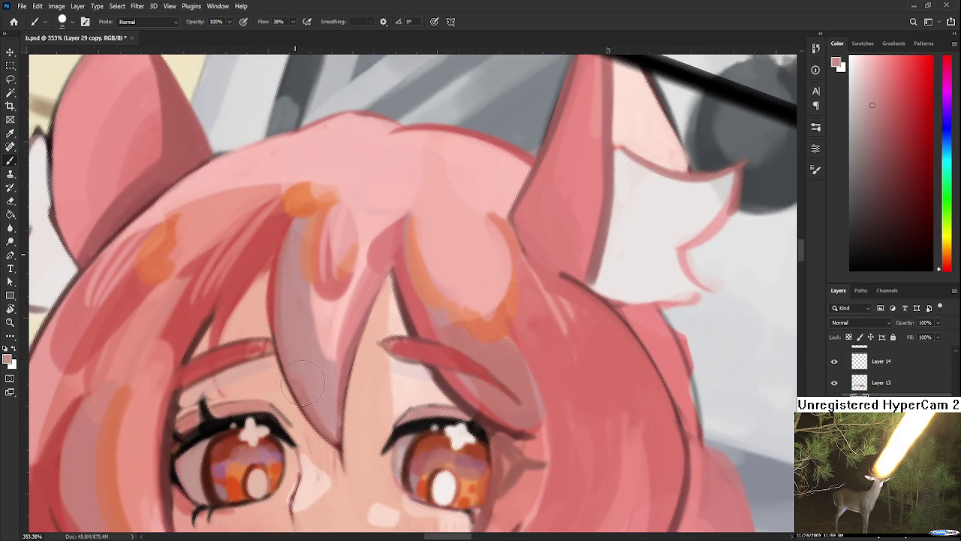
# - Sample lighter and darker pinks from the hair near the fringe and ears
pyautogui.keyDown('alt'); pyautogui.click(344, 377); pyautogui.keyUp('alt')
pyautogui.moveTo(336, 388); pyautogui.dragTo(337, 420)
pyautogui.keyDown('alt'); pyautogui.click(333, 412); pyautogui.keyUp('alt')
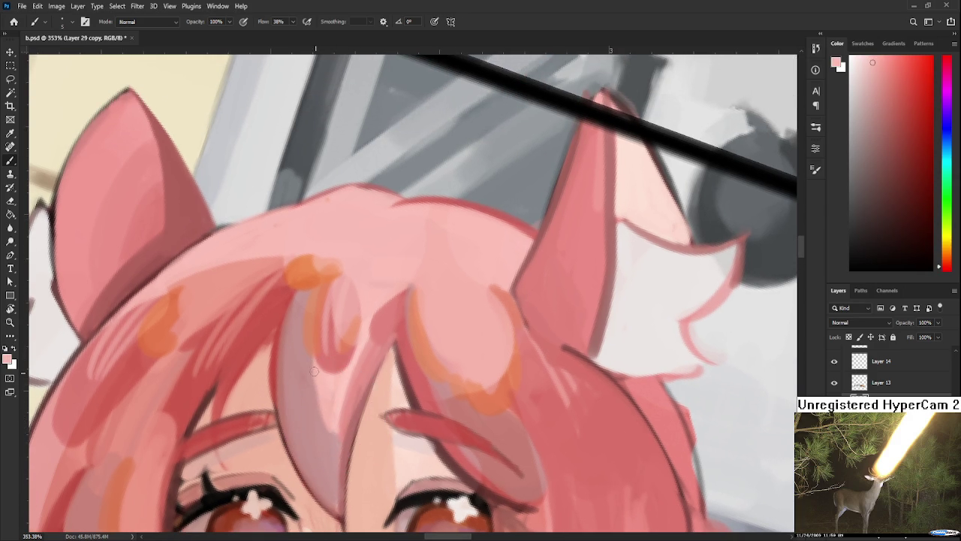
pyautogui.keyDown('alt'); pyautogui.click(344, 411); pyautogui.keyUp('alt')
pyautogui.moveTo(340, 415); pyautogui.dragTo(342, 360)
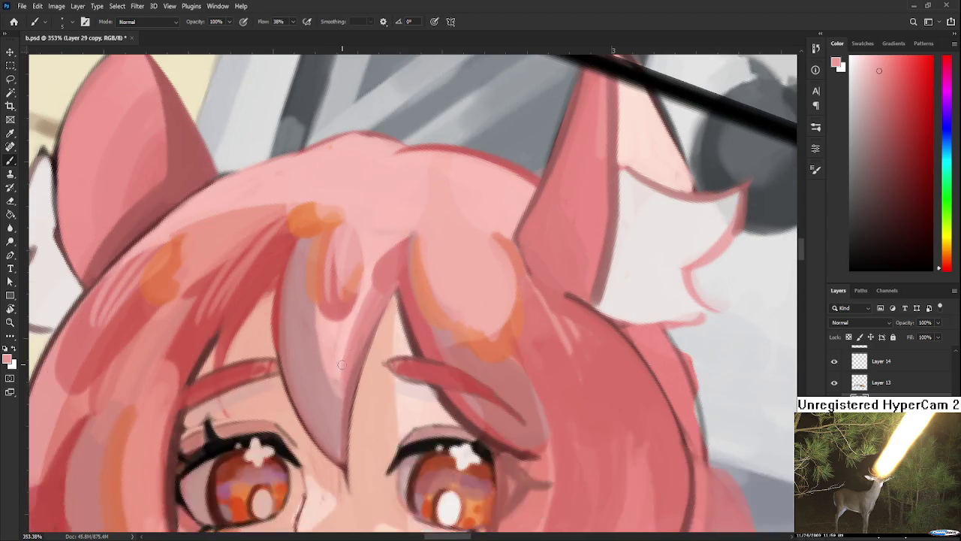
pyautogui.keyDown('alt'); pyautogui.click(323, 364); pyautogui.keyUp('alt')
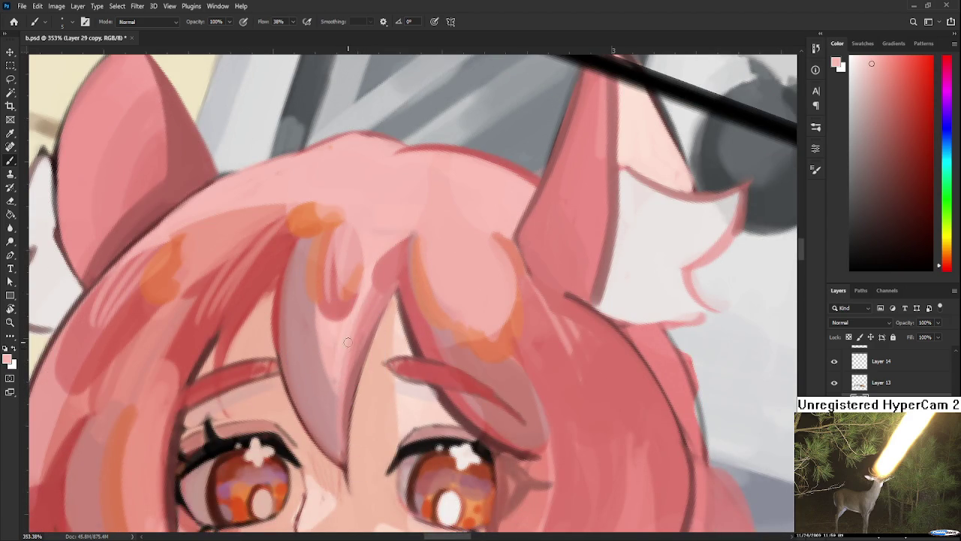
pyautogui.keyDown('alt'); pyautogui.click(350, 339); pyautogui.keyUp('alt')
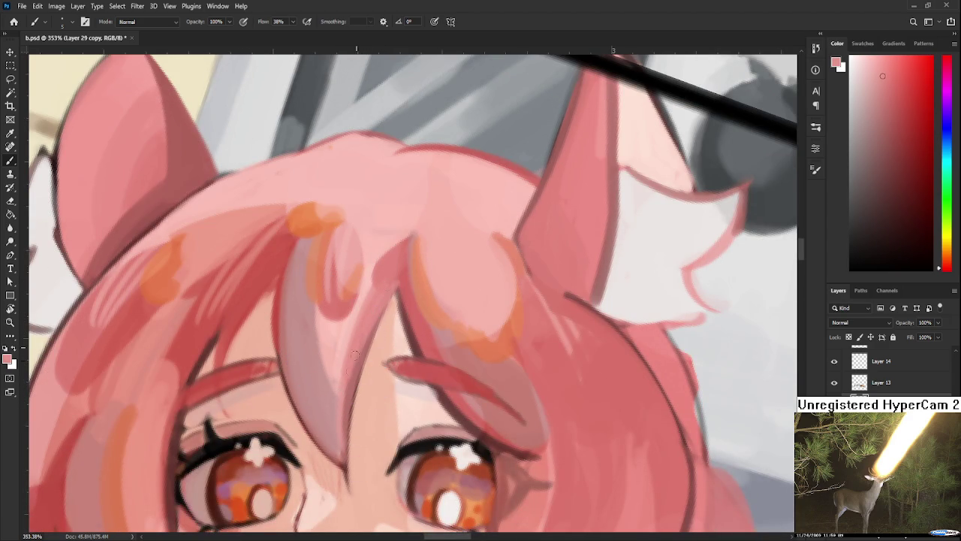
pyautogui.keyDown('alt'); pyautogui.click(351, 387); pyautogui.keyUp('alt')
pyautogui.keyDown('alt'); pyautogui.click(375, 306); pyautogui.keyUp('alt')
# - Pick a pale hair pink and make the brush larger
pyautogui.moveTo(409, 303); pyautogui.dragTo(349, 361)
pyautogui.keyDown('alt'); pyautogui.click(337, 325); pyautogui.keyUp('alt')
pyautogui.keyDown('alt'); pyautogui.click(320, 297); pyautogui.keyUp('alt')
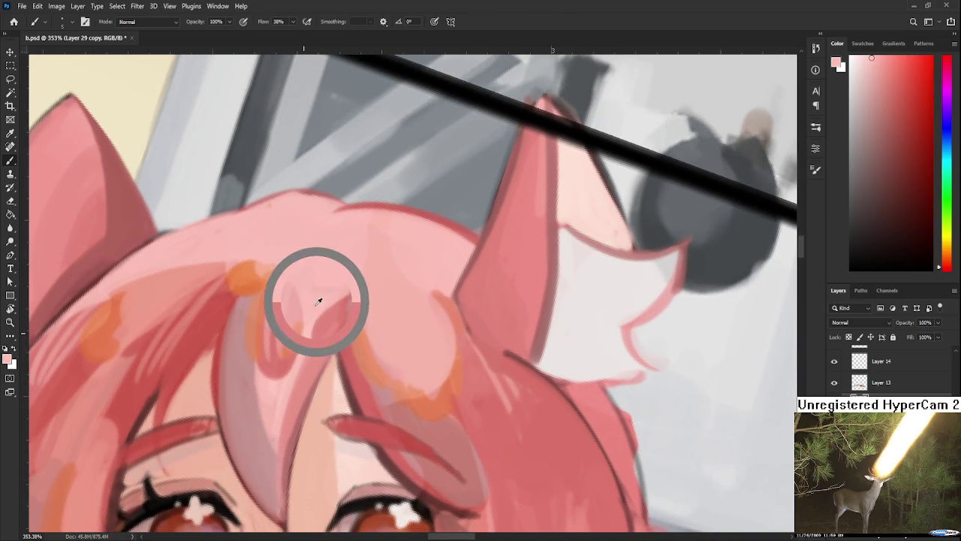
pyautogui.keyDown('alt'); pyautogui.click(290, 383); pyautogui.keyUp('alt')
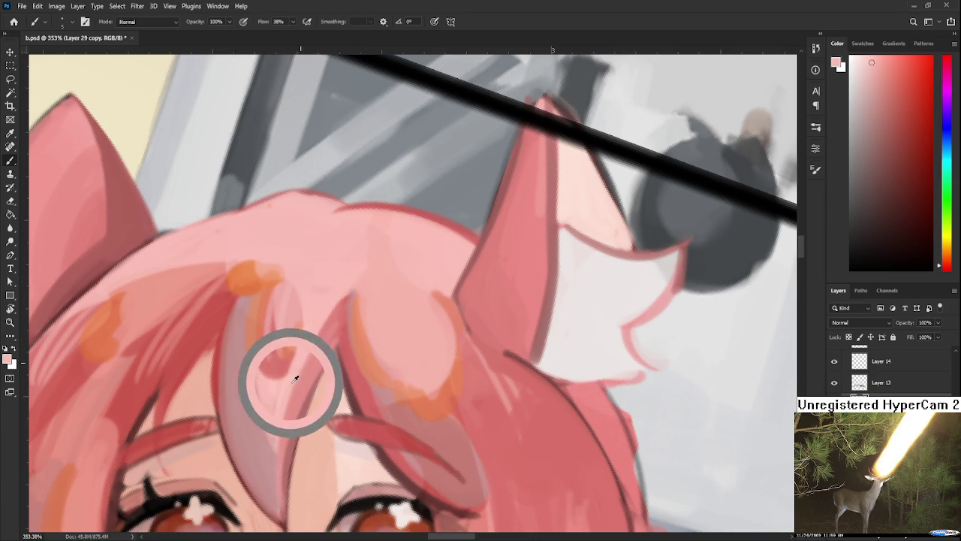
pyautogui.keyDown('alt'); pyautogui.click(319, 310); pyautogui.keyUp('alt')
pyautogui.press(']')
pyautogui.press(']')
pyautogui.press(']')
# - Repaint the central forehead hair strand in a lighter pink
pyautogui.keyDown('alt'); pyautogui.click(338, 317); pyautogui.keyUp('alt')
pyautogui.keyDown('alt'); pyautogui.click(337, 307); pyautogui.keyUp('alt')
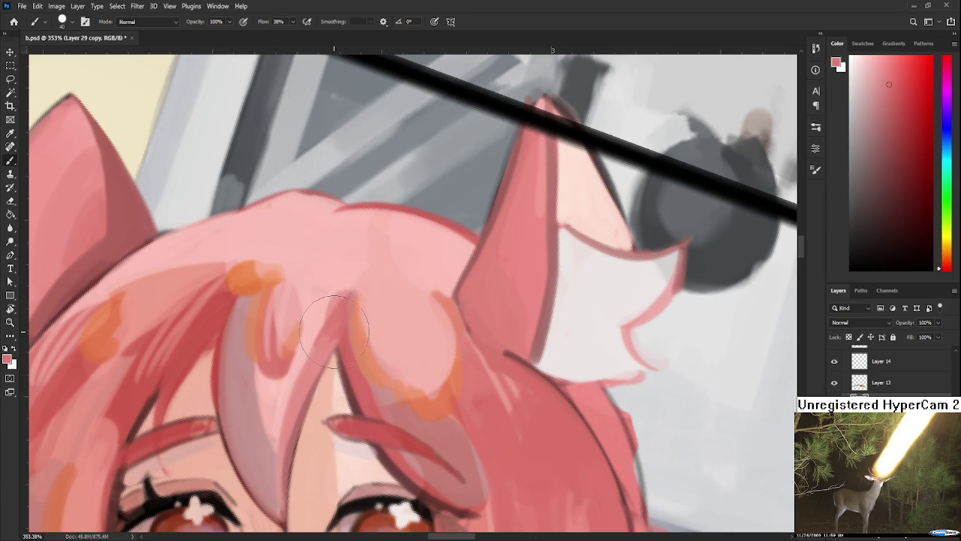
pyautogui.keyDown('alt'); pyautogui.click(349, 305); pyautogui.keyUp('alt')
pyautogui.keyDown('alt'); pyautogui.click(345, 310); pyautogui.keyUp('alt')
pyautogui.moveTo(344, 310)
pyautogui.mouseDown()
pyautogui.moveTo(336, 342)
pyautogui.moveTo(330, 331)
pyautogui.moveTo(347, 292)
pyautogui.mouseUp()
# - Smooth the hair between the ears with a fine-tuned hair pink
pyautogui.keyDown('alt'); pyautogui.click(342, 307); pyautogui.keyUp('alt')
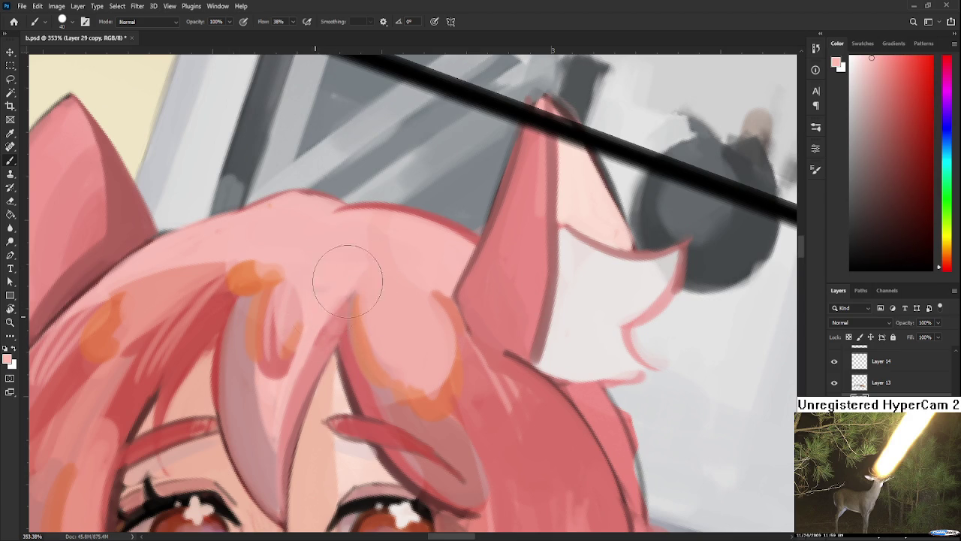
pyautogui.keyDown('alt'); pyautogui.click(342, 291); pyautogui.keyUp('alt')
pyautogui.moveTo(327, 328); pyautogui.dragTo(369, 331)
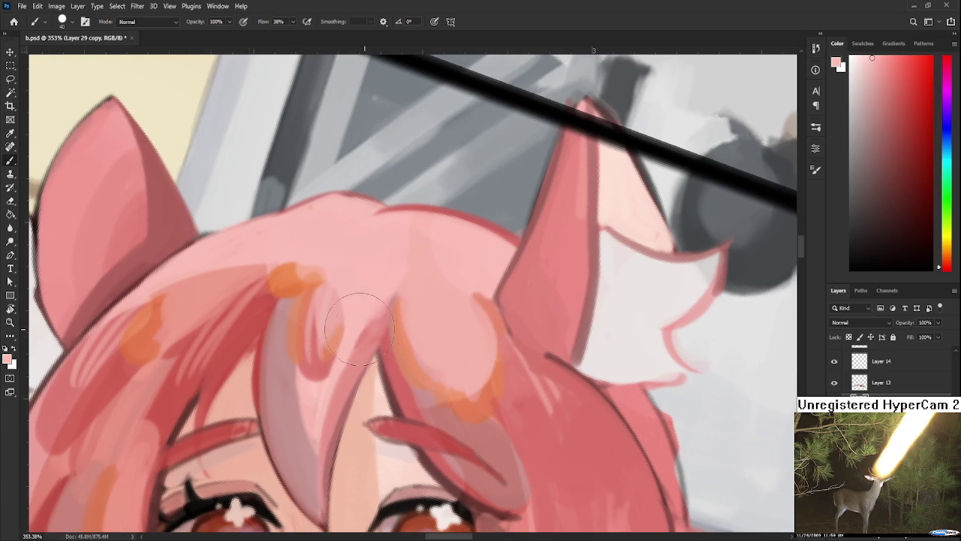
pyautogui.keyDown('alt'); pyautogui.click(297, 284); pyautogui.keyUp('alt')
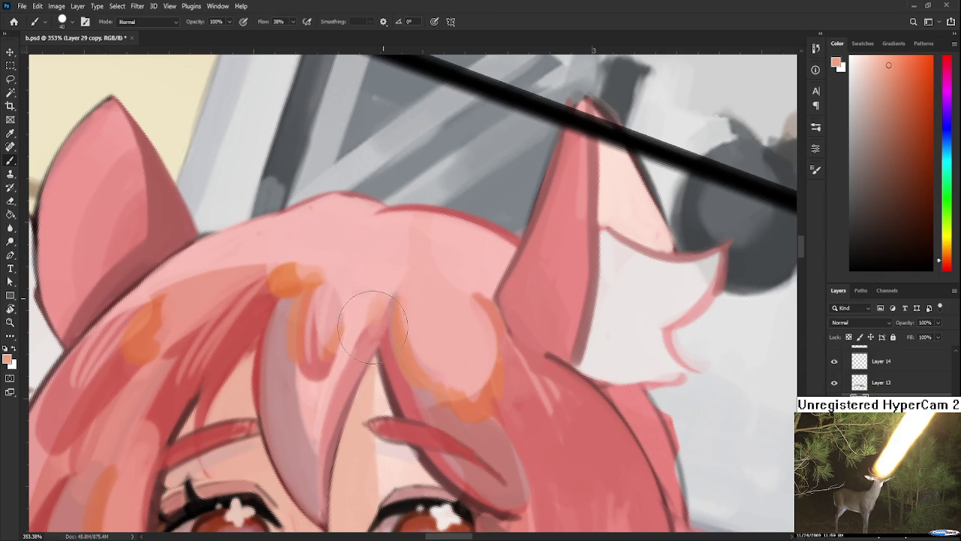
pyautogui.keyDown('alt'); pyautogui.click(381, 307); pyautogui.keyUp('alt')
pyautogui.keyDown('alt'); pyautogui.click(363, 342); pyautogui.keyUp('alt')
pyautogui.keyDown('alt'); pyautogui.click(380, 302); pyautogui.keyUp('alt')
pyautogui.keyDown('alt'); pyautogui.click(374, 301); pyautogui.keyUp('alt')
pyautogui.moveTo(373, 307)
pyautogui.mouseDown()
pyautogui.moveTo(401, 247)
pyautogui.moveTo(425, 247)
pyautogui.moveTo(421, 280)
pyautogui.moveTo(408, 281)
pyautogui.mouseUp()
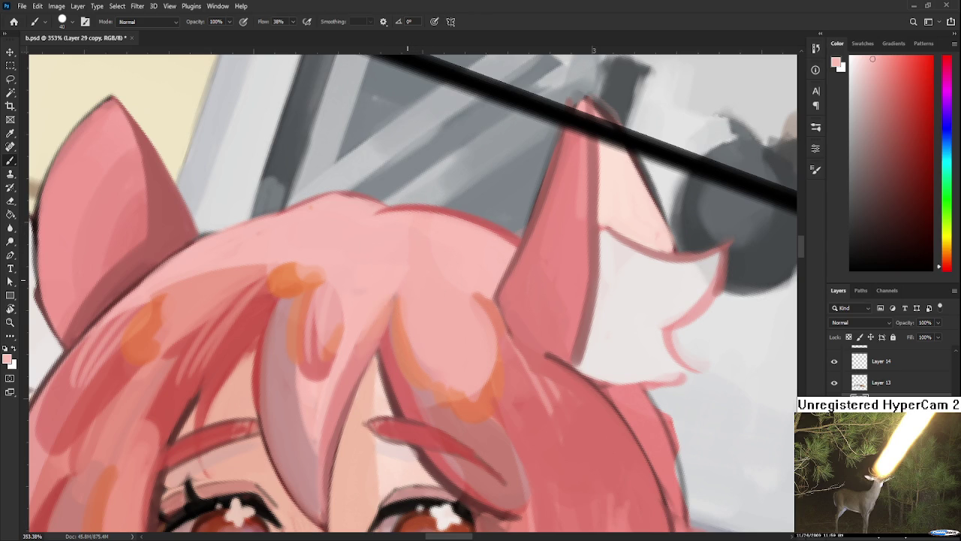
pyautogui.scroll(-3, 429, 278)
pyautogui.scroll(-3, 430, 282)
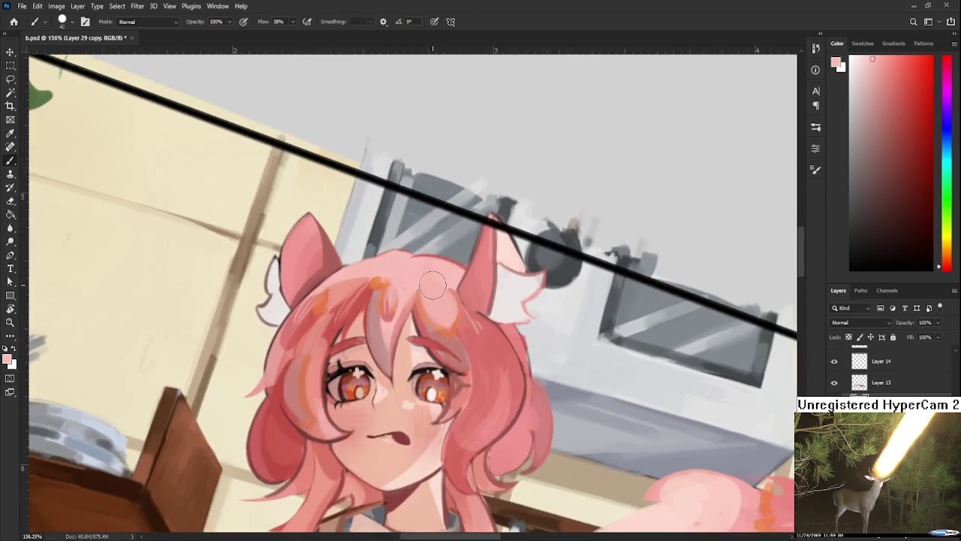
pyautogui.scroll(-3, 433, 286)
pyautogui.scroll(2, 433, 286)
pyautogui.scroll(2, 443, 301)
pyautogui.scroll(2, 454, 315)
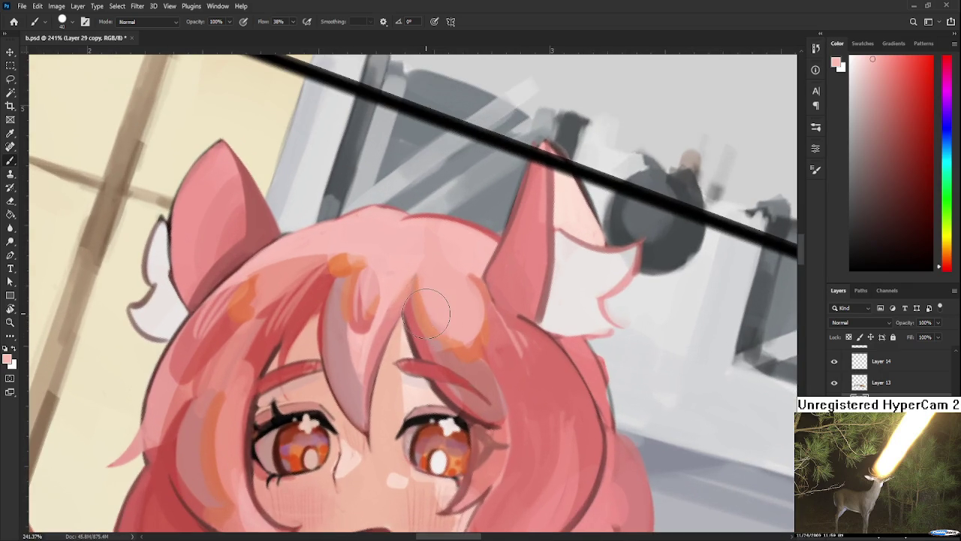
pyautogui.scroll(2, 473, 336)
pyautogui.scroll(-2, 472, 337)
pyautogui.scroll(-2, 474, 338)
pyautogui.scroll(-1, 477, 340)
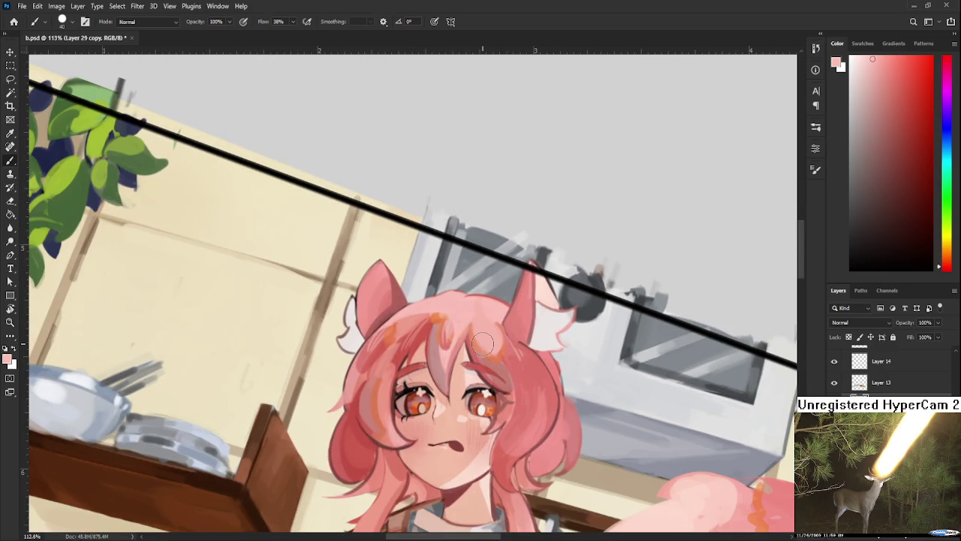
pyautogui.scroll(1, 482, 344)
pyautogui.scroll(2, 482, 343)
pyautogui.scroll(1, 482, 344)
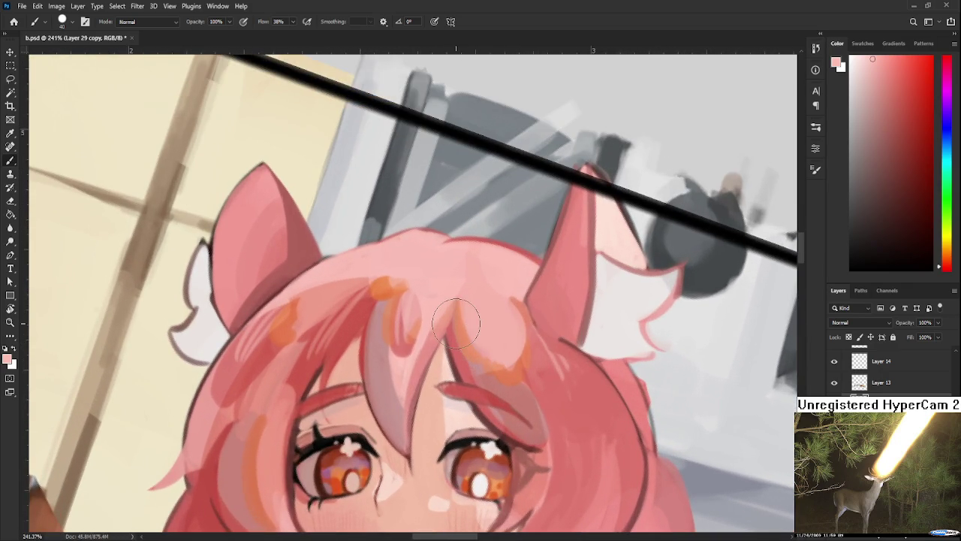
pyautogui.moveTo(245, 352); pyautogui.dragTo(289, 315)
pyautogui.keyDown('alt'); pyautogui.click(375, 313); pyautogui.keyUp('alt')
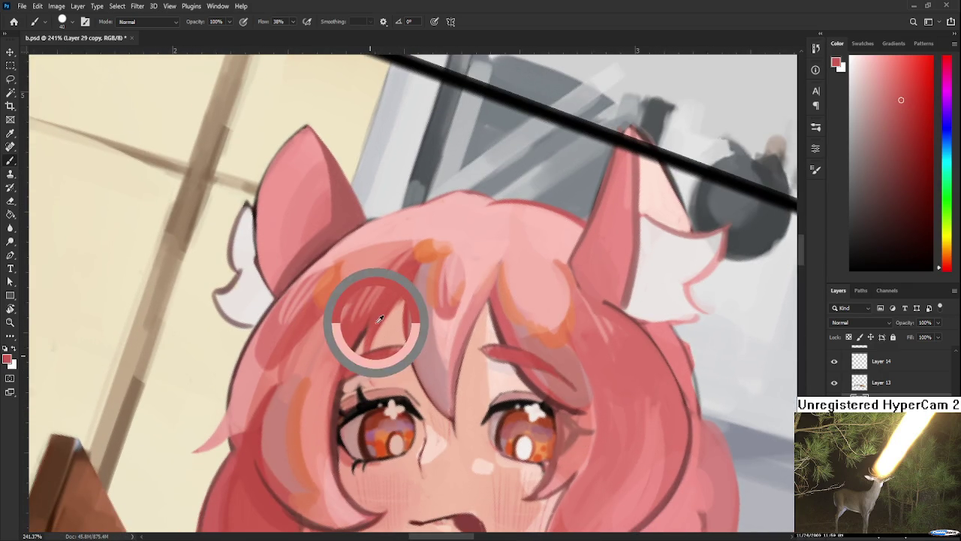
pyautogui.press('[')
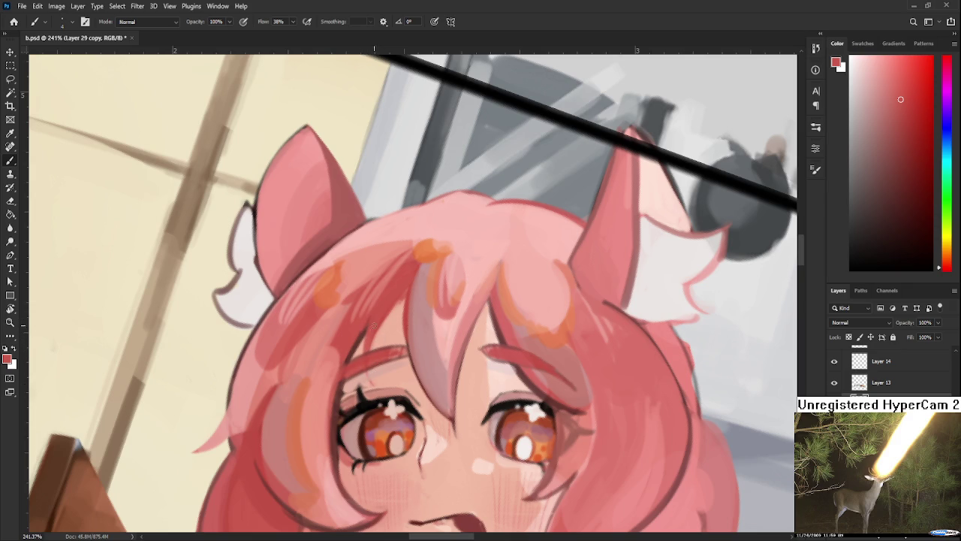
pyautogui.scroll(-1, 372, 383)
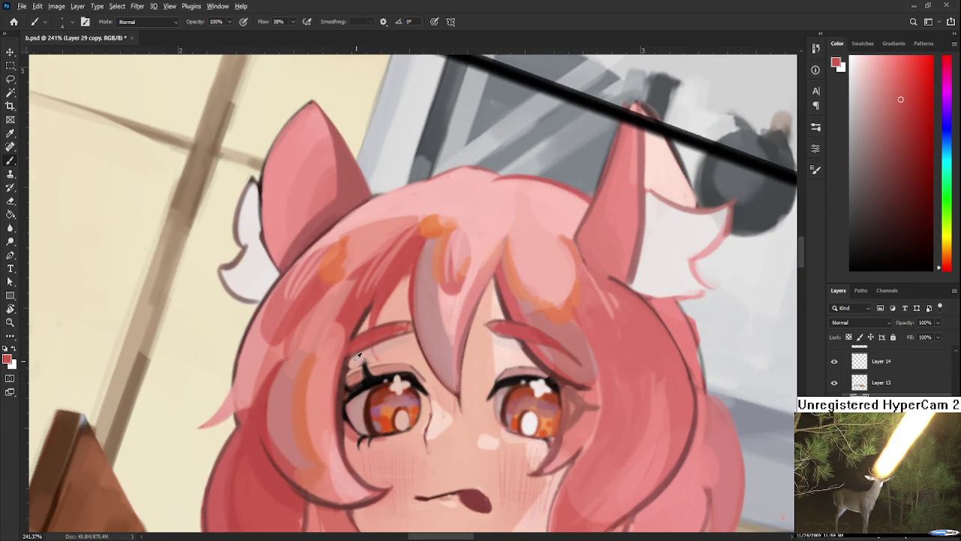
pyautogui.keyDown('alt'); pyautogui.click(357, 358); pyautogui.keyUp('alt')
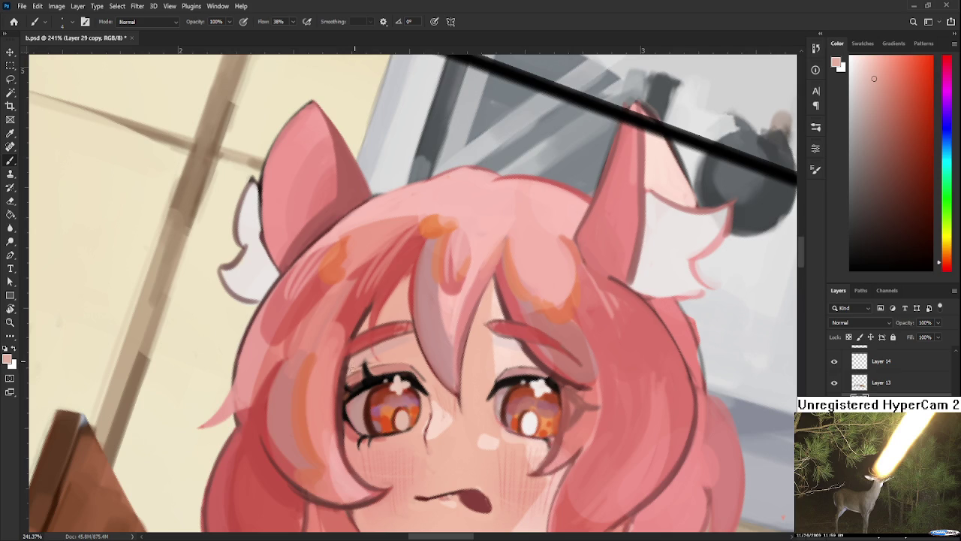
pyautogui.keyDown('alt'); pyautogui.click(363, 358); pyautogui.keyUp('alt')
pyautogui.keyDown('alt'); pyautogui.click(363, 359); pyautogui.keyUp('alt')
pyautogui.scroll(-3, 363, 353)
pyautogui.scroll(-3, 362, 337)
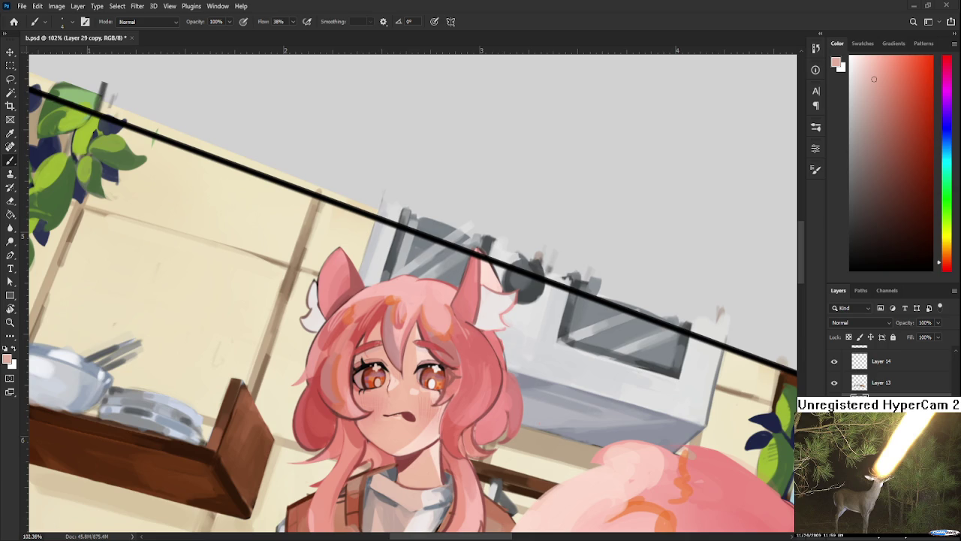
pyautogui.scroll(3, 581, 438)
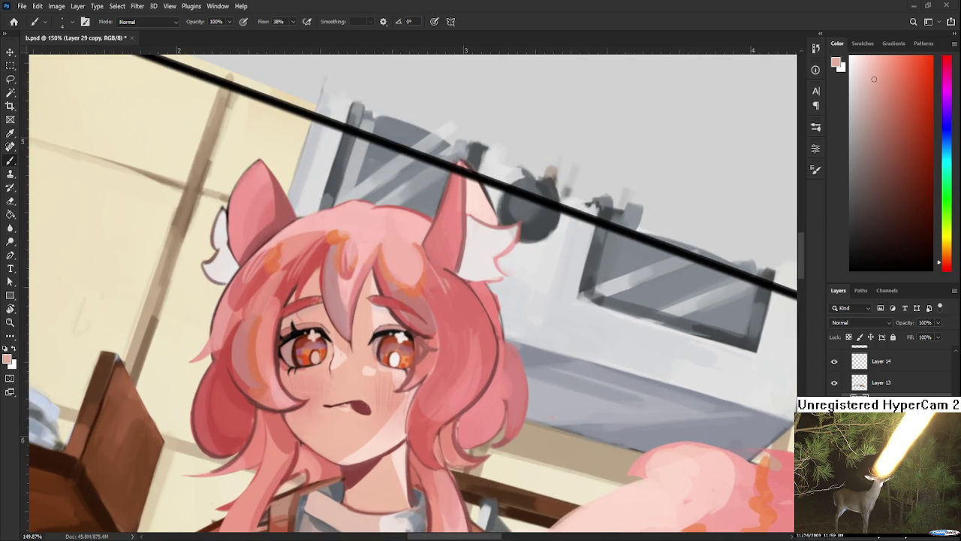
pyautogui.scroll(1, 526, 331)
pyautogui.scroll(1, 495, 316)
pyautogui.scroll(1, 481, 309)
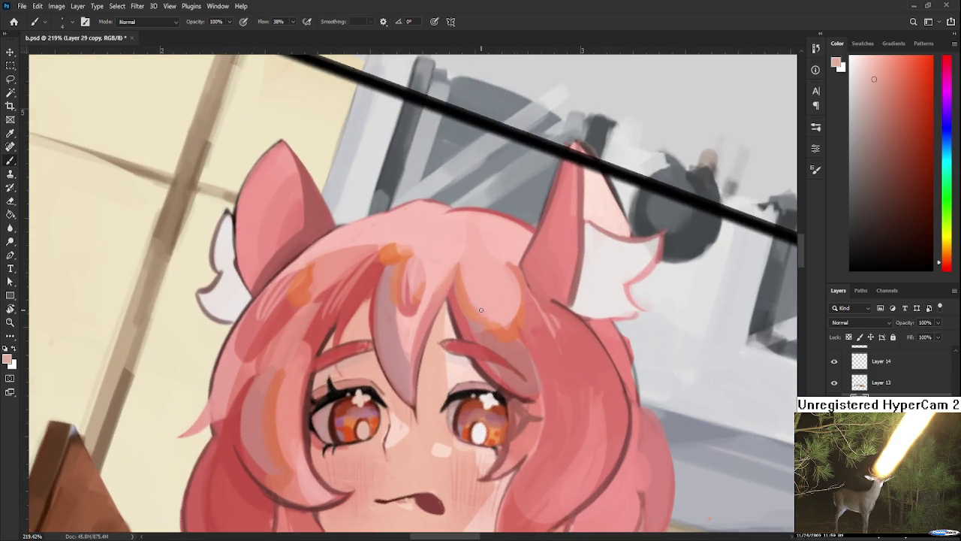
pyautogui.moveTo(481, 309); pyautogui.dragTo(379, 360)
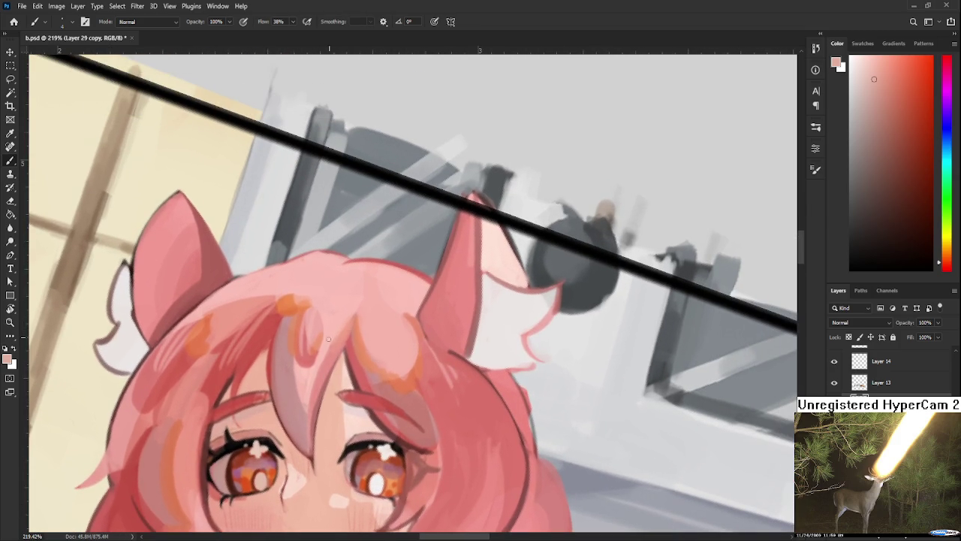
pyautogui.keyDown('alt'); pyautogui.click(326, 333); pyautogui.keyUp('alt')
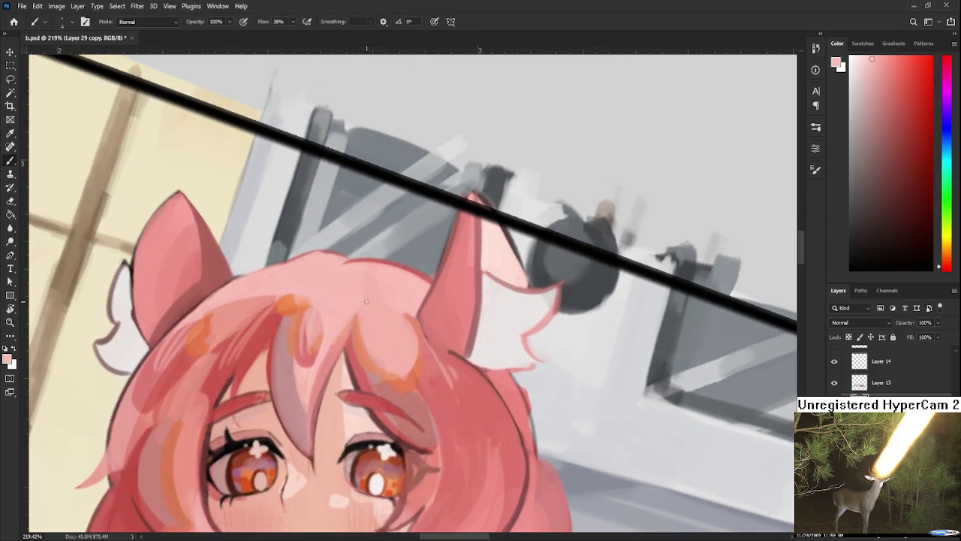
pyautogui.keyDown('alt'); pyautogui.click(372, 323); pyautogui.keyUp('alt')
pyautogui.keyDown('alt'); pyautogui.click(370, 347); pyautogui.keyUp('alt')
pyautogui.keyDown('alt'); pyautogui.click(375, 364); pyautogui.keyUp('alt')
pyautogui.keyDown('alt'); pyautogui.click(377, 351); pyautogui.keyUp('alt')
pyautogui.moveTo(379, 355); pyautogui.dragTo(341, 341)
pyautogui.keyDown('alt'); pyautogui.click(339, 345); pyautogui.keyUp('alt')
pyautogui.keyDown('alt'); pyautogui.click(338, 349); pyautogui.keyUp('alt')
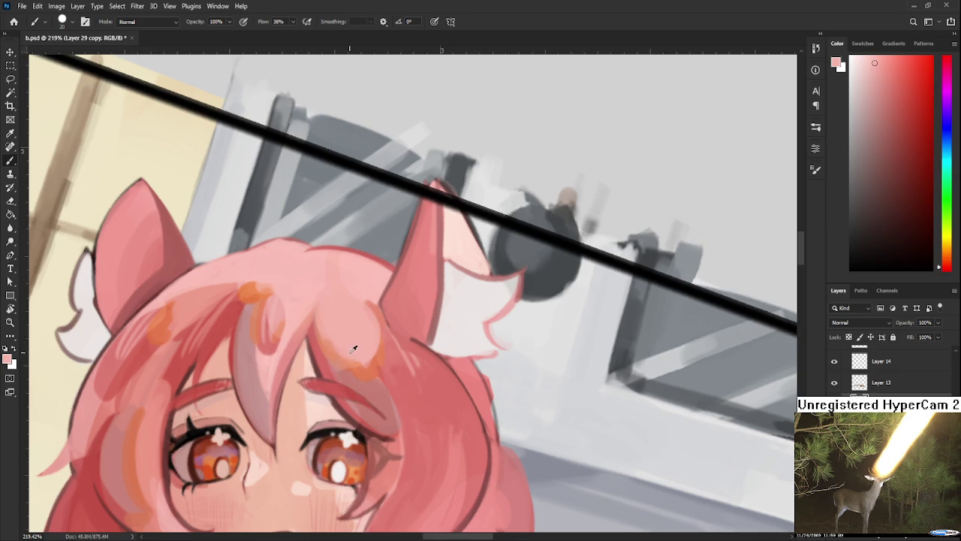
pyautogui.keyDown('alt'); pyautogui.click(334, 348); pyautogui.keyUp('alt')
pyautogui.keyDown('alt'); pyautogui.click(334, 346); pyautogui.keyUp('alt')
pyautogui.keyDown('alt'); pyautogui.click(348, 339); pyautogui.keyUp('alt')
pyautogui.keyDown('alt'); pyautogui.click(337, 344); pyautogui.keyUp('alt')
pyautogui.keyDown('alt'); pyautogui.click(349, 338); pyautogui.keyUp('alt')
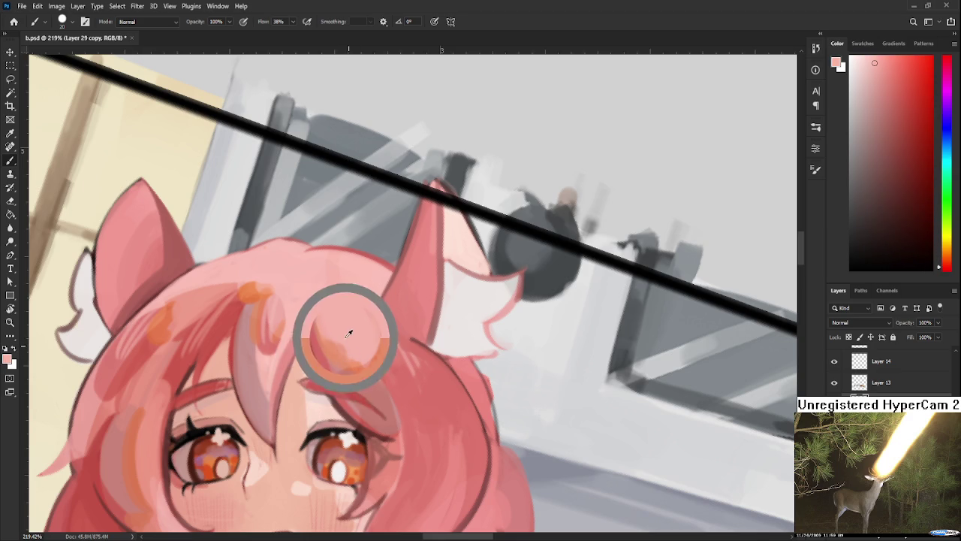
pyautogui.keyDown('alt'); pyautogui.click(336, 339); pyautogui.keyUp('alt')
pyautogui.keyDown('alt'); pyautogui.click(338, 350); pyautogui.keyUp('alt')
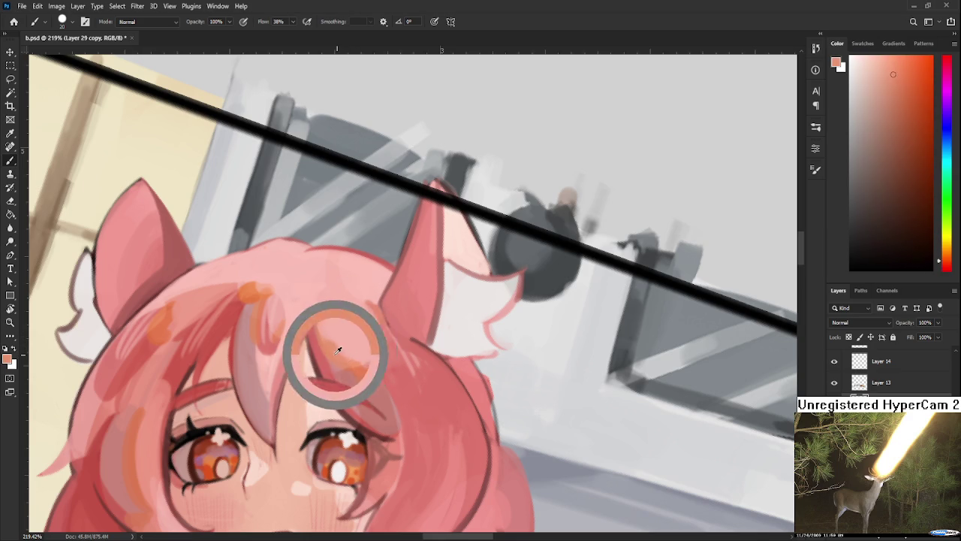
pyautogui.keyDown('alt'); pyautogui.click(338, 351); pyautogui.keyUp('alt')
pyautogui.keyDown('alt'); pyautogui.click(365, 343); pyautogui.keyUp('alt')
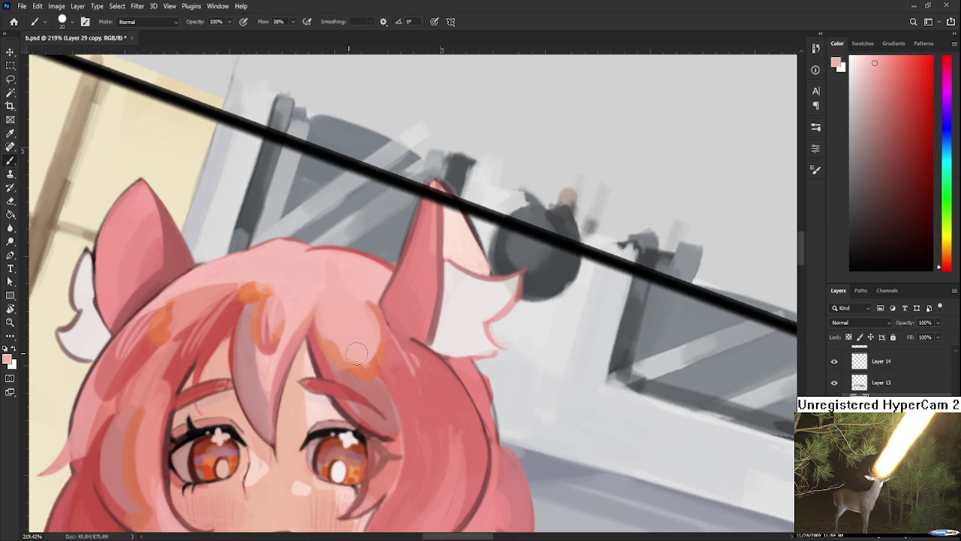
pyautogui.keyDown('alt'); pyautogui.click(368, 345); pyautogui.keyUp('alt')
pyautogui.keyDown('alt'); pyautogui.click(379, 342); pyautogui.keyUp('alt')
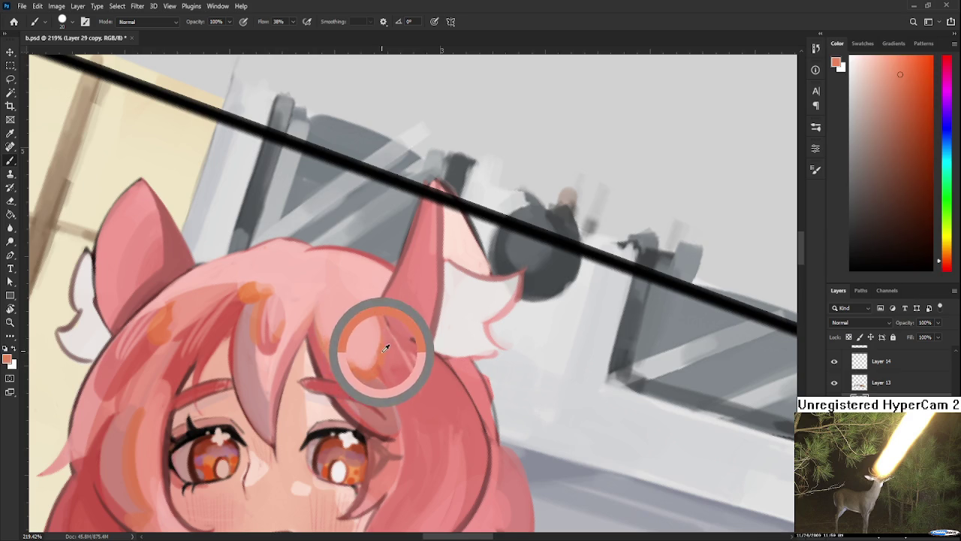
pyautogui.keyDown('alt'); pyautogui.click(373, 343); pyautogui.keyUp('alt')
pyautogui.keyDown('alt'); pyautogui.click(384, 351); pyautogui.keyUp('alt')
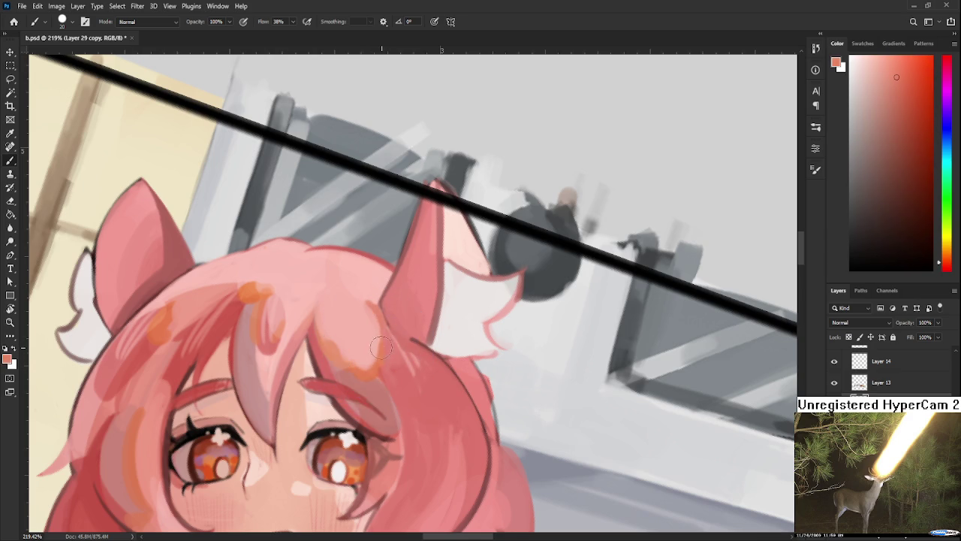
pyautogui.keyDown('alt'); pyautogui.click(375, 334); pyautogui.keyUp('alt')
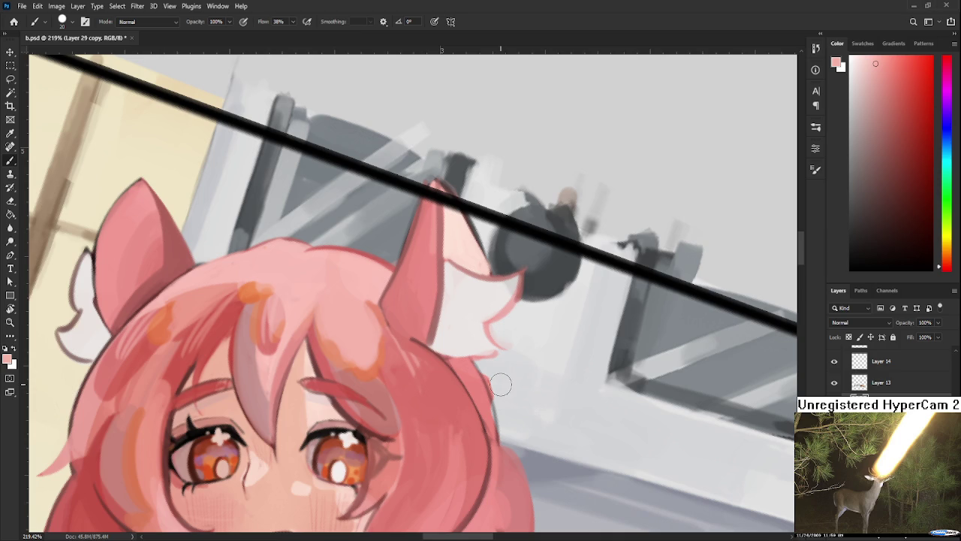
pyautogui.scroll(-2, 495, 398)
pyautogui.scroll(-2, 495, 402)
pyautogui.scroll(-2, 495, 401)
pyautogui.scroll(1, 495, 401)
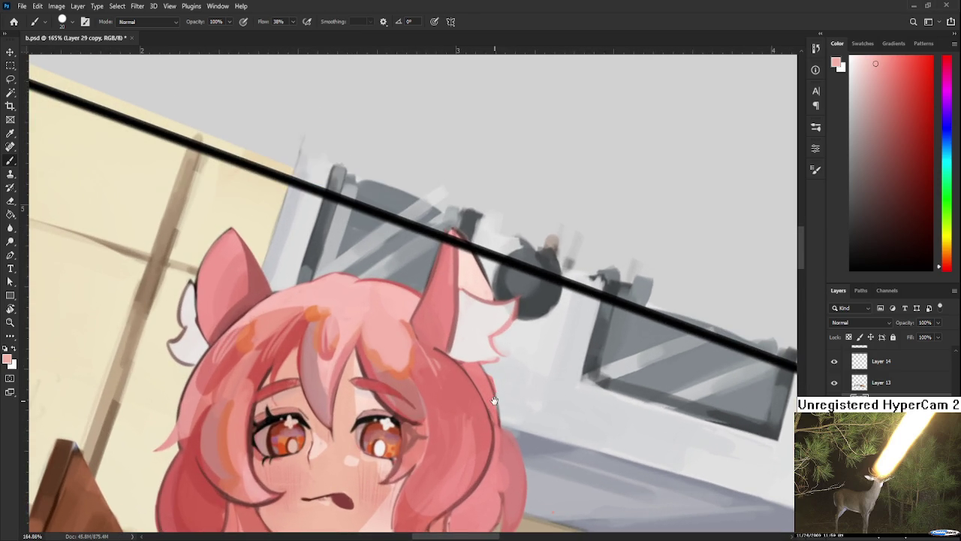
# - Rotate the canvas view more level and shrink the brush after sampling a hair pink
pyautogui.press('r')
pyautogui.moveTo(480, 360)
pyautogui.mouseDown()
pyautogui.moveTo(337, 305)
pyautogui.moveTo(319, 307)
pyautogui.mouseUp()
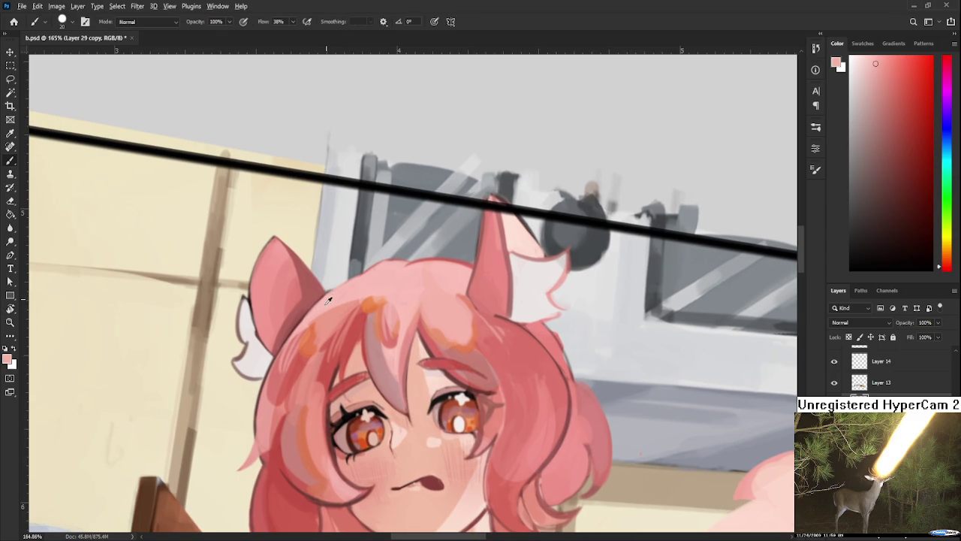
pyautogui.keyDown('alt'); pyautogui.click(316, 309); pyautogui.keyUp('alt')
pyautogui.press('[')
pyautogui.press('[')
pyautogui.press('[')
# - Sample a series of lighter pink tones from the top of the hair
pyautogui.keyDown('alt'); pyautogui.click(308, 311); pyautogui.keyUp('alt')
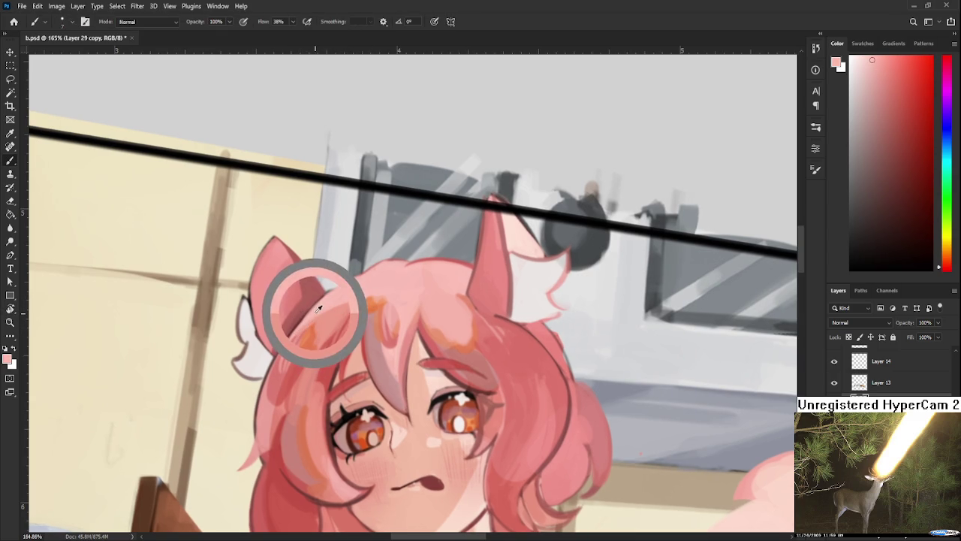
pyautogui.keyDown('alt'); pyautogui.click(308, 320); pyautogui.keyUp('alt')
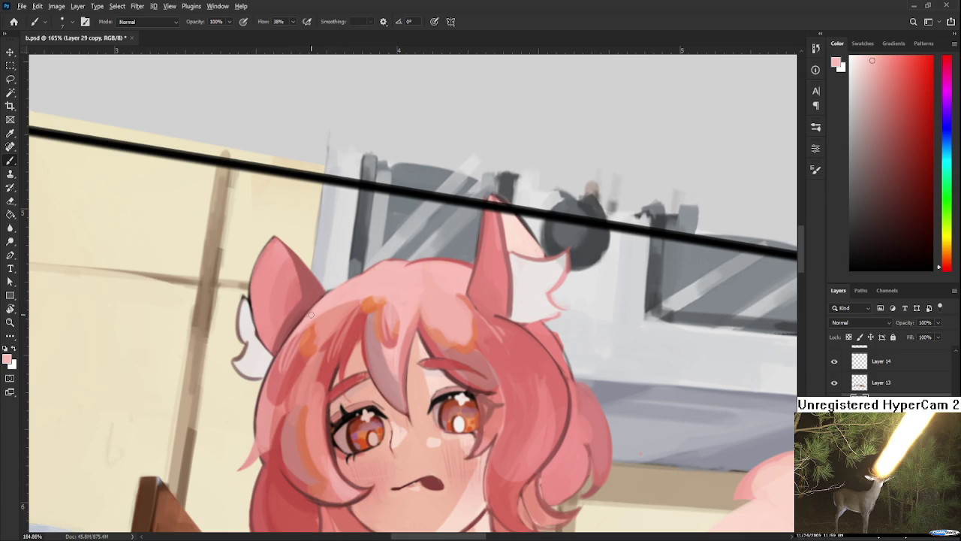
pyautogui.keyDown('alt'); pyautogui.click(302, 311); pyautogui.keyUp('alt')
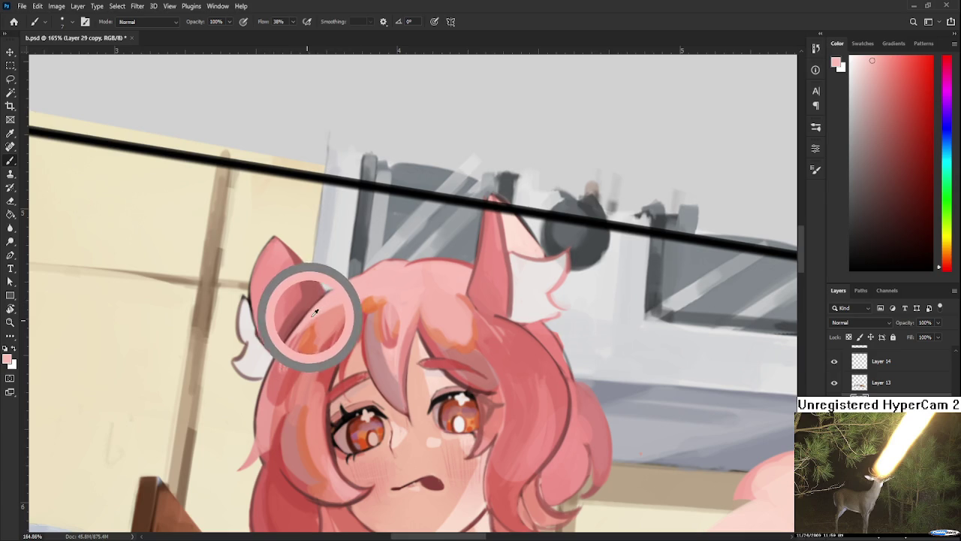
pyautogui.keyDown('alt'); pyautogui.click(359, 296); pyautogui.keyUp('alt')
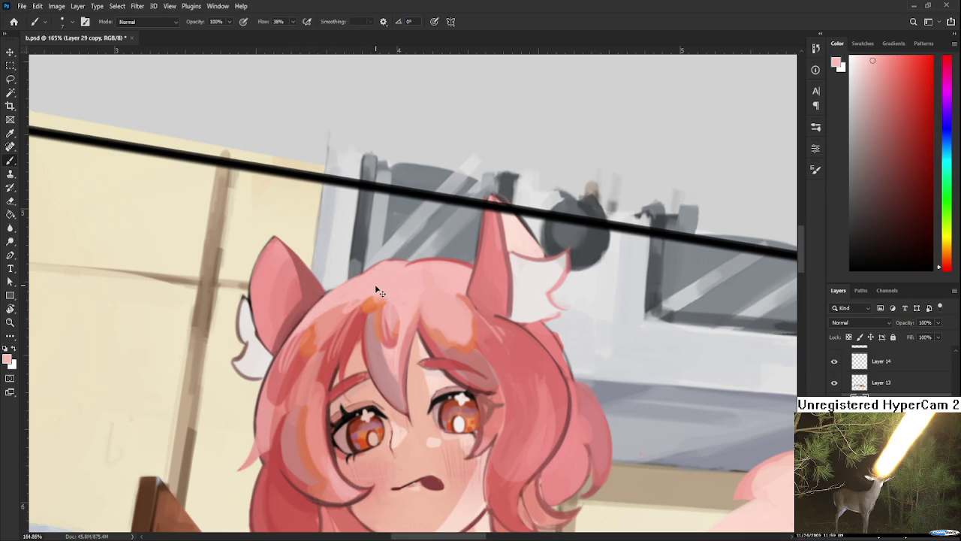
pyautogui.keyDown('alt'); pyautogui.click(338, 307); pyautogui.keyUp('alt')
pyautogui.keyDown('alt'); pyautogui.click(348, 307); pyautogui.keyUp('alt')
pyautogui.keyDown('alt'); pyautogui.click(336, 299); pyautogui.keyUp('alt')
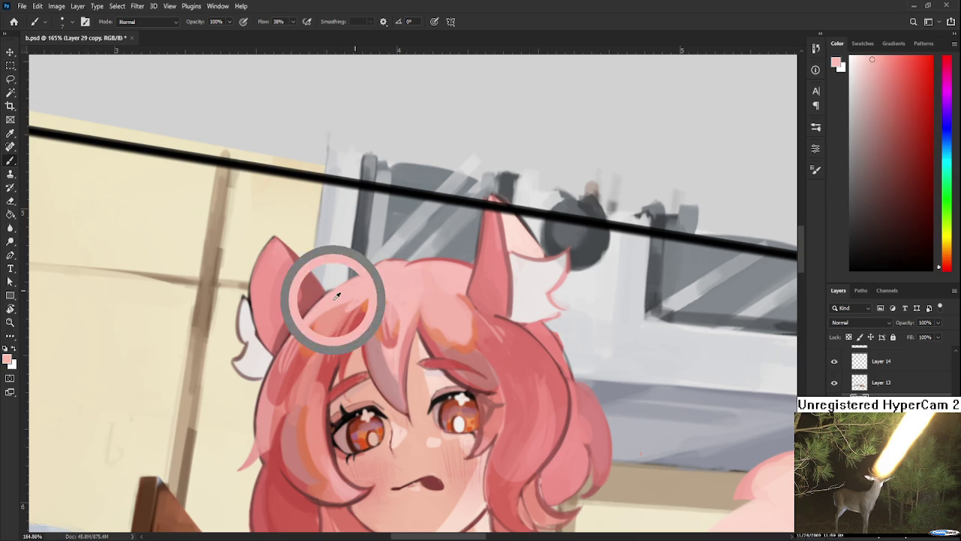
pyautogui.keyDown('alt'); pyautogui.click(335, 298); pyautogui.keyUp('alt')
pyautogui.keyDown('alt'); pyautogui.click(357, 298); pyautogui.keyUp('alt')
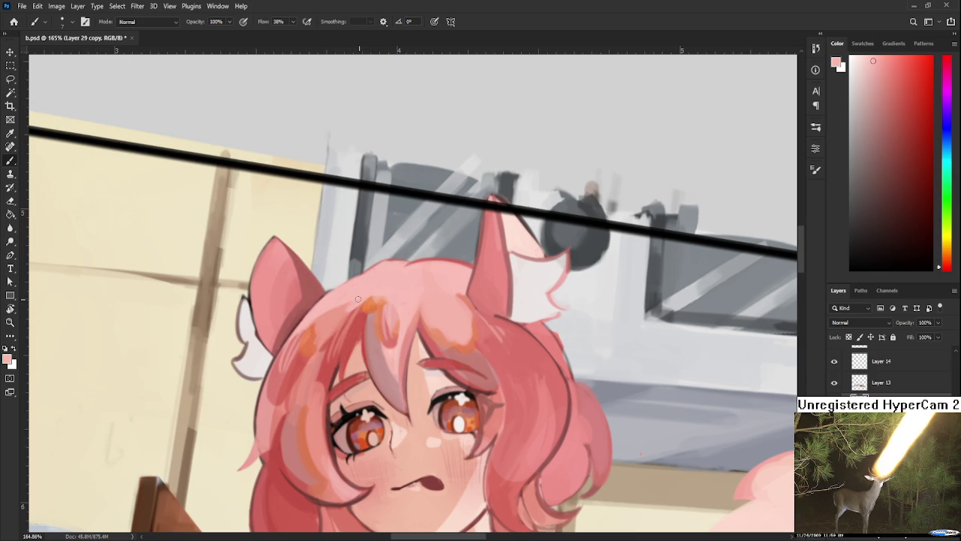
pyautogui.keyDown('alt'); pyautogui.click(357, 297); pyautogui.keyUp('alt')
# - Sample darker pinks and a saturated orange-red from the hair beside the ear
pyautogui.moveTo(350, 315); pyautogui.dragTo(303, 316)
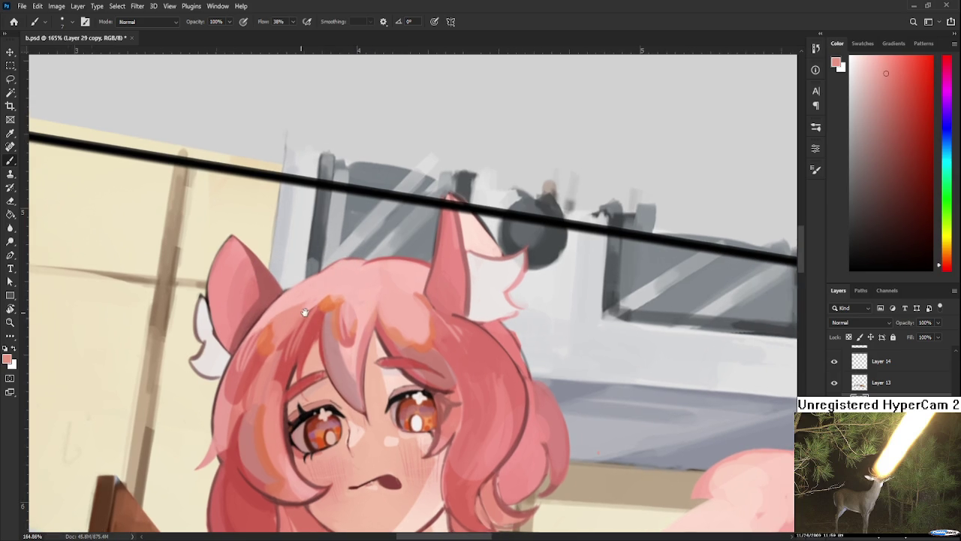
pyautogui.keyDown('alt'); pyautogui.click(305, 319); pyautogui.keyUp('alt')
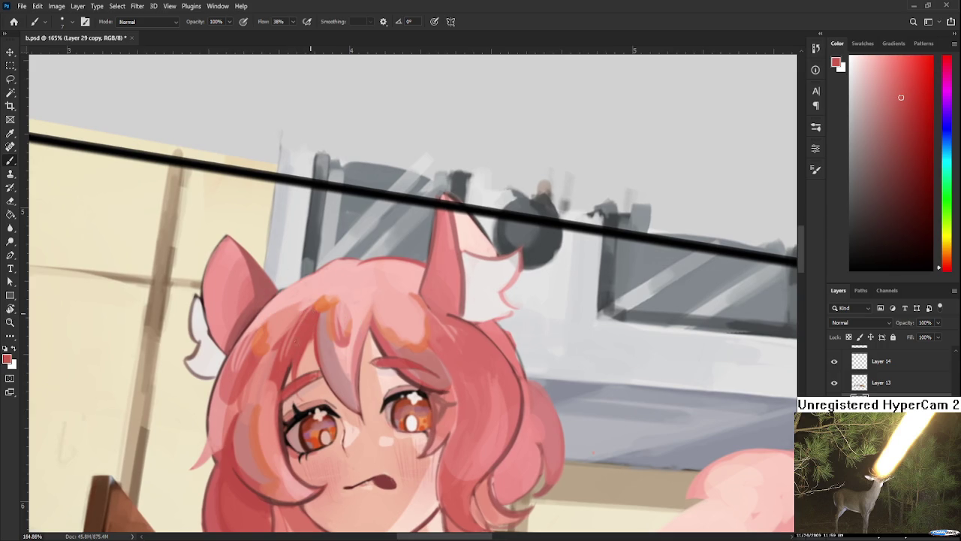
pyautogui.keyDown('alt'); pyautogui.click(289, 317); pyautogui.keyUp('alt')
pyautogui.moveTo(255, 339); pyautogui.dragTo(306, 329)
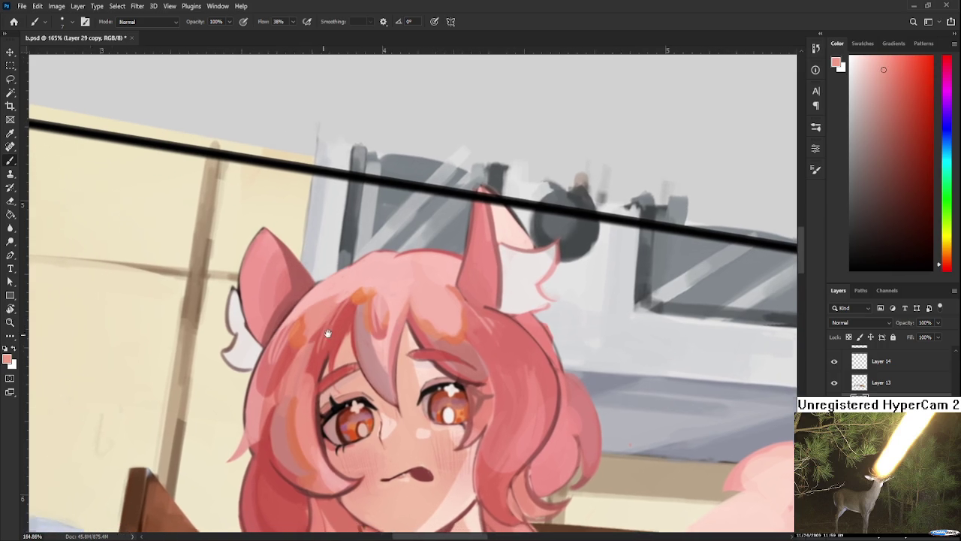
pyautogui.keyDown('alt'); pyautogui.click(304, 332); pyautogui.keyUp('alt')
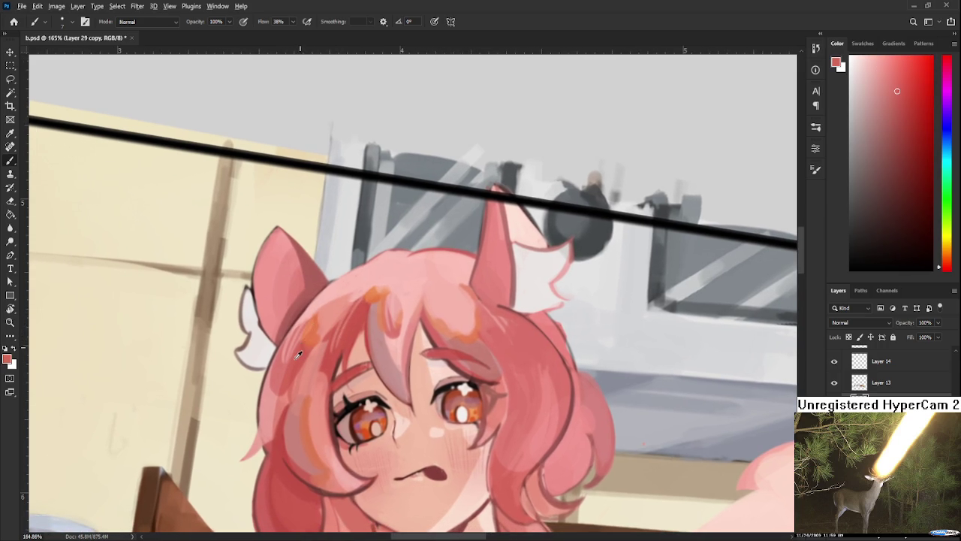
pyautogui.keyDown('alt'); pyautogui.click(312, 334); pyautogui.keyUp('alt')
pyautogui.keyDown('alt'); pyautogui.click(325, 320); pyautogui.keyUp('alt')
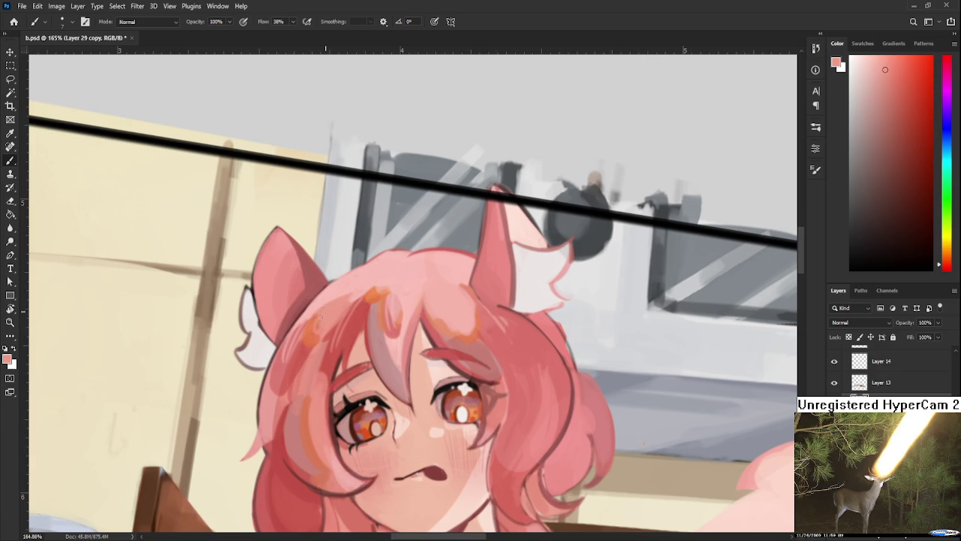
pyautogui.keyDown('alt'); pyautogui.click(313, 344); pyautogui.keyUp('alt')
pyautogui.keyDown('alt'); pyautogui.click(316, 339); pyautogui.keyUp('alt')
# - Enlarge the brush and soften the hair edge with light pink strokes
pyautogui.moveTo(316, 296); pyautogui.dragTo(328, 268)
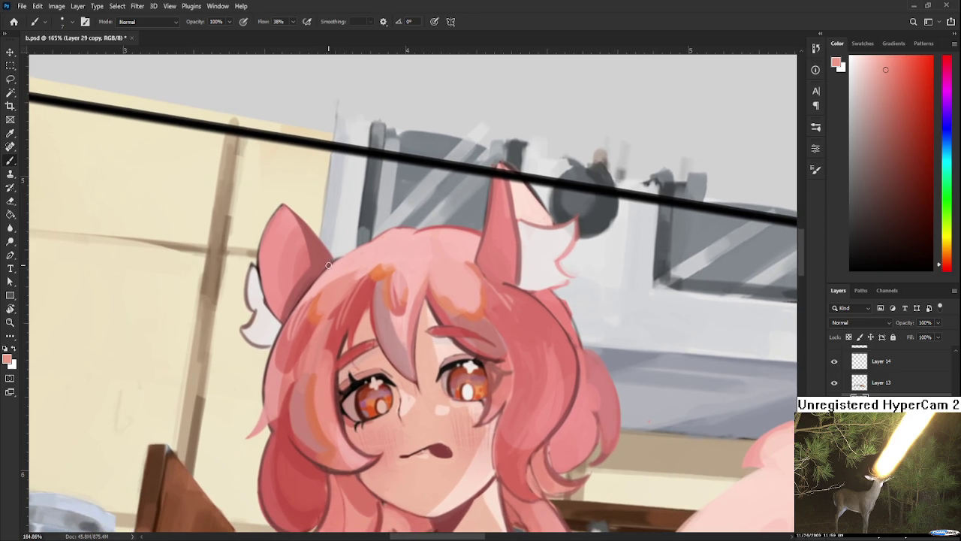
pyautogui.keyDown('alt'); pyautogui.click(342, 268); pyautogui.keyUp('alt')
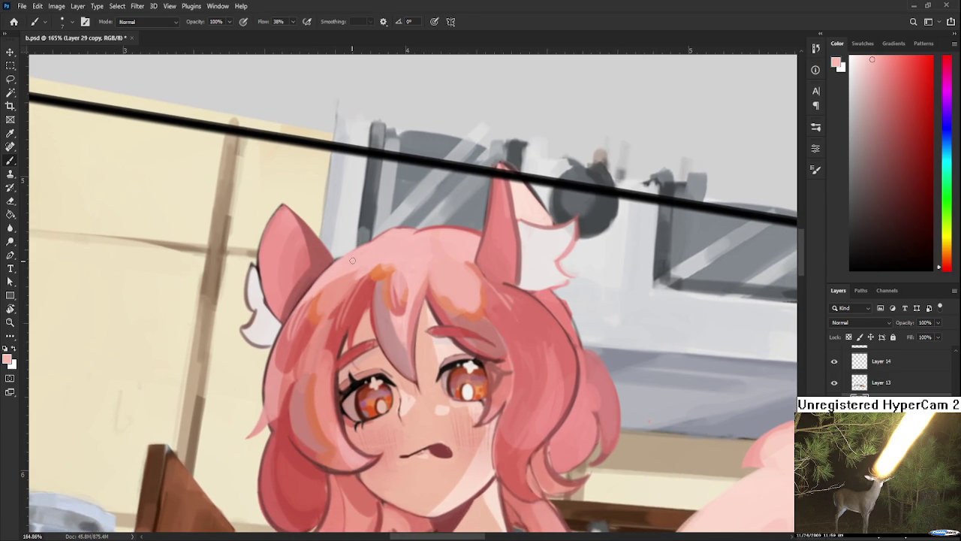
pyautogui.press(']')
pyautogui.press(']')
pyautogui.press(']')
pyautogui.moveTo(331, 284); pyautogui.dragTo(348, 269)
# - Resample darker and lighter hair pinks near the fringe for further blending
pyautogui.keyDown('alt'); pyautogui.click(336, 299); pyautogui.keyUp('alt')
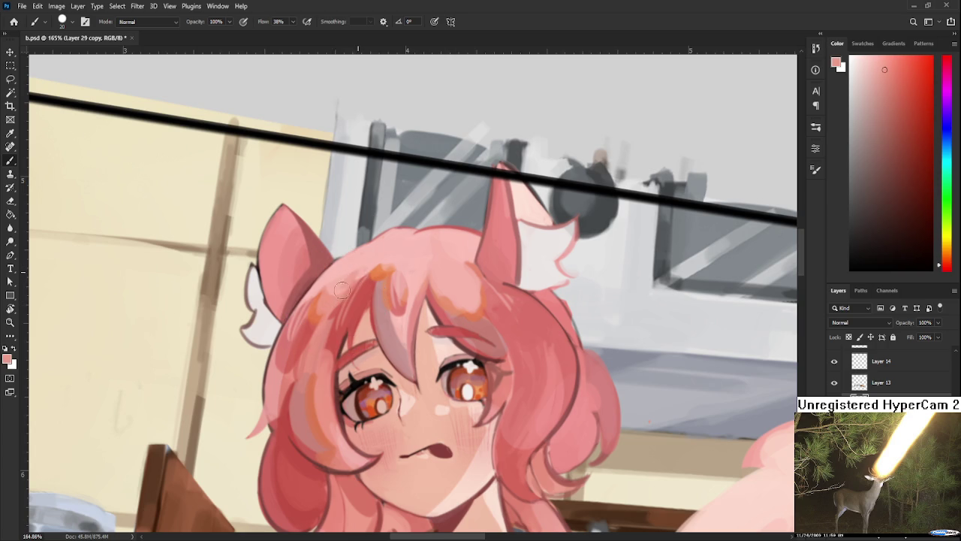
pyautogui.keyDown('alt'); pyautogui.click(350, 270); pyautogui.keyUp('alt')
pyautogui.keyDown('alt'); pyautogui.click(355, 280); pyautogui.keyUp('alt')
pyautogui.keyDown('alt'); pyautogui.click(355, 271); pyautogui.keyUp('alt')
pyautogui.keyDown('alt'); pyautogui.click(340, 288); pyautogui.keyUp('alt')
pyautogui.keyDown('alt'); pyautogui.click(354, 272); pyautogui.keyUp('alt')
pyautogui.moveTo(349, 296); pyautogui.dragTo(389, 255)
pyautogui.keyDown('alt'); pyautogui.click(363, 282); pyautogui.keyUp('alt')
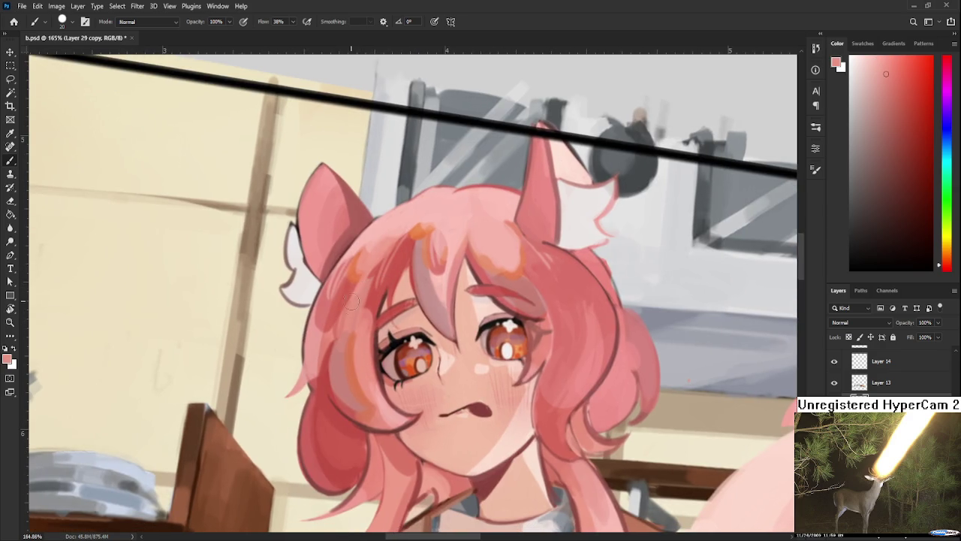
pyautogui.keyDown('alt'); pyautogui.click(336, 354); pyautogui.keyUp('alt')
pyautogui.keyDown('alt'); pyautogui.click(352, 325); pyautogui.keyUp('alt')
# - Tilt the canvas about 31° and sample dark and light hair pinks plus the skin tone
pyautogui.press('r')
pyautogui.moveTo(352, 325)
pyautogui.mouseDown()
pyautogui.moveTo(323, 358)
pyautogui.moveTo(350, 283)
pyautogui.mouseUp()
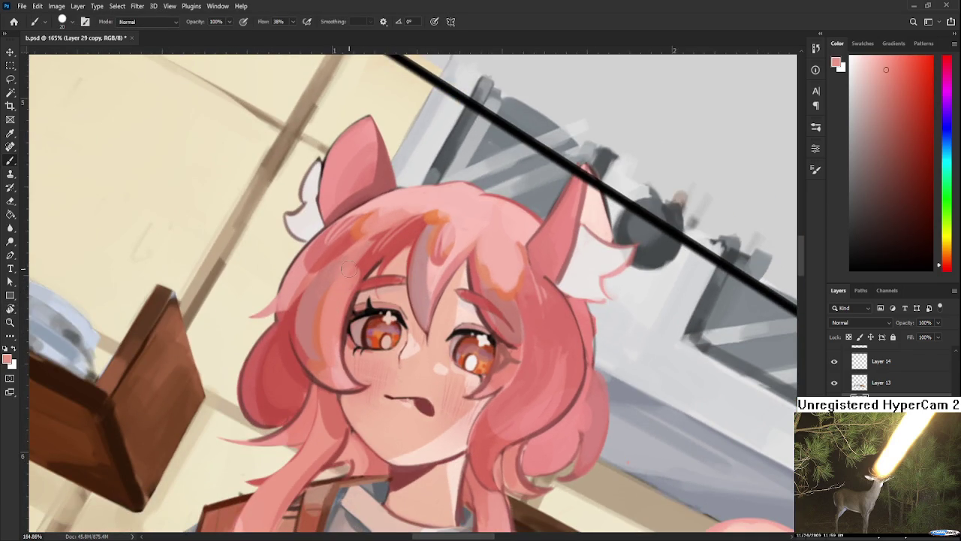
pyautogui.keyDown('alt'); pyautogui.click(330, 277); pyautogui.keyUp('alt')
pyautogui.keyDown('alt'); pyautogui.click(330, 247); pyautogui.keyUp('alt')
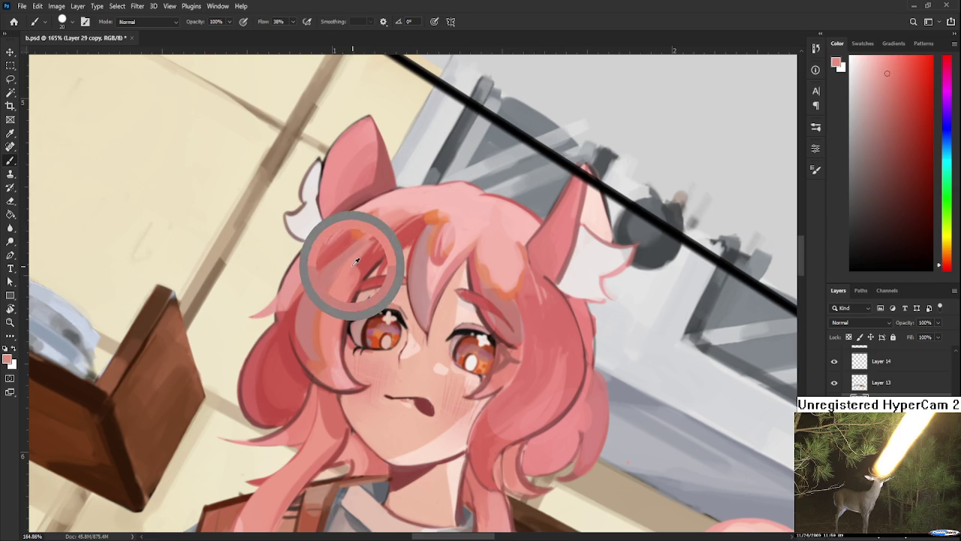
pyautogui.keyDown('alt'); pyautogui.click(336, 371); pyautogui.keyUp('alt')
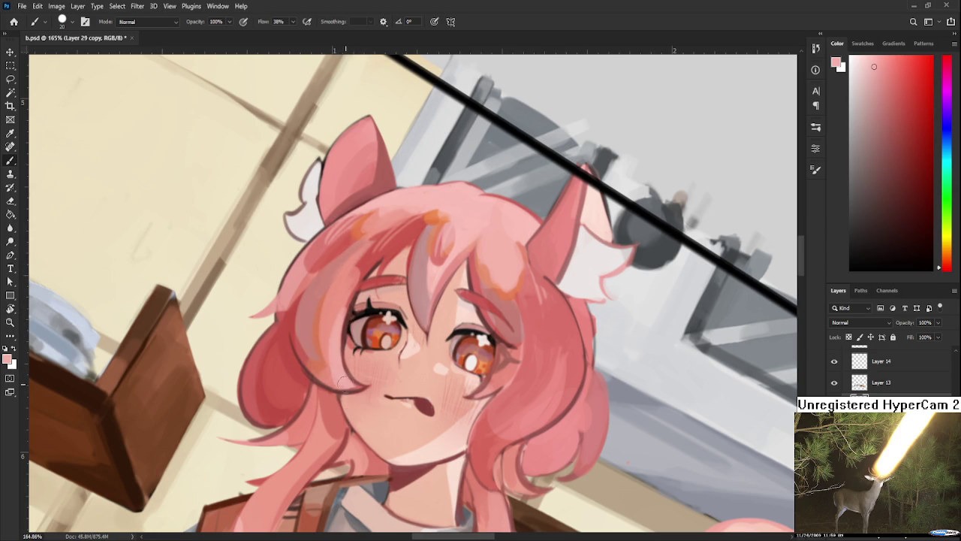
# - Sample slightly darker and lighter tones near the left eye, then turn the canvas to about 104°
pyautogui.moveTo(354, 329); pyautogui.dragTo(340, 341)
pyautogui.keyDown('alt'); pyautogui.click(323, 339); pyautogui.keyUp('alt')
pyautogui.keyDown('alt'); pyautogui.click(322, 341); pyautogui.keyUp('alt')
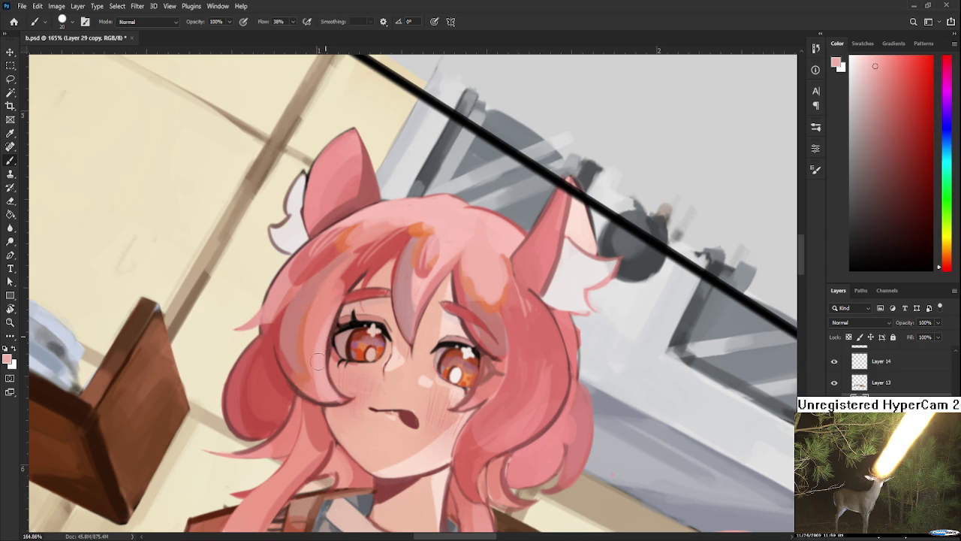
pyautogui.keyDown('alt'); pyautogui.click(322, 344); pyautogui.keyUp('alt')
pyautogui.keyDown('alt'); pyautogui.click(323, 353); pyautogui.keyUp('alt')
pyautogui.moveTo(371, 344); pyautogui.dragTo(356, 379)
pyautogui.press('r')
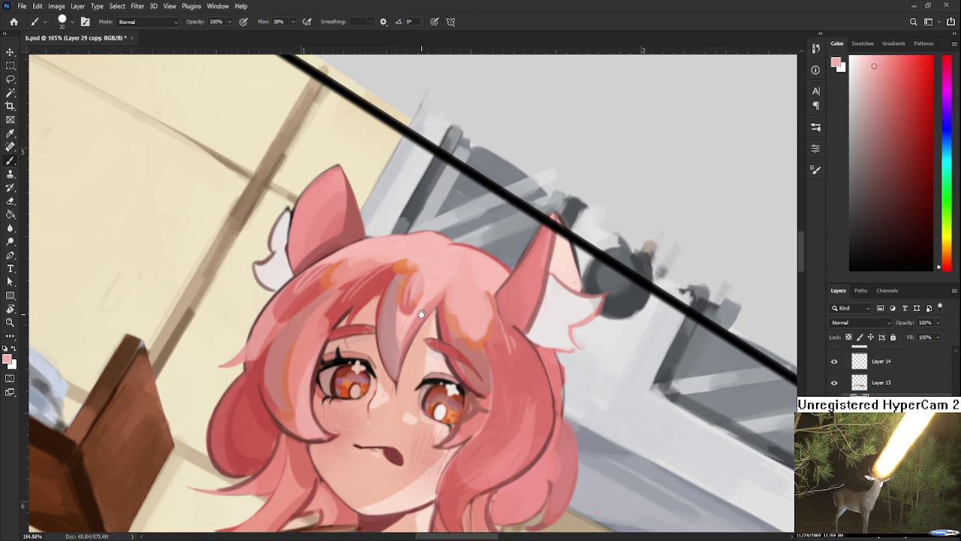
pyautogui.moveTo(421, 314); pyautogui.dragTo(415, 303)
# - With the Brush, sample salmon-red and lighter pinks from the hair edge
pyautogui.press('b')
pyautogui.keyDown('alt'); pyautogui.click(391, 253); pyautogui.keyUp('alt')
pyautogui.keyDown('alt'); pyautogui.click(398, 275); pyautogui.keyUp('alt')
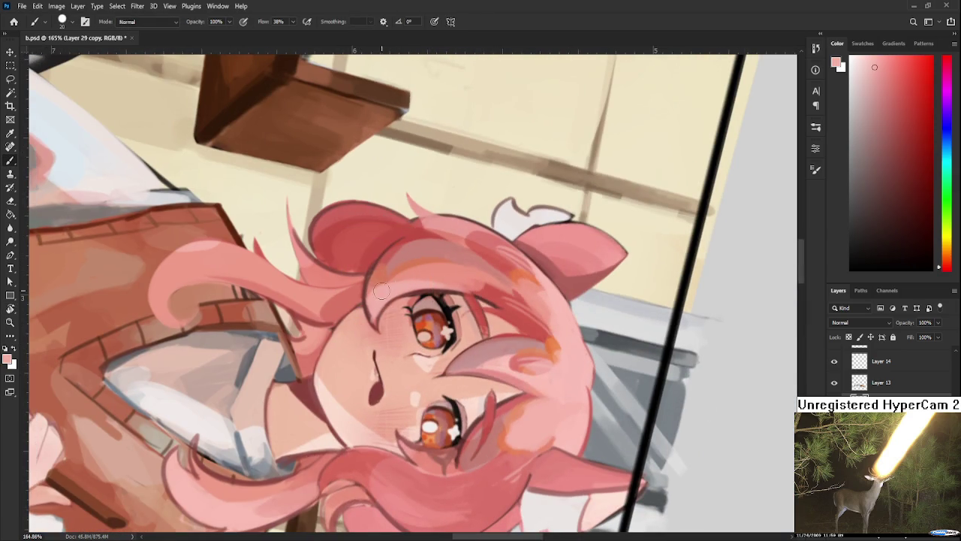
pyautogui.keyDown('alt'); pyautogui.click(408, 268); pyautogui.keyUp('alt')
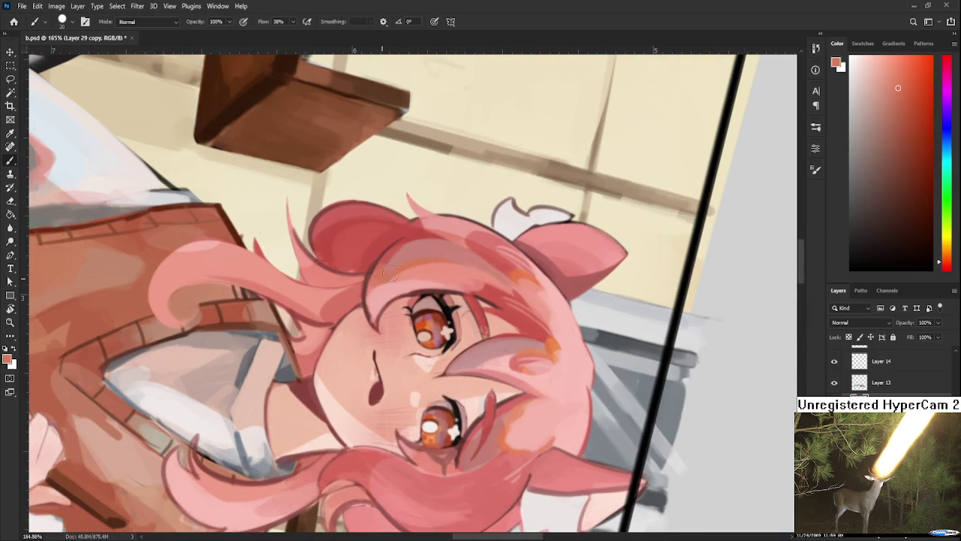
pyautogui.keyDown('alt'); pyautogui.click(415, 265); pyautogui.keyUp('alt')
pyautogui.keyDown('alt'); pyautogui.click(417, 267); pyautogui.keyUp('alt')
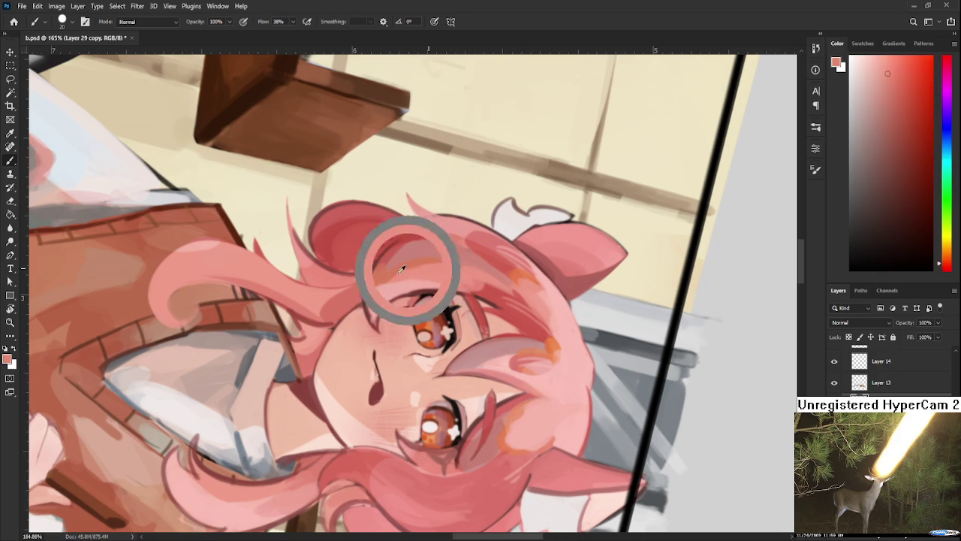
pyautogui.keyDown('alt'); pyautogui.click(382, 291); pyautogui.keyUp('alt')
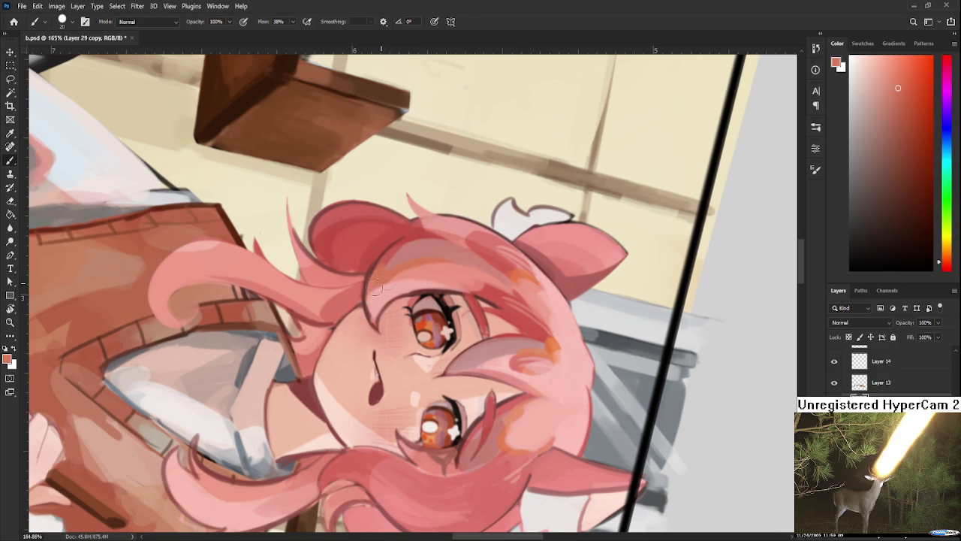
pyautogui.keyDown('alt'); pyautogui.click(386, 290); pyautogui.keyUp('alt')
# - Turn the canvas back toward upright and sample lighter and darker pinks by the left eye
pyautogui.press('r')
pyautogui.moveTo(396, 288)
pyautogui.mouseDown()
pyautogui.moveTo(440, 371)
pyautogui.moveTo(319, 370)
pyautogui.mouseUp()
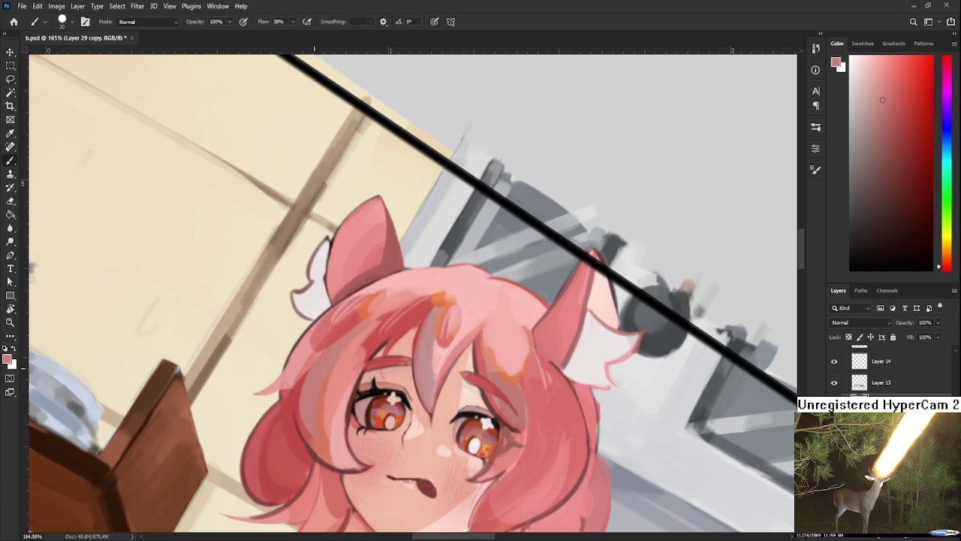
pyautogui.scroll(-1, 391, 262)
pyautogui.keyDown('alt'); pyautogui.click(376, 302); pyautogui.keyUp('alt')
pyautogui.keyDown('alt'); pyautogui.click(342, 379); pyautogui.keyUp('alt')
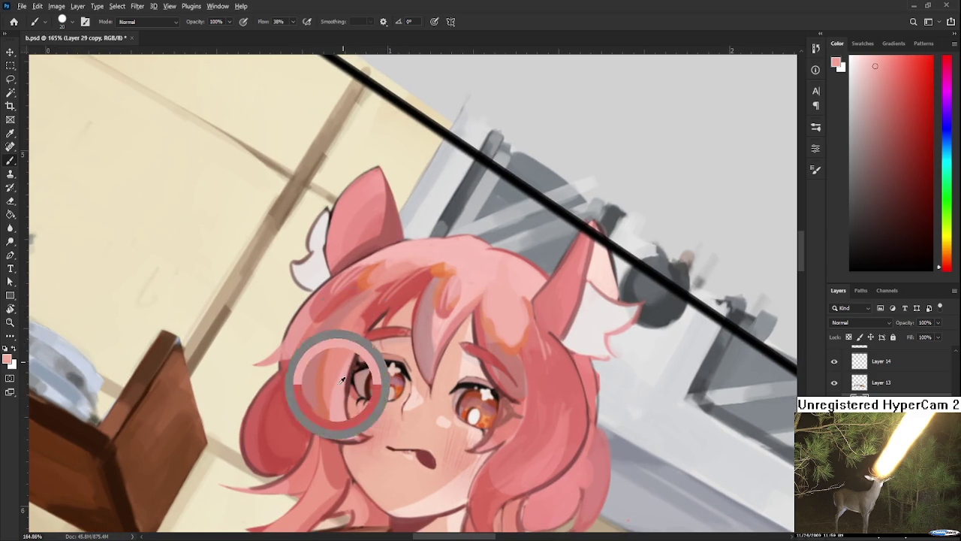
pyautogui.keyDown('alt'); pyautogui.click(330, 377); pyautogui.keyUp('alt')
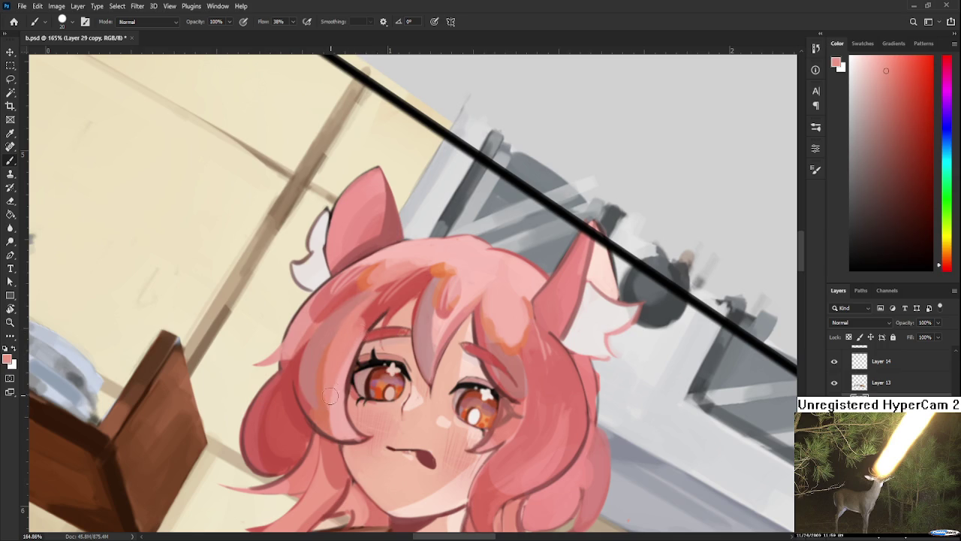
# - Sample a darker red and paint brighter strokes on the hair left of the eye
pyautogui.moveTo(371, 308); pyautogui.dragTo(375, 295)
pyautogui.keyDown('alt'); pyautogui.click(373, 297); pyautogui.keyUp('alt')
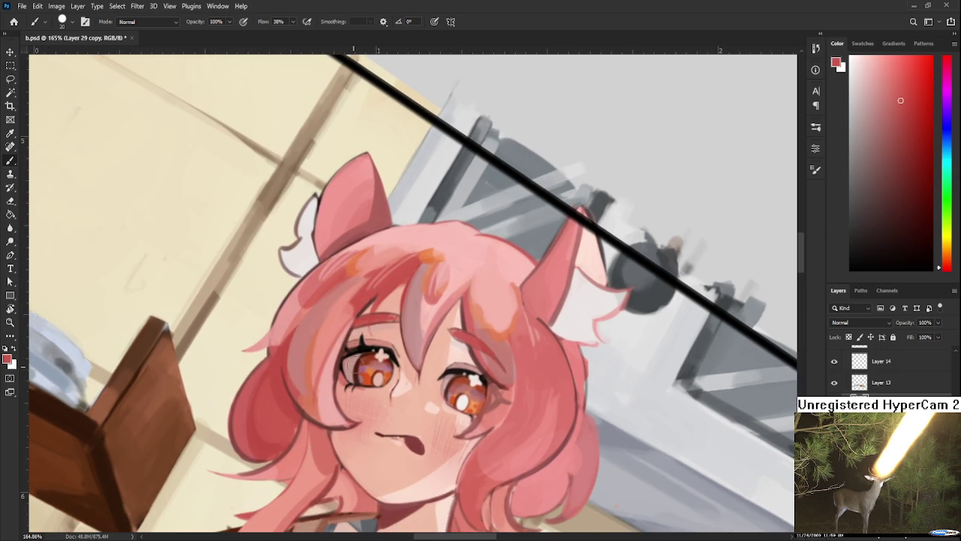
pyautogui.moveTo(335, 323); pyautogui.dragTo(327, 393)
pyautogui.scroll(-3, 440, 398)
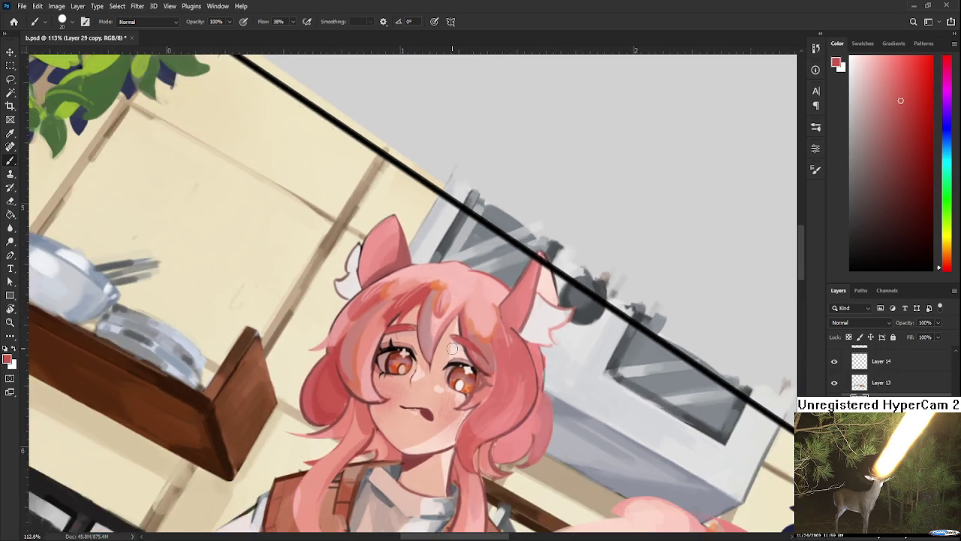
pyautogui.scroll(-3, 451, 352)
pyautogui.scroll(2, 452, 347)
pyautogui.scroll(2, 450, 352)
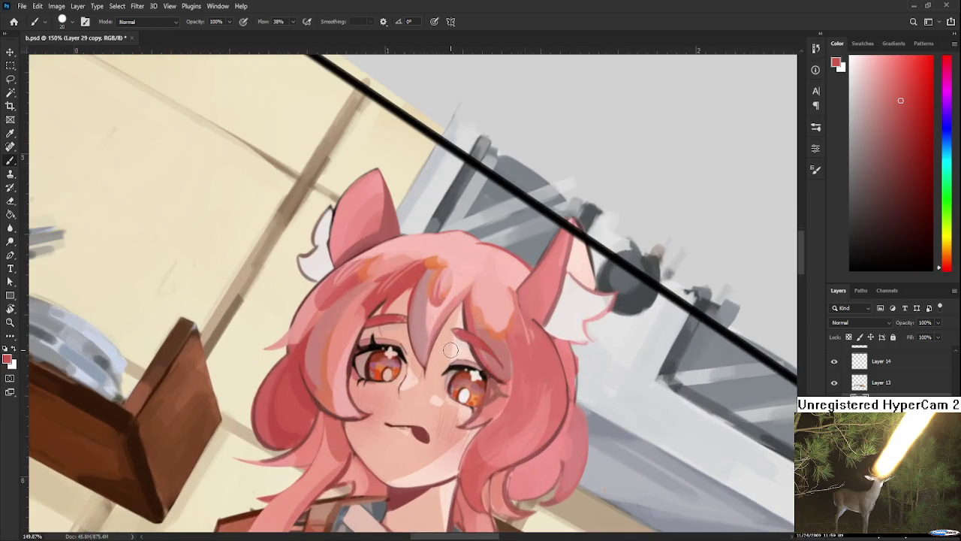
# - Pan over the face while sampling a lighter and a slightly darker hair pink for blending
pyautogui.moveTo(361, 293); pyautogui.dragTo(375, 304)
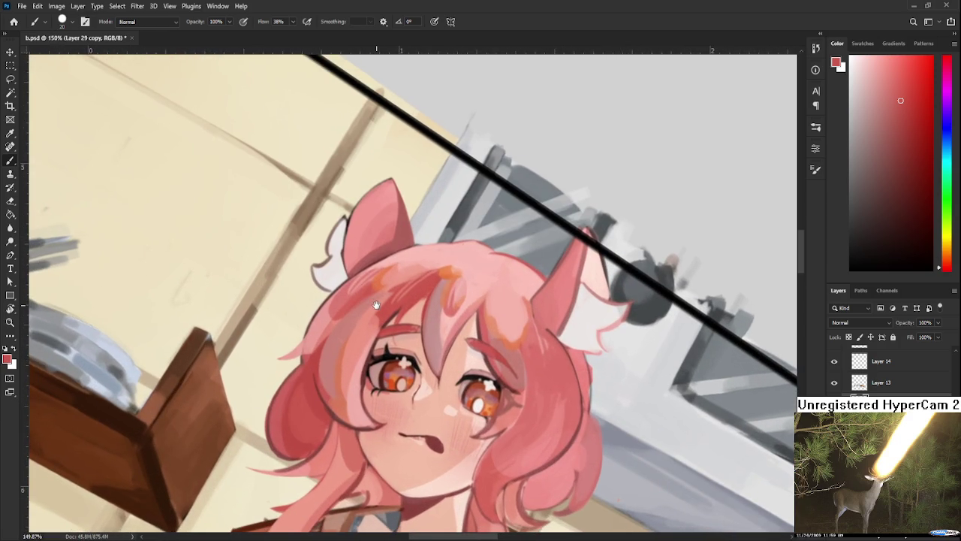
pyautogui.keyDown('alt'); pyautogui.click(367, 314); pyautogui.keyUp('alt')
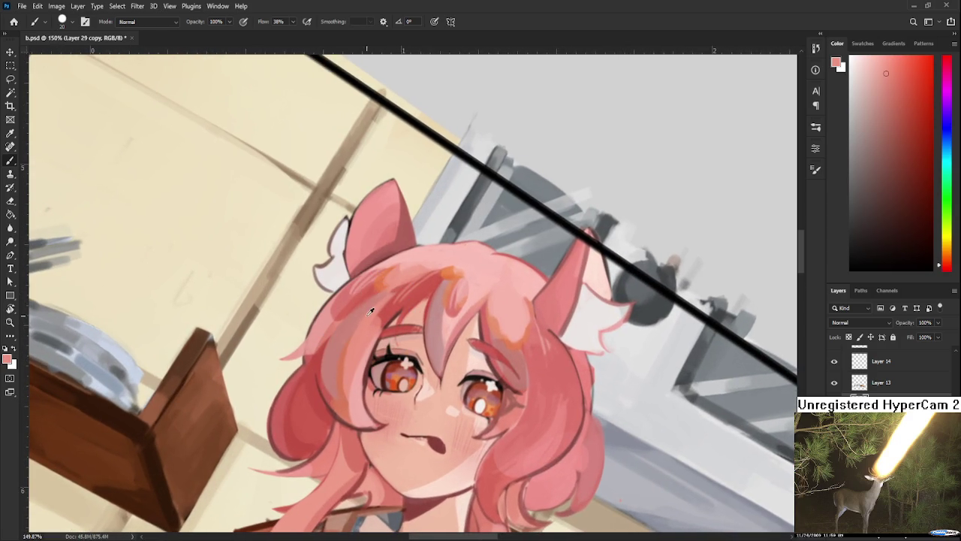
pyautogui.moveTo(390, 293); pyautogui.dragTo(382, 306)
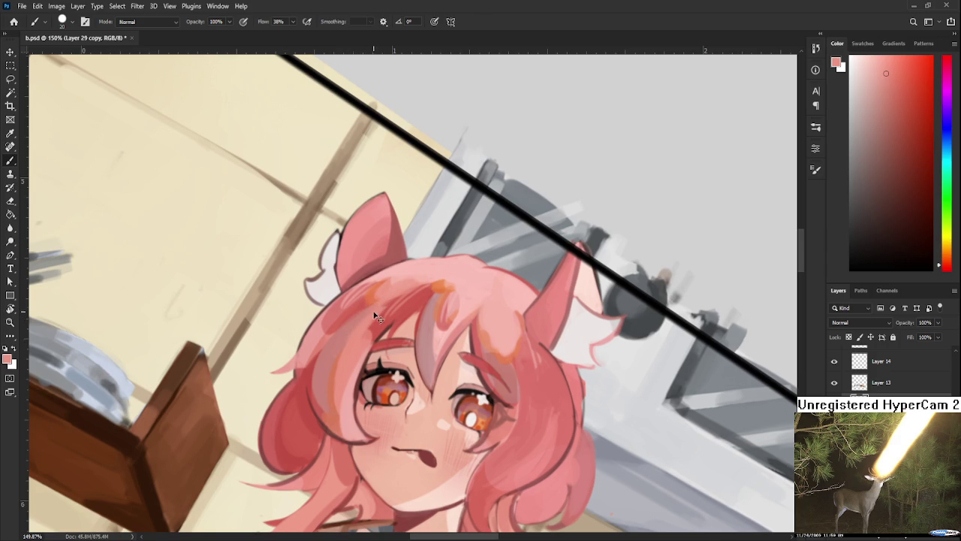
pyautogui.keyDown('alt'); pyautogui.click(356, 318); pyautogui.keyUp('alt')
pyautogui.moveTo(398, 288)
pyautogui.mouseDown()
pyautogui.moveTo(376, 335)
pyautogui.moveTo(375, 311)
pyautogui.mouseUp()
# - Sample lighter hair pinks and paint light pink strokes on the hair
pyautogui.scroll(5, 330, 321)
pyautogui.keyDown('alt'); pyautogui.click(359, 344); pyautogui.keyUp('alt')
pyautogui.keyDown('alt'); pyautogui.click(342, 365); pyautogui.keyUp('alt')
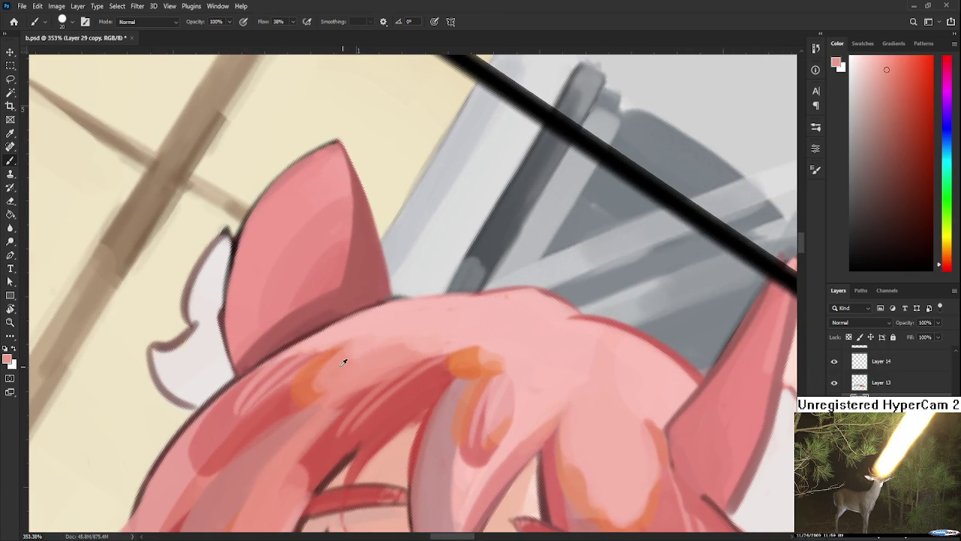
pyautogui.keyDown('alt'); pyautogui.click(391, 331); pyautogui.keyUp('alt')
pyautogui.moveTo(391, 330); pyautogui.dragTo(409, 340)
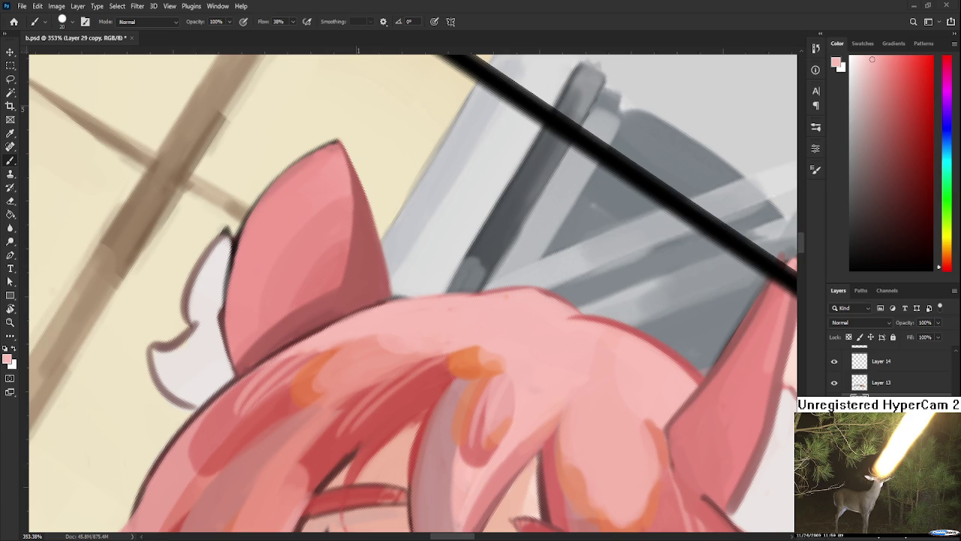
# - Sample dark red, light pink and orange tones from the hair streaks
pyautogui.scroll(-1, 508, 317)
pyautogui.scroll(-1, 369, 275)
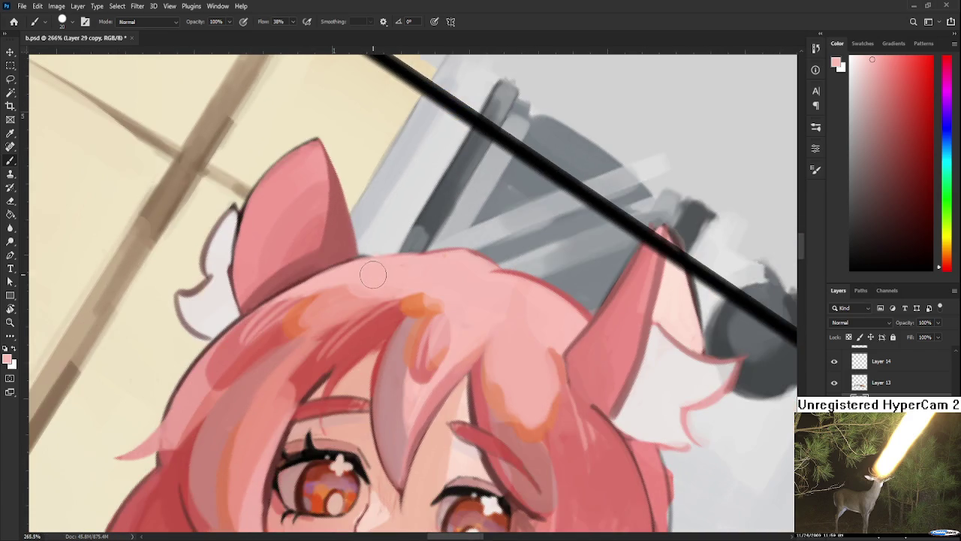
pyautogui.keyDown('alt'); pyautogui.click(405, 317); pyautogui.keyUp('alt')
pyautogui.keyDown('alt'); pyautogui.click(421, 300); pyautogui.keyUp('alt')
pyautogui.keyDown('alt'); pyautogui.click(454, 293); pyautogui.keyUp('alt')
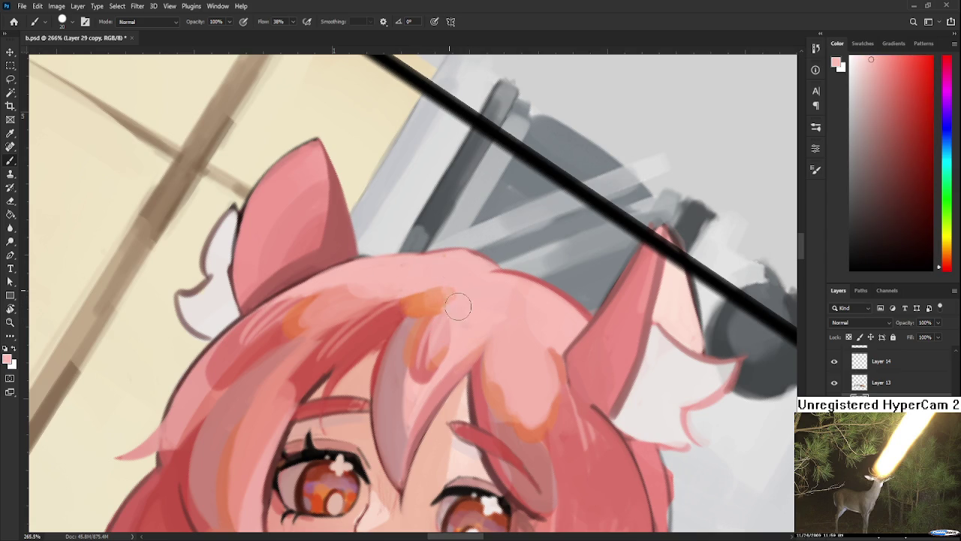
pyautogui.keyDown('alt'); pyautogui.click(441, 299); pyautogui.keyUp('alt')
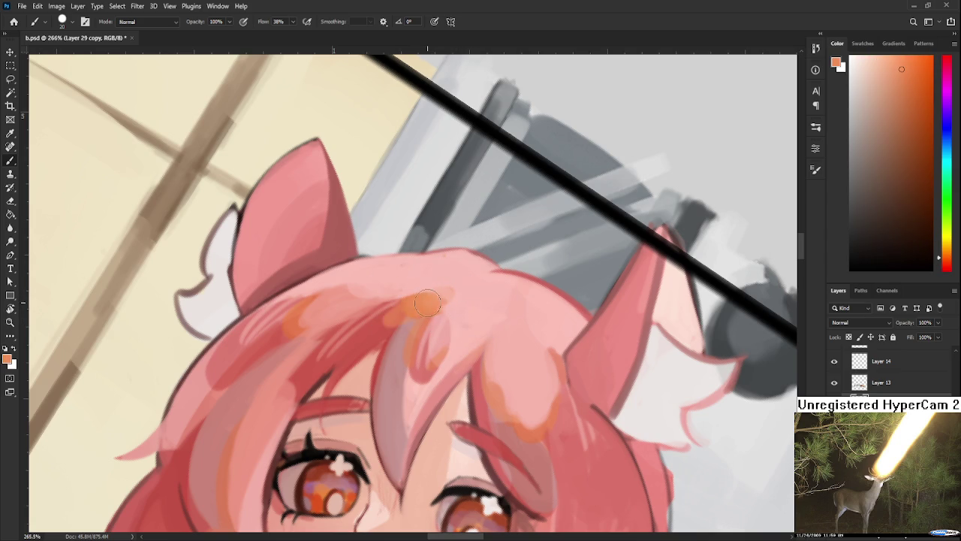
pyautogui.keyDown('alt'); pyautogui.click(439, 293); pyautogui.keyUp('alt')
pyautogui.keyDown('alt'); pyautogui.click(409, 287); pyautogui.keyUp('alt')
pyautogui.keyDown('alt'); pyautogui.click(451, 302); pyautogui.keyUp('alt')
pyautogui.keyDown('alt'); pyautogui.click(454, 300); pyautogui.keyUp('alt')
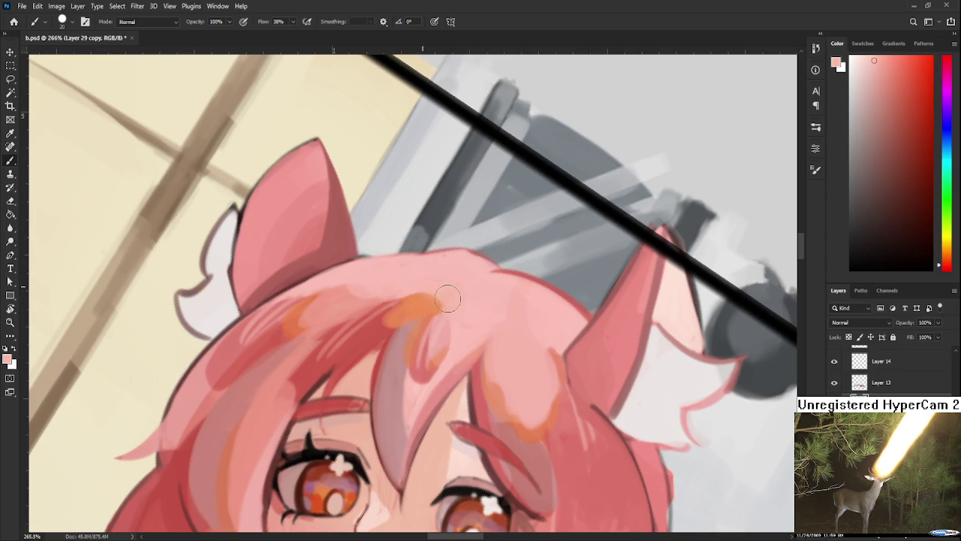
pyautogui.keyDown('alt'); pyautogui.click(450, 301); pyautogui.keyUp('alt')
# - Paint lighter pink over the grey hair strand
pyautogui.moveTo(432, 312)
pyautogui.mouseDown()
pyautogui.moveTo(356, 295)
pyautogui.moveTo(344, 281)
pyautogui.mouseUp()
pyautogui.keyDown('alt'); pyautogui.click(338, 351); pyautogui.keyUp('alt')
pyautogui.moveTo(345, 325); pyautogui.dragTo(355, 302)
pyautogui.moveTo(332, 339); pyautogui.dragTo(361, 281)
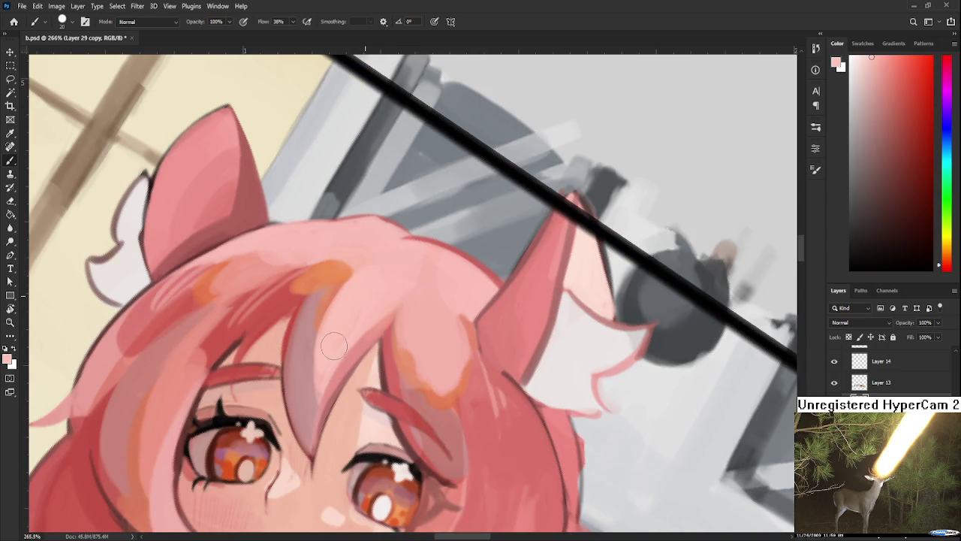
pyautogui.keyDown('alt'); pyautogui.click(395, 278); pyautogui.keyUp('alt')
# - Try dark pink strokes on the crown of the head, undoing both attempts
pyautogui.moveTo(421, 298); pyautogui.dragTo(405, 364)
pyautogui.keyDown('alt'); pyautogui.click(405, 303); pyautogui.keyUp('alt')
pyautogui.moveTo(367, 294)
pyautogui.mouseDown()
pyautogui.moveTo(353, 323)
pyautogui.moveTo(360, 334)
pyautogui.moveTo(409, 330)
pyautogui.moveTo(349, 315)
pyautogui.mouseUp()
pyautogui.hotkey('ctrl', 'z')
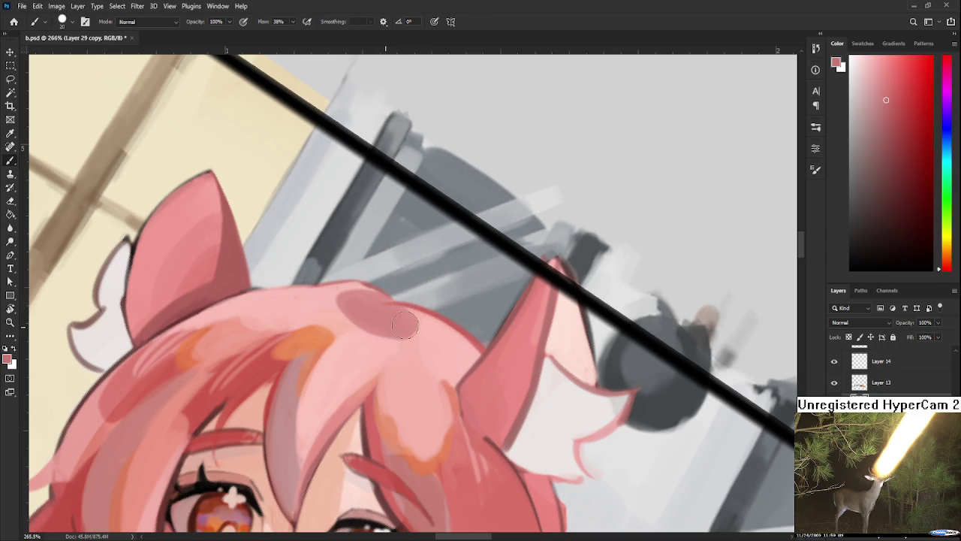
pyautogui.keyDown('alt'); pyautogui.click(466, 331); pyautogui.keyUp('alt')
pyautogui.moveTo(358, 295); pyautogui.dragTo(409, 323)
pyautogui.hotkey('ctrl', 'z')
# - Paint a dark pink shadow patch on the crown and extend it rightward
pyautogui.moveTo(354, 296); pyautogui.dragTo(383, 305)
pyautogui.keyDown('alt'); pyautogui.click(476, 332); pyautogui.keyUp('alt')
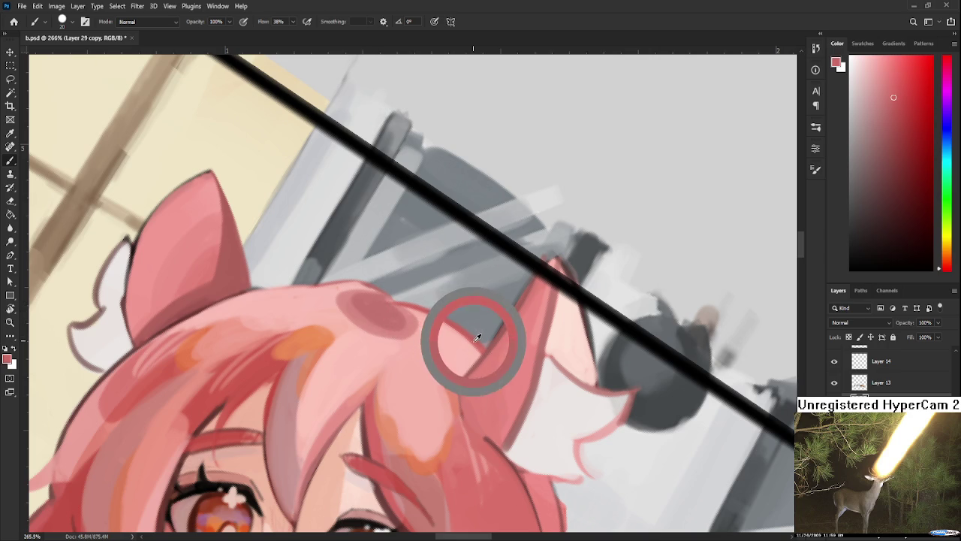
pyautogui.moveTo(379, 302); pyautogui.dragTo(401, 315)
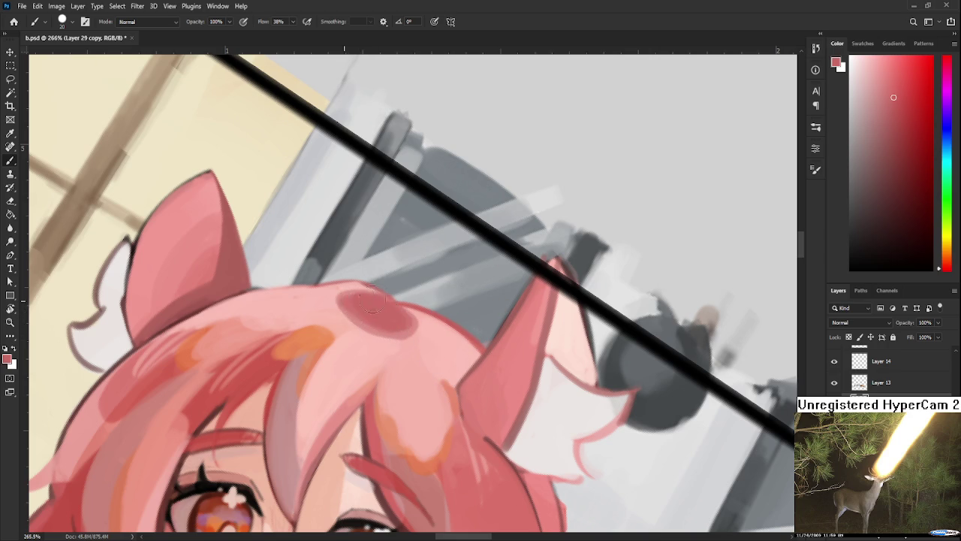
pyautogui.moveTo(425, 326); pyautogui.dragTo(446, 302)
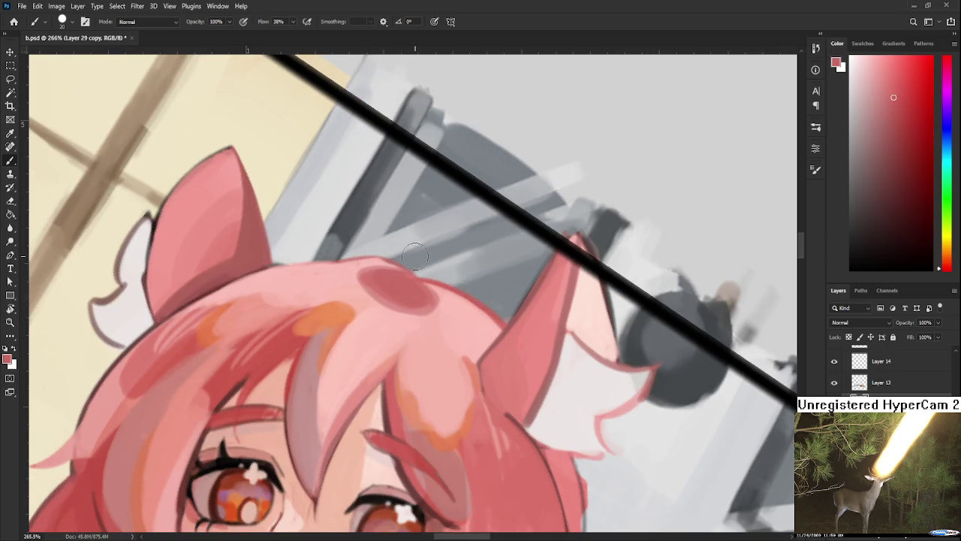
# - Enlarge the brush from 20 to 40 and lighten the hair around the dark patch
pyautogui.scroll(-4, 415, 257)
pyautogui.scroll(-2, 415, 263)
pyautogui.scroll(5, 415, 270)
pyautogui.keyDown('alt'); pyautogui.click(384, 287); pyautogui.keyUp('alt')
pyautogui.press(']')
pyautogui.press(']')
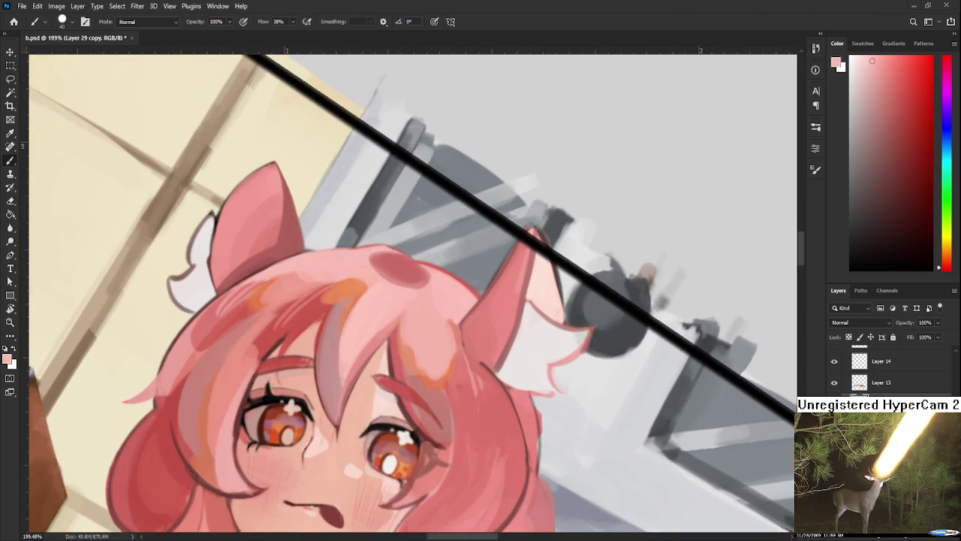
pyautogui.moveTo(376, 304); pyautogui.dragTo(360, 278)
# - Sample orange and deeper pinks, then repaint the hair spot a deeper red
pyautogui.keyDown('alt'); pyautogui.click(358, 289); pyautogui.keyUp('alt')
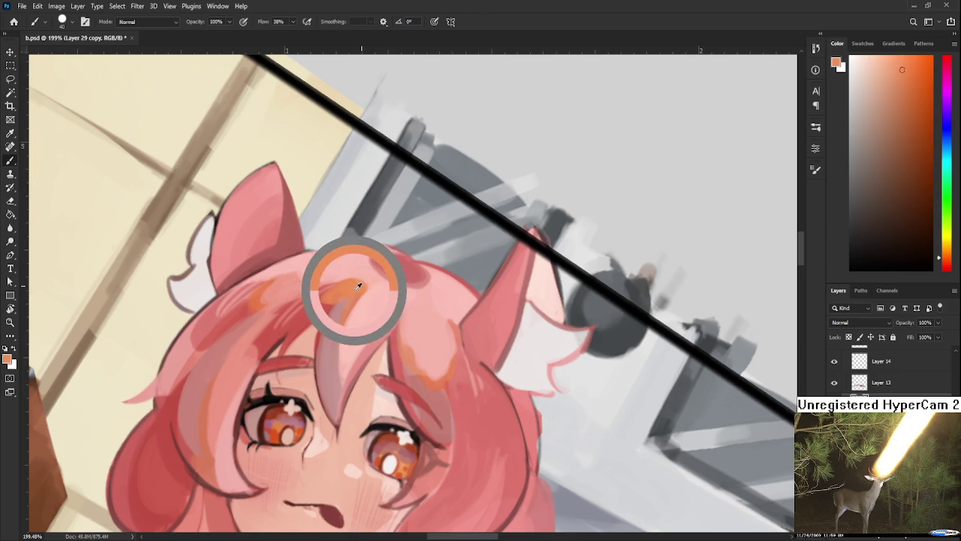
pyautogui.keyDown('alt'); pyautogui.click(382, 291); pyautogui.keyUp('alt')
pyautogui.keyDown('alt'); pyautogui.click(391, 274); pyautogui.keyUp('alt')
pyautogui.keyDown('alt'); pyautogui.click(397, 270); pyautogui.keyUp('alt')
pyautogui.moveTo(392, 270); pyautogui.dragTo(383, 286)
# - Blend the dark spot's edges and dab darker pink onto it
pyautogui.keyDown('alt'); pyautogui.click(409, 263); pyautogui.keyUp('alt')
pyautogui.keyDown('alt'); pyautogui.click(409, 284); pyautogui.keyUp('alt')
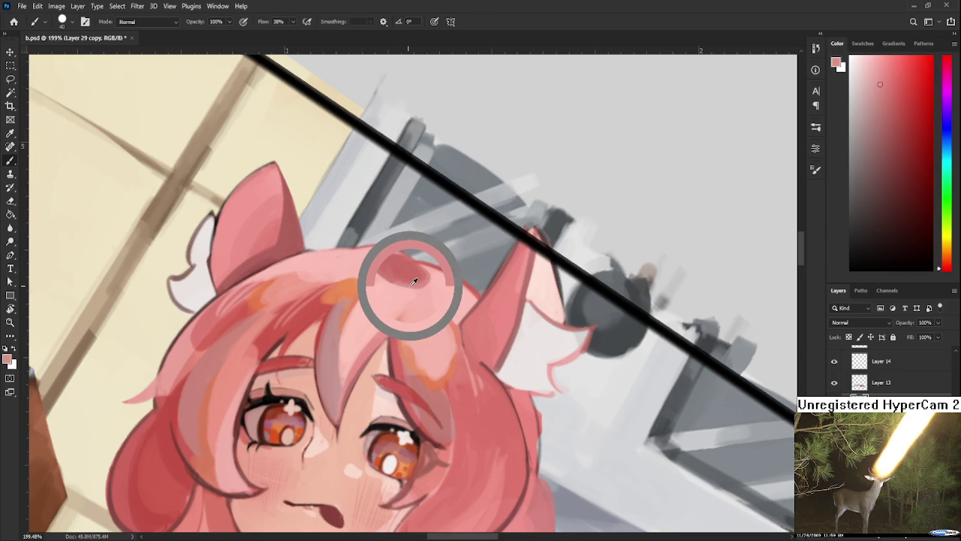
pyautogui.moveTo(391, 274); pyautogui.dragTo(379, 262)
pyautogui.keyDown('alt'); pyautogui.click(397, 274); pyautogui.keyUp('alt')
pyautogui.keyDown('alt'); pyautogui.click(388, 270); pyautogui.keyUp('alt')
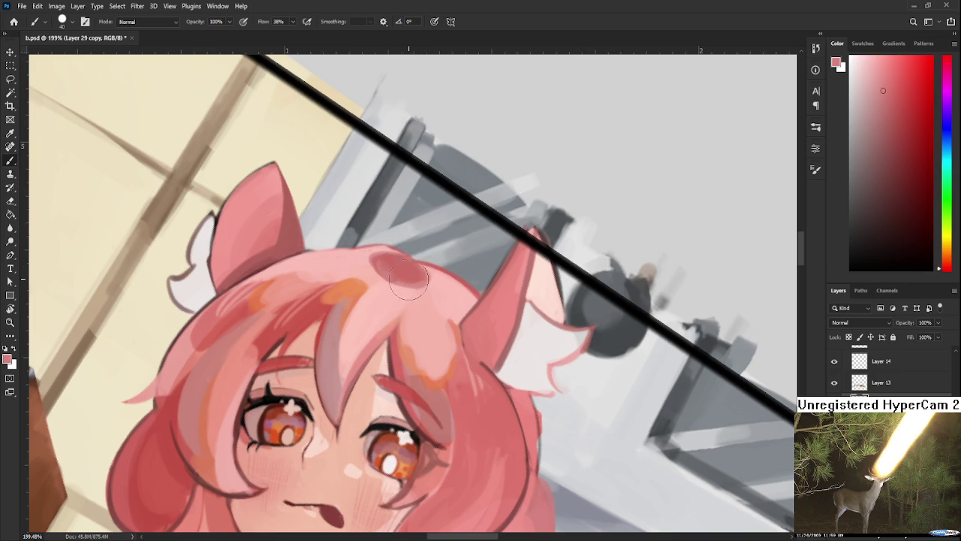
pyautogui.keyDown('alt'); pyautogui.click(395, 272); pyautogui.keyUp('alt')
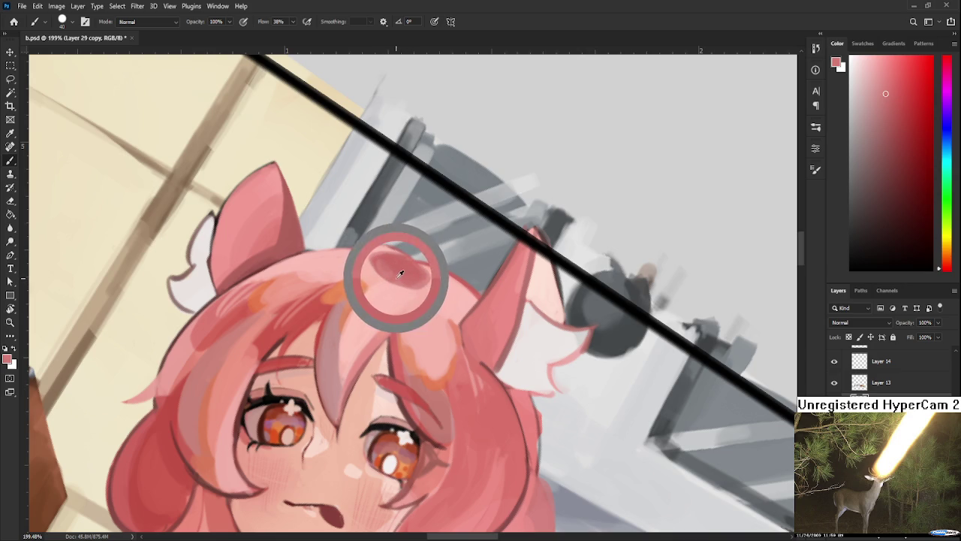
pyautogui.keyDown('alt'); pyautogui.click(413, 269); pyautogui.keyUp('alt')
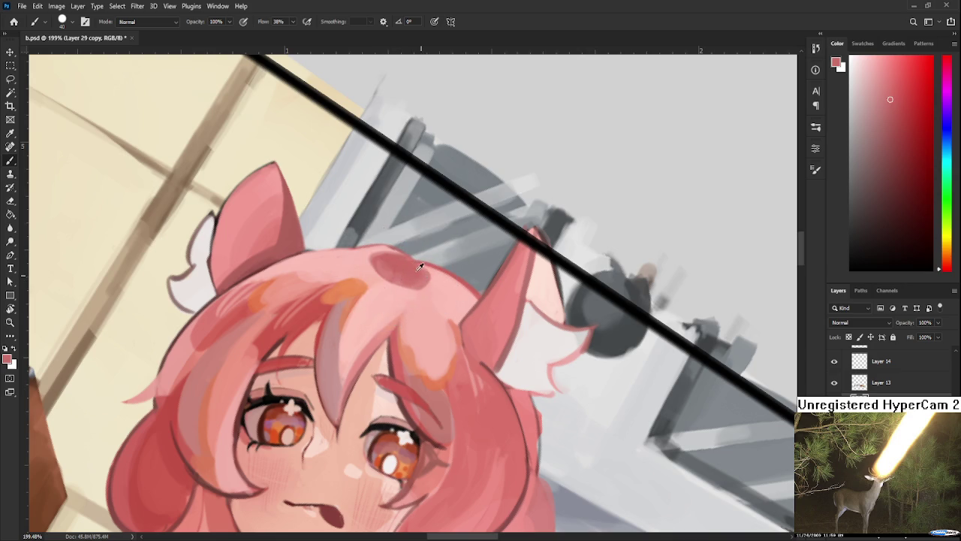
pyautogui.moveTo(379, 263)
pyautogui.mouseDown()
pyautogui.moveTo(406, 263)
pyautogui.moveTo(432, 289)
pyautogui.mouseUp()
# - Sample darker red and lighter pink, then reshape the dark patch with pink edges
pyautogui.keyDown('alt'); pyautogui.click(401, 268); pyautogui.keyUp('alt')
pyautogui.keyDown('alt'); pyautogui.click(282, 340); pyautogui.keyUp('alt')
pyautogui.moveTo(384, 281)
pyautogui.mouseDown()
pyautogui.moveTo(347, 308)
pyautogui.moveTo(377, 304)
pyautogui.mouseUp()
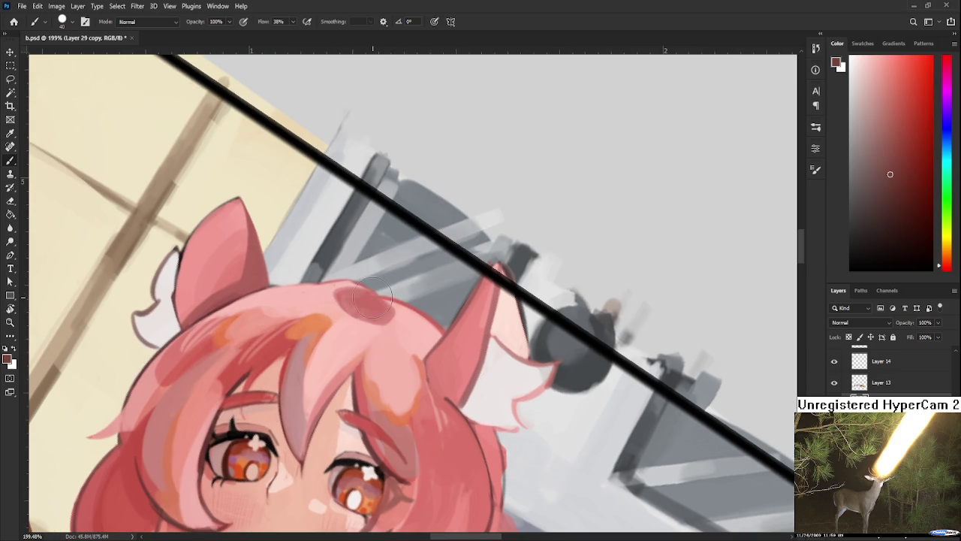
pyautogui.keyDown('alt'); pyautogui.click(381, 302); pyautogui.keyUp('alt')
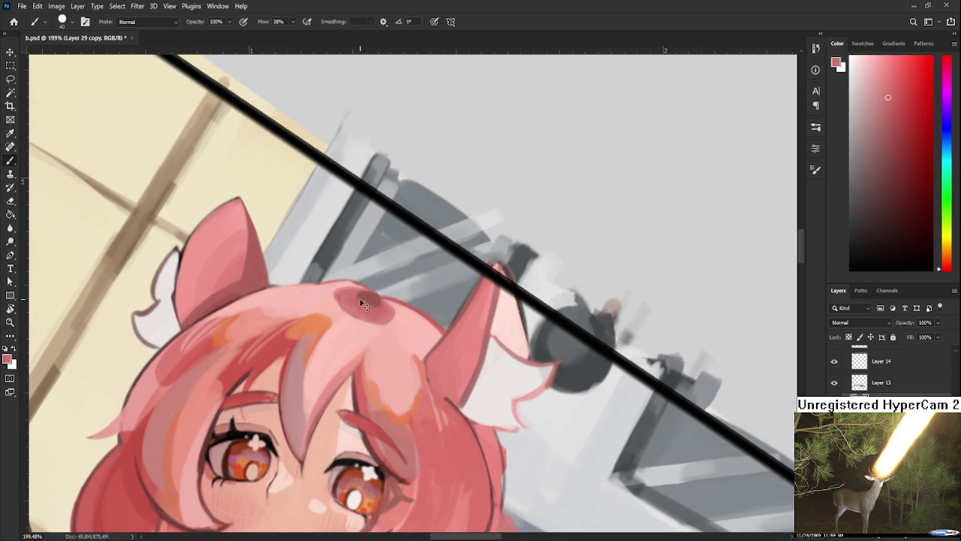
pyautogui.moveTo(361, 302); pyautogui.dragTo(377, 299)
# - Zoom and rotate the view counter-clockwise to show the face and kitchen
pyautogui.scroll(-2, 366, 332)
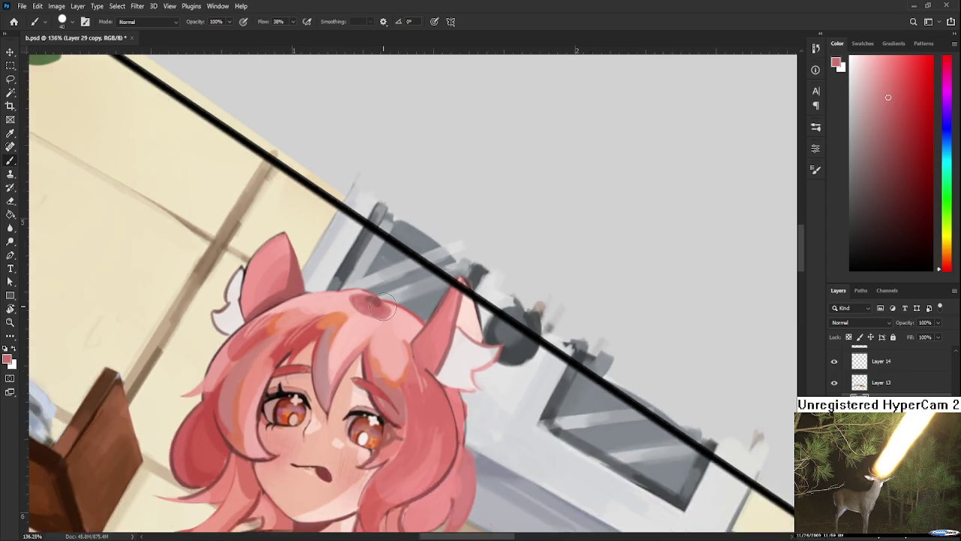
pyautogui.scroll(-3, 367, 332)
pyautogui.scroll(4, 367, 332)
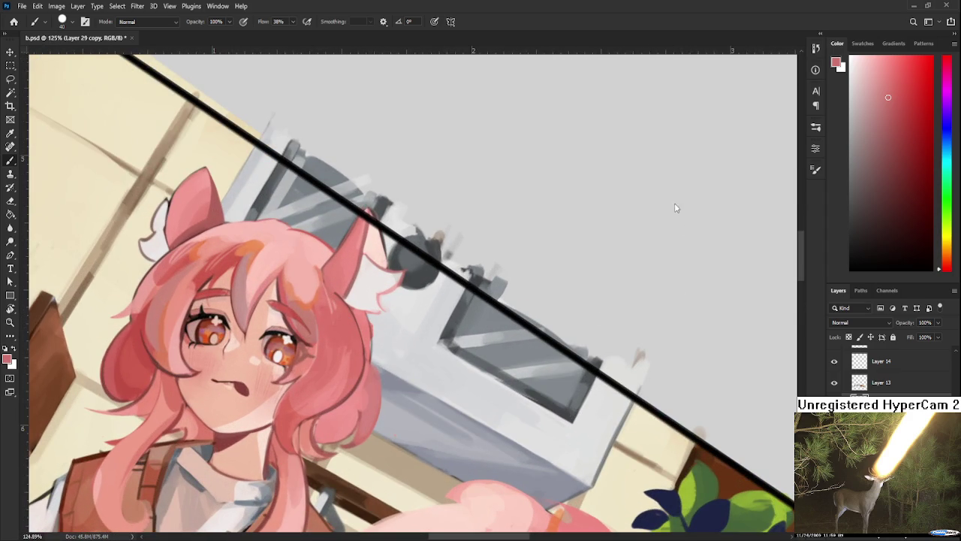
pyautogui.moveTo(399, 239); pyautogui.dragTo(432, 297)
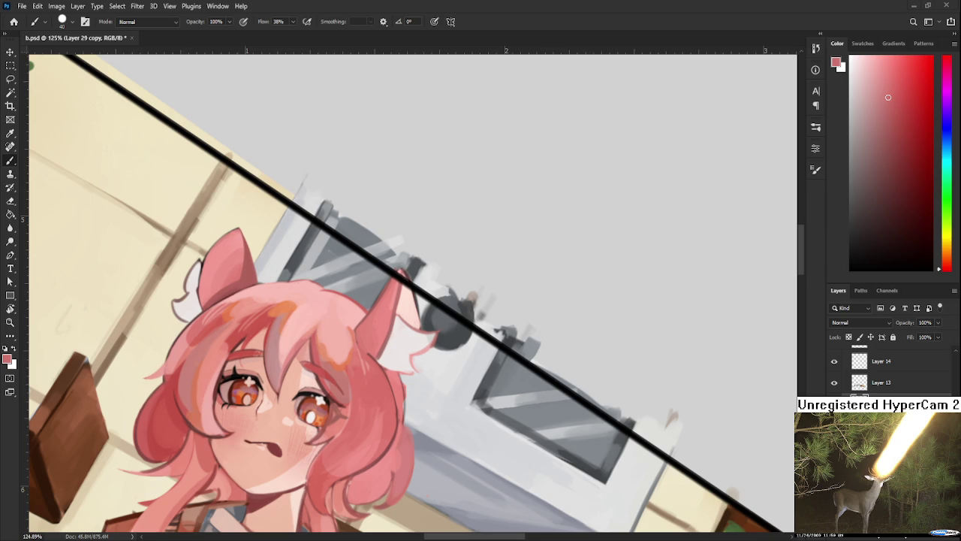
pyautogui.moveTo(420, 270); pyautogui.dragTo(374, 330)
pyautogui.scroll(2, 373, 330)
# - Touch up the cat-ear edge with saturated pink, then rotate the view about 85° clockwise
pyautogui.keyDown('alt'); pyautogui.click(375, 330); pyautogui.keyUp('alt')
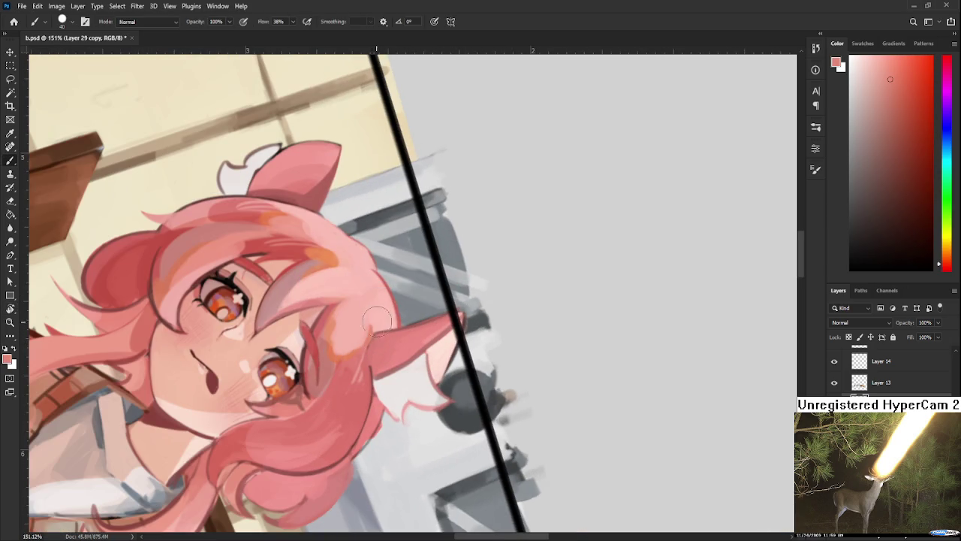
pyautogui.moveTo(378, 330); pyautogui.dragTo(396, 326)
pyautogui.press('r')
pyautogui.moveTo(375, 328)
pyautogui.mouseDown()
pyautogui.moveTo(375, 258)
pyautogui.moveTo(391, 282)
pyautogui.mouseUp()
# - Sample a hair colour, enlarge the brush from 15 to 30, and pick a darker red
pyautogui.press('b')
pyautogui.keyDown('alt'); pyautogui.click(384, 288); pyautogui.keyUp('alt')
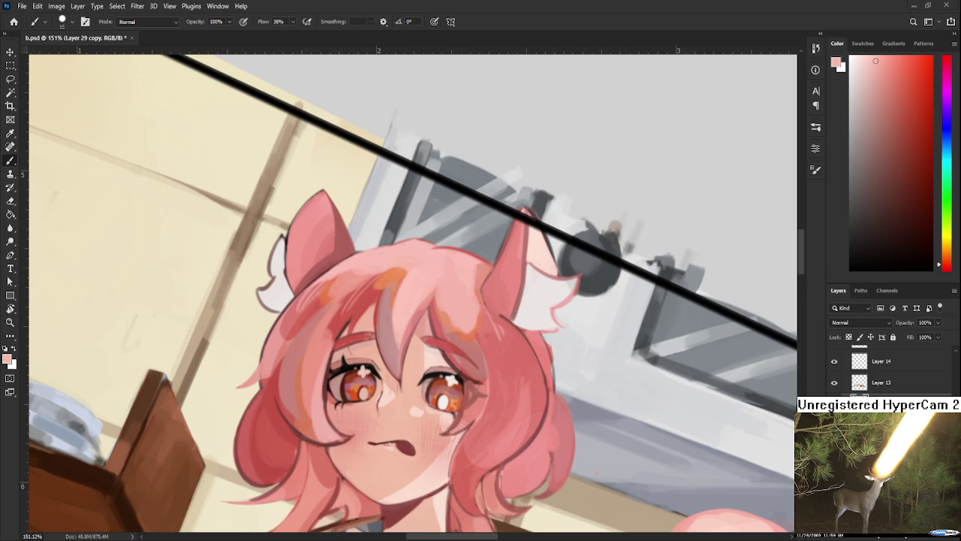
pyautogui.press(']')
pyautogui.press(']')
pyautogui.press(']')
pyautogui.scroll(1, 400, 375)
pyautogui.scroll(1, 399, 375)
pyautogui.keyDown('alt'); pyautogui.click(483, 349); pyautogui.keyUp('alt')
pyautogui.scroll(-1, 484, 349)
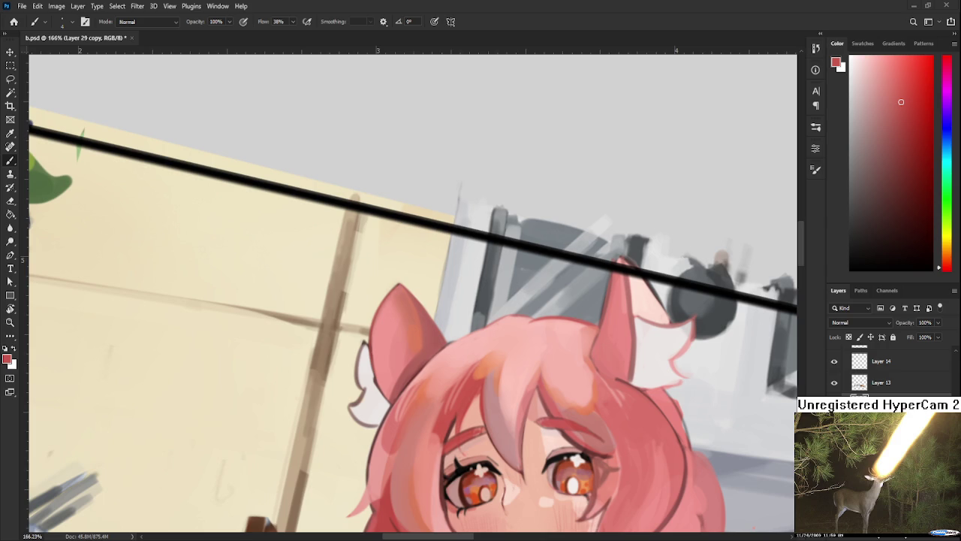
pyautogui.scroll(1, 383, 365)
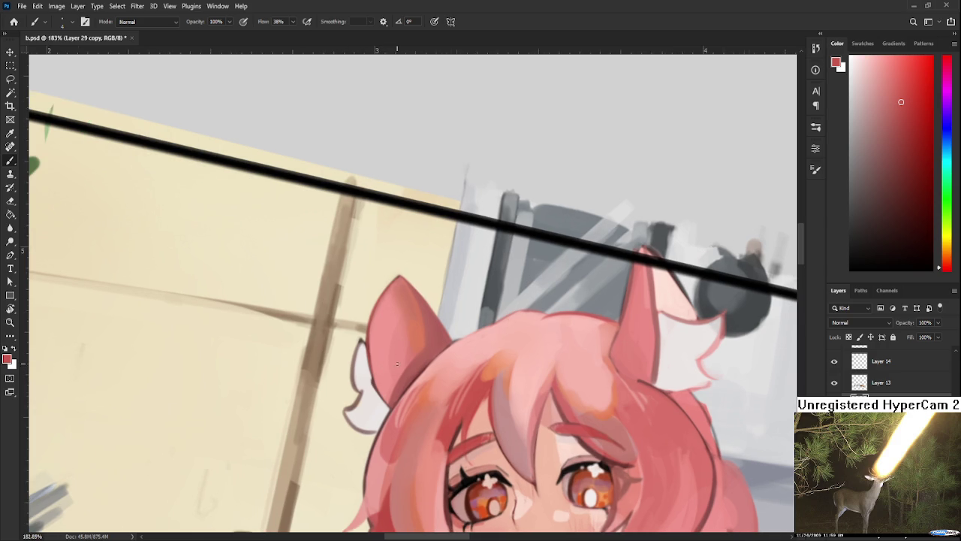
# - Sample several pinks from the left cat ear and the nearby hair
pyautogui.moveTo(419, 348); pyautogui.dragTo(359, 357)
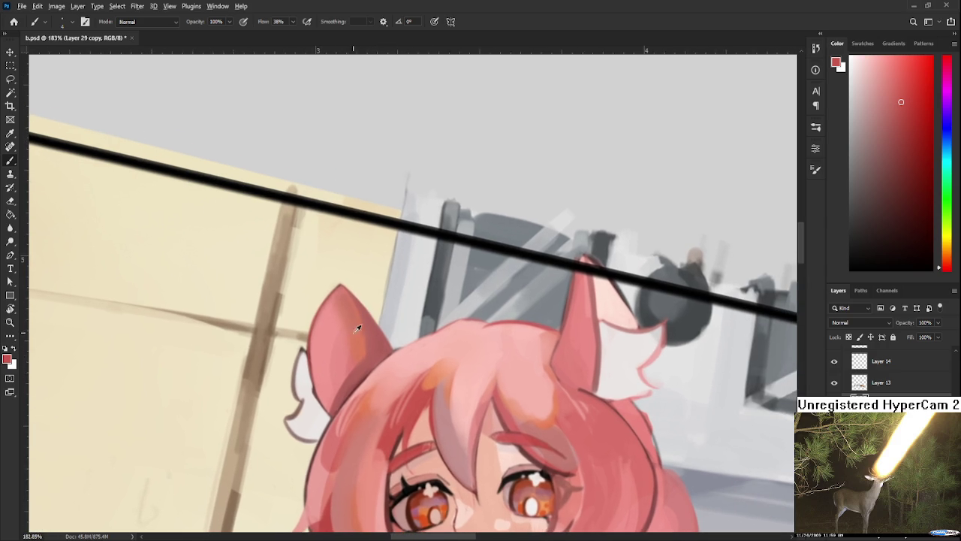
pyautogui.keyDown('alt'); pyautogui.click(365, 351); pyautogui.keyUp('alt')
pyautogui.keyDown('alt'); pyautogui.click(365, 350); pyautogui.keyUp('alt')
pyautogui.keyDown('alt'); pyautogui.click(369, 356); pyautogui.keyUp('alt')
pyautogui.keyDown('alt'); pyautogui.click(367, 351); pyautogui.keyUp('alt')
pyautogui.keyDown('alt'); pyautogui.click(406, 396); pyautogui.keyUp('alt')
pyautogui.scroll(-2, 382, 364)
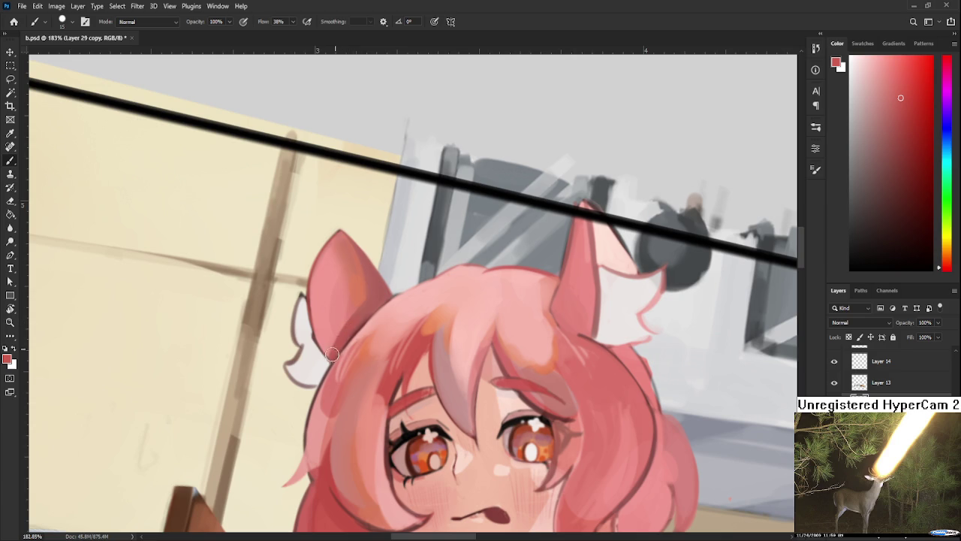
pyautogui.keyDown('alt'); pyautogui.click(358, 324); pyautogui.keyUp('alt')
pyautogui.keyDown('alt'); pyautogui.click(334, 337); pyautogui.keyUp('alt')
pyautogui.keyDown('alt'); pyautogui.click(314, 271); pyautogui.keyUp('alt')
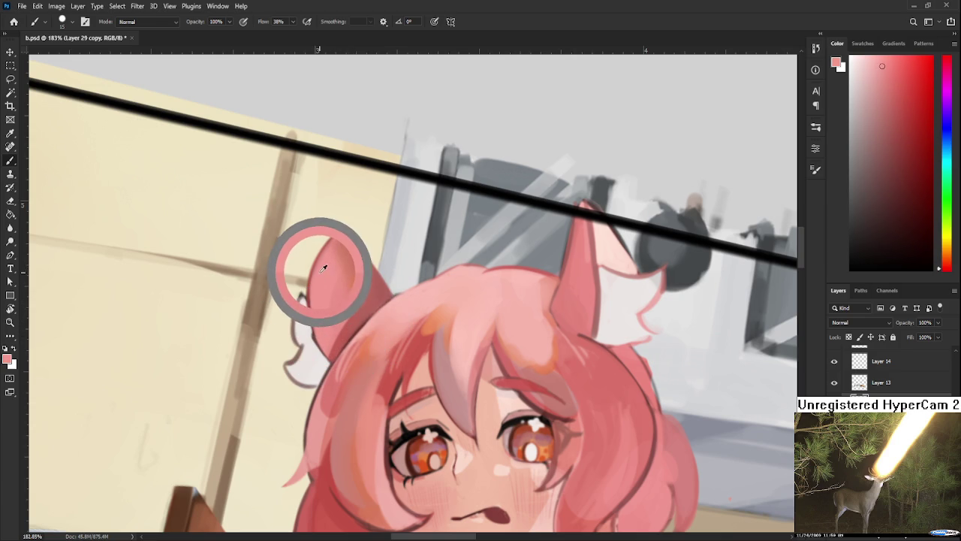
pyautogui.moveTo(323, 278); pyautogui.dragTo(297, 320)
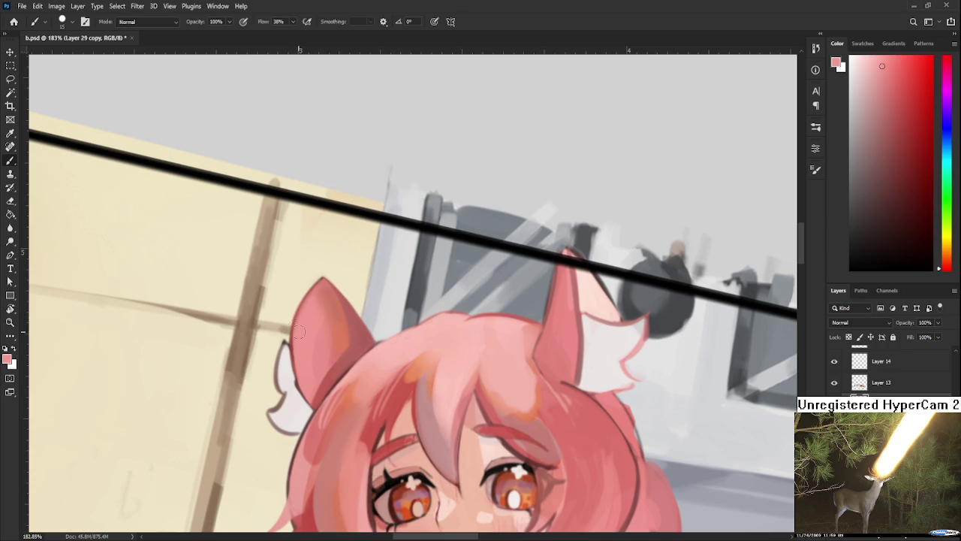
pyautogui.keyDown('alt'); pyautogui.click(309, 328); pyautogui.keyUp('alt')
# - Enlarge the brush from 5 to 30 and sample darker red shading colours from the ear
pyautogui.scroll(3, 319, 322)
pyautogui.keyDown('alt'); pyautogui.click(347, 376); pyautogui.keyUp('alt')
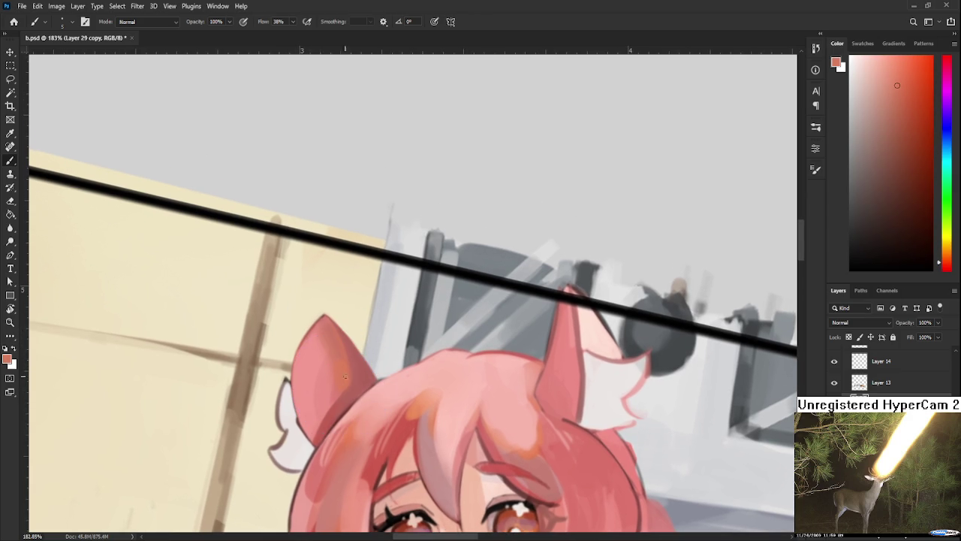
pyautogui.press(']')
pyautogui.press(']')
pyautogui.press(']')
pyautogui.keyDown('alt'); pyautogui.click(353, 383); pyautogui.keyUp('alt')
pyautogui.keyDown('alt'); pyautogui.click(350, 378); pyautogui.keyUp('alt')
pyautogui.keyDown('alt'); pyautogui.click(351, 372); pyautogui.keyUp('alt')
pyautogui.keyDown('alt'); pyautogui.click(355, 367); pyautogui.keyUp('alt')
pyautogui.keyDown('alt'); pyautogui.click(354, 356); pyautogui.keyUp('alt')
# - Pick red and a more orange red from the ear for the shading
pyautogui.keyDown('alt'); pyautogui.click(360, 356); pyautogui.keyUp('alt')
pyautogui.keyDown('alt'); pyautogui.click(359, 361); pyautogui.keyUp('alt')
pyautogui.keyDown('alt'); pyautogui.click(351, 385); pyautogui.keyUp('alt')
pyautogui.keyDown('alt'); pyautogui.click(345, 370); pyautogui.keyUp('alt')
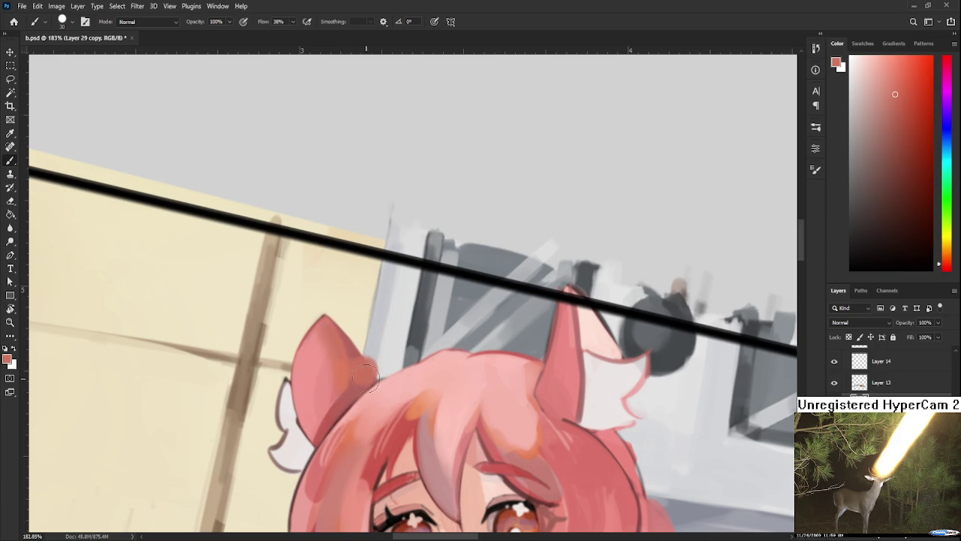
pyautogui.keyDown('alt'); pyautogui.click(349, 354); pyautogui.keyUp('alt')
pyautogui.keyDown('alt'); pyautogui.click(360, 359); pyautogui.keyUp('alt')
pyautogui.keyDown('alt'); pyautogui.click(353, 353); pyautogui.keyUp('alt')
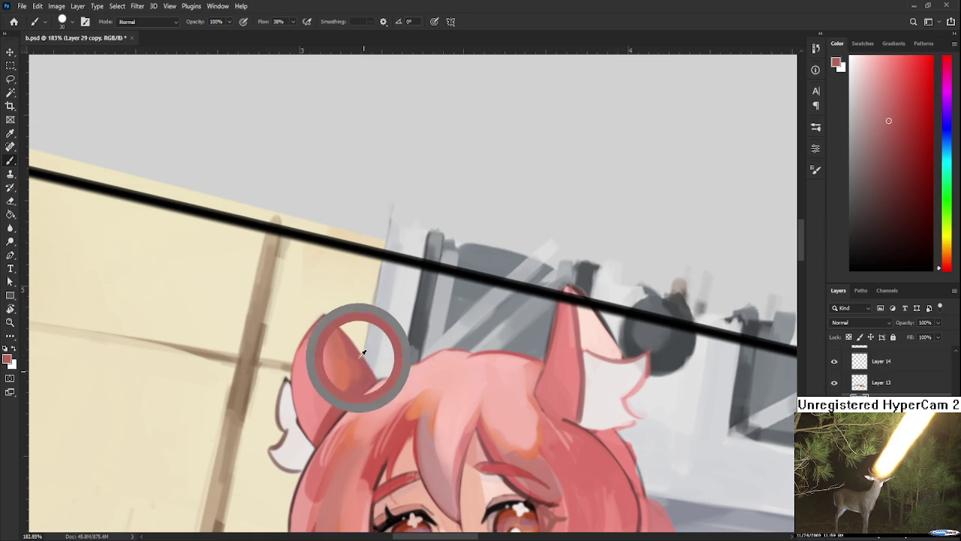
pyautogui.moveTo(356, 354)
pyautogui.mouseDown()
pyautogui.moveTo(363, 373)
pyautogui.moveTo(394, 344)
pyautogui.mouseUp()
pyautogui.keyDown('alt'); pyautogui.click(371, 365); pyautogui.keyUp('alt')
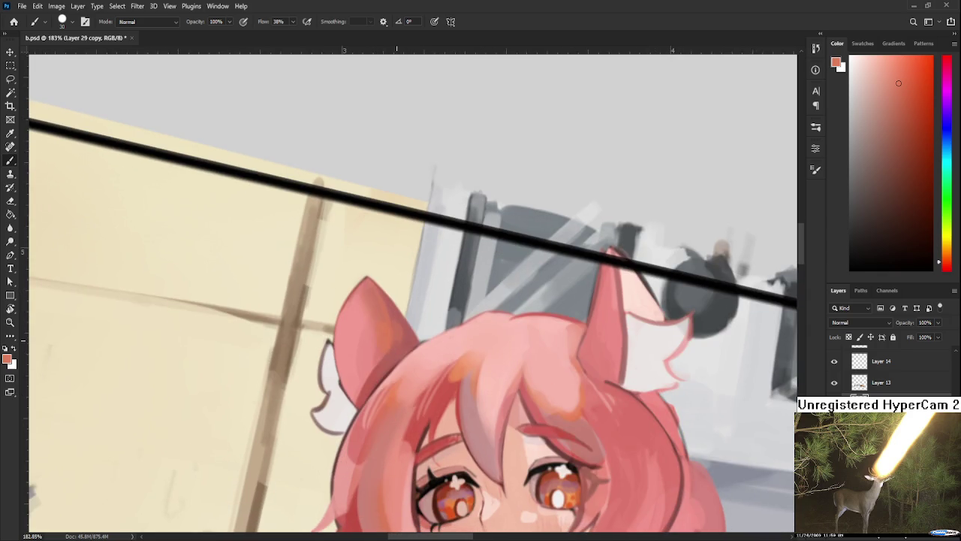
pyautogui.scroll(-3, 396, 359)
# - Sample a darker red and paint it along the left ear's right edge
pyautogui.scroll(-3, 396, 359)
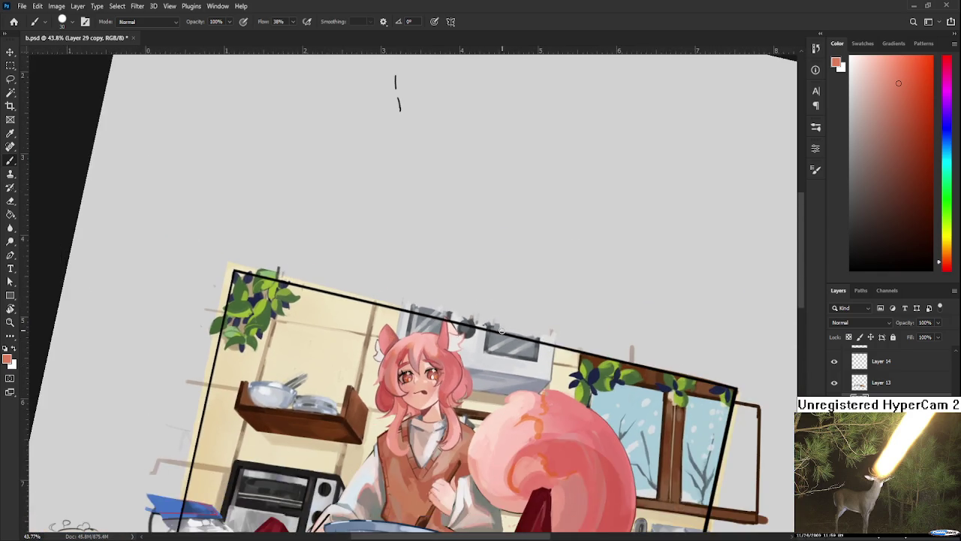
pyautogui.scroll(2, 396, 360)
pyautogui.scroll(2, 396, 360)
pyautogui.scroll(2, 383, 398)
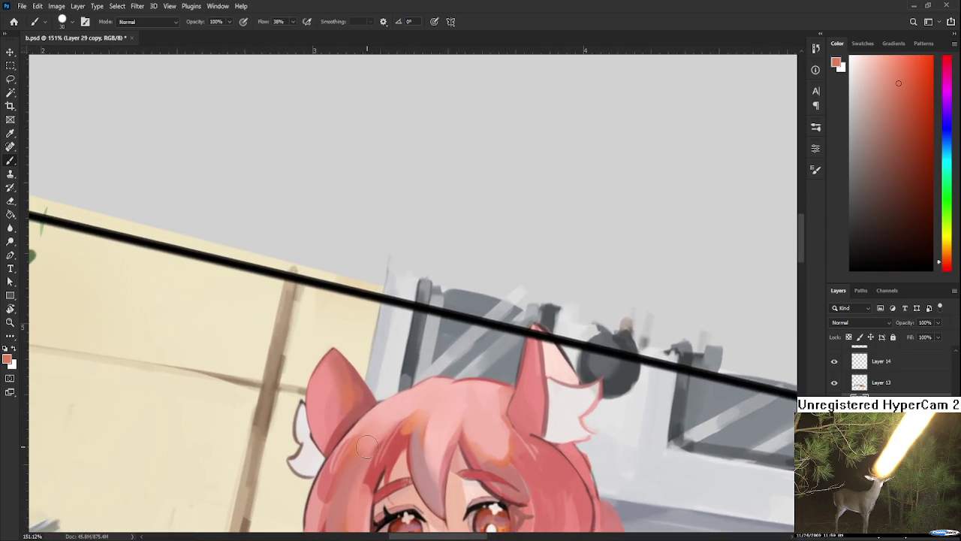
pyautogui.scroll(1, 366, 436)
pyautogui.scroll(1, 366, 436)
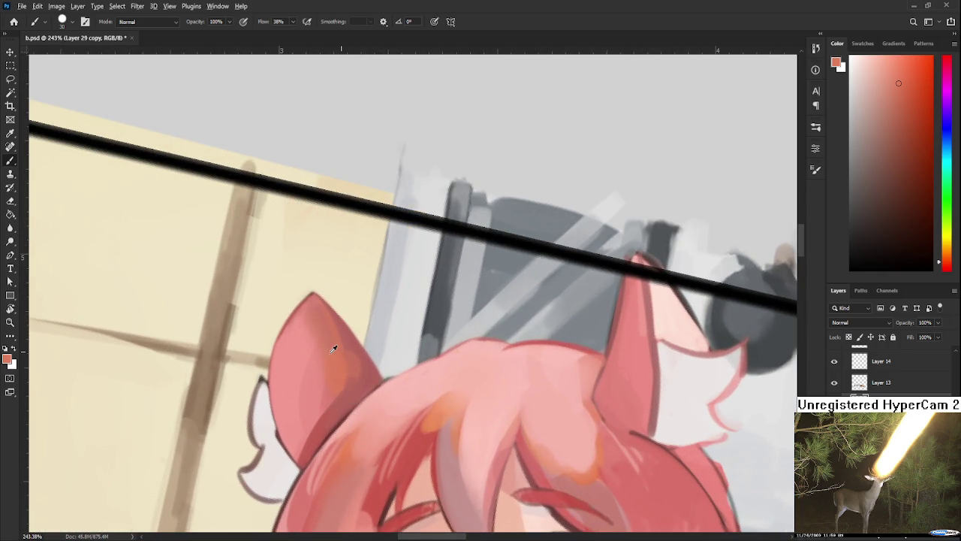
pyautogui.keyDown('alt'); pyautogui.click(357, 385); pyautogui.keyUp('alt')
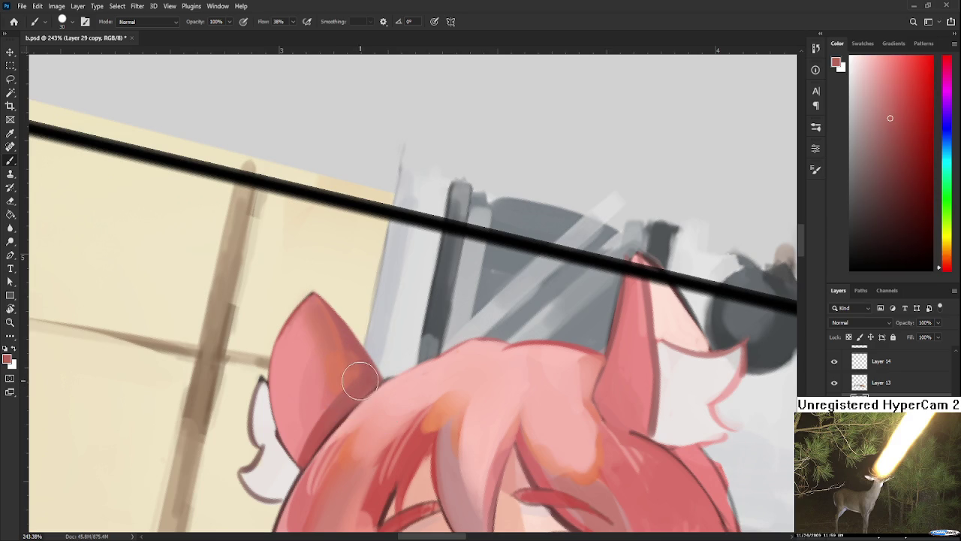
pyautogui.moveTo(366, 380)
pyautogui.mouseDown()
pyautogui.moveTo(360, 368)
pyautogui.moveTo(364, 387)
pyautogui.mouseUp()
# - Touch up the edge where the hair meets the ear with red
pyautogui.scroll(-1, 368, 403)
pyautogui.scroll(-1, 383, 394)
pyautogui.moveTo(397, 386); pyautogui.dragTo(386, 380)
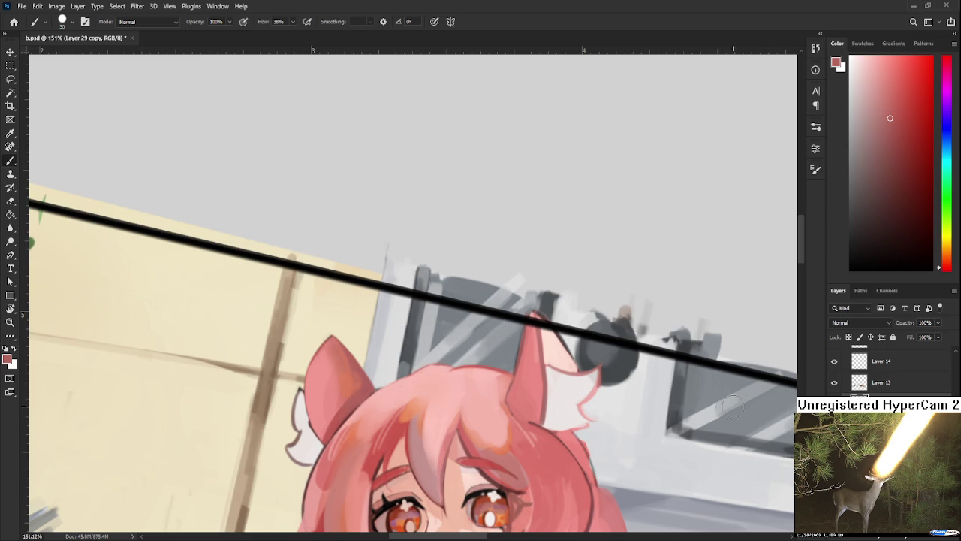
pyautogui.scroll(-3, 742, 402)
pyautogui.scroll(2, 416, 413)
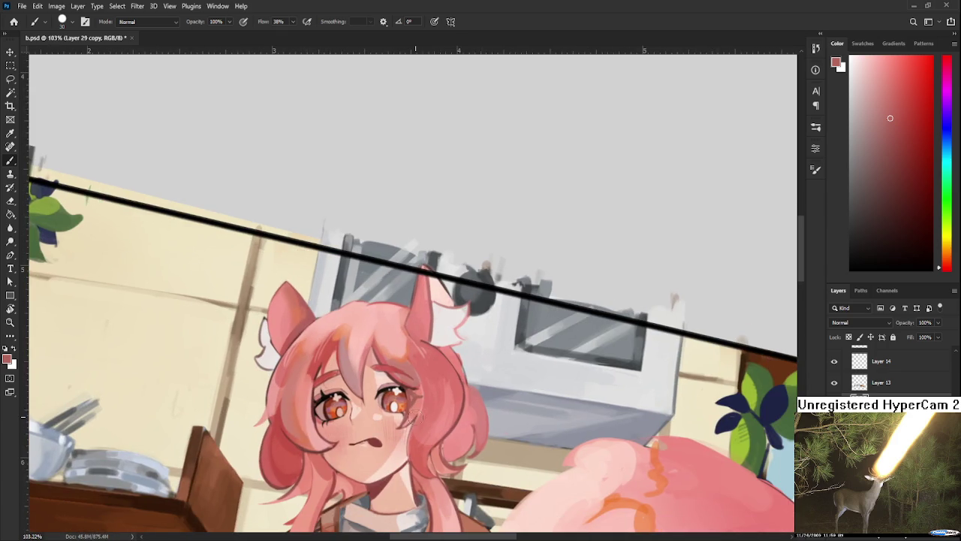
pyautogui.scroll(1, 418, 413)
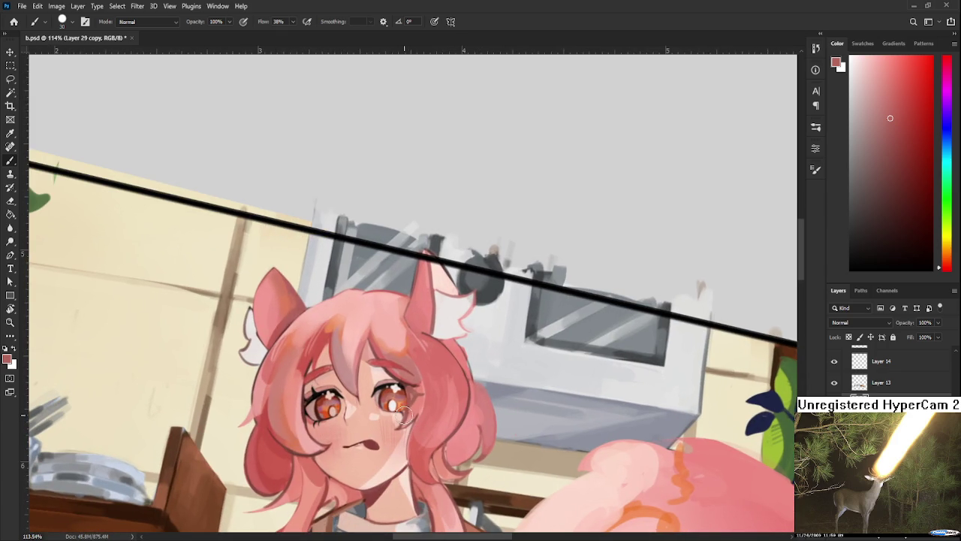
pyautogui.scroll(1, 394, 421)
pyautogui.scroll(-1, 393, 422)
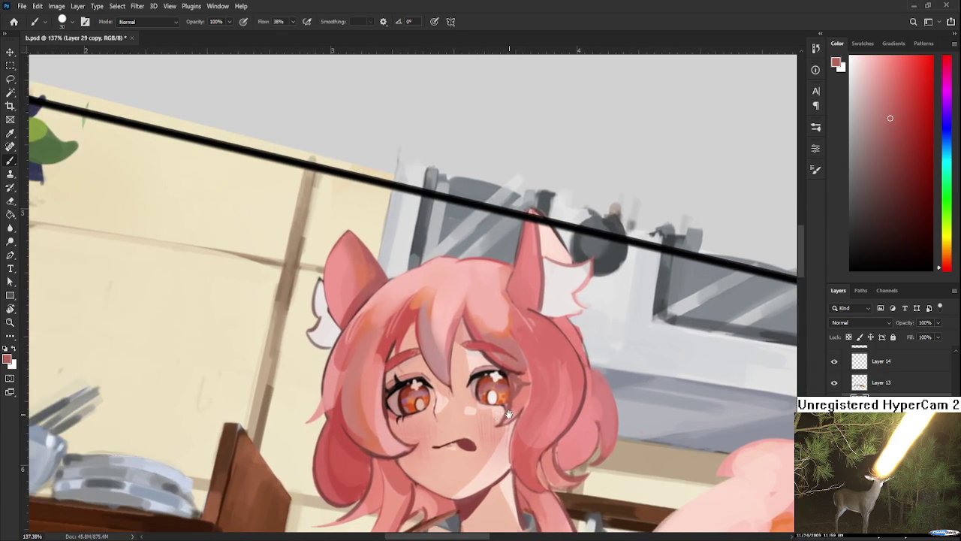
pyautogui.scroll(-1, 492, 406)
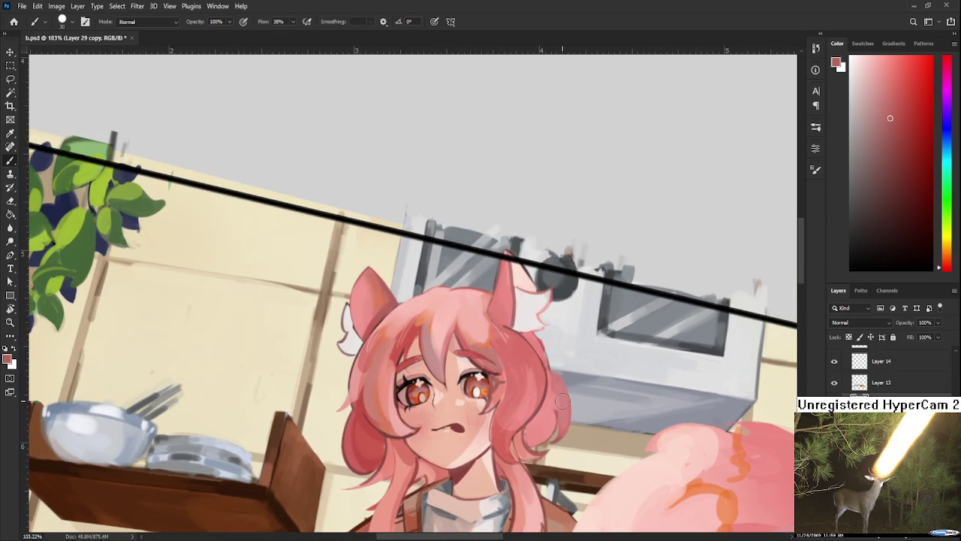
# - Tilt the canvas view a little further with the Rotate View tool (R)
pyautogui.press('r')
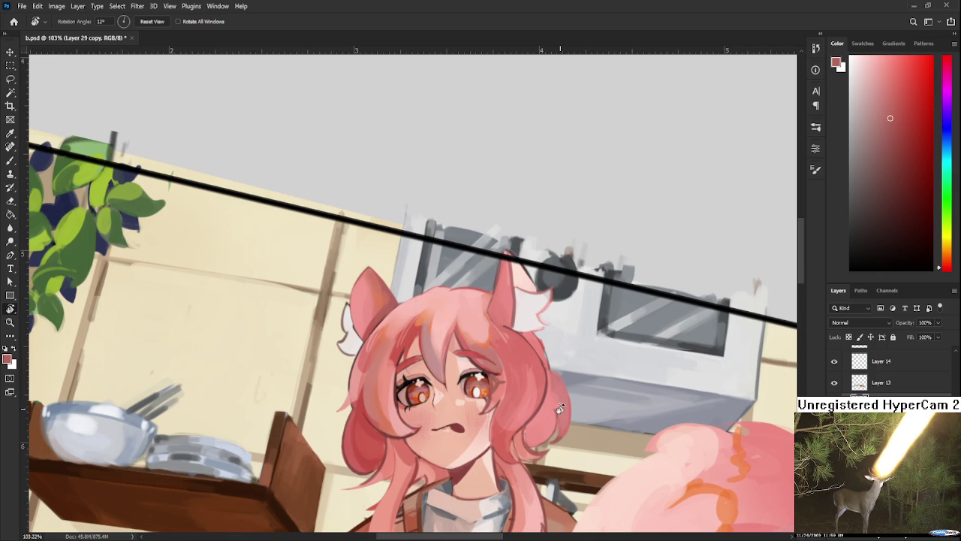
pyautogui.moveTo(578, 372); pyautogui.dragTo(571, 394)
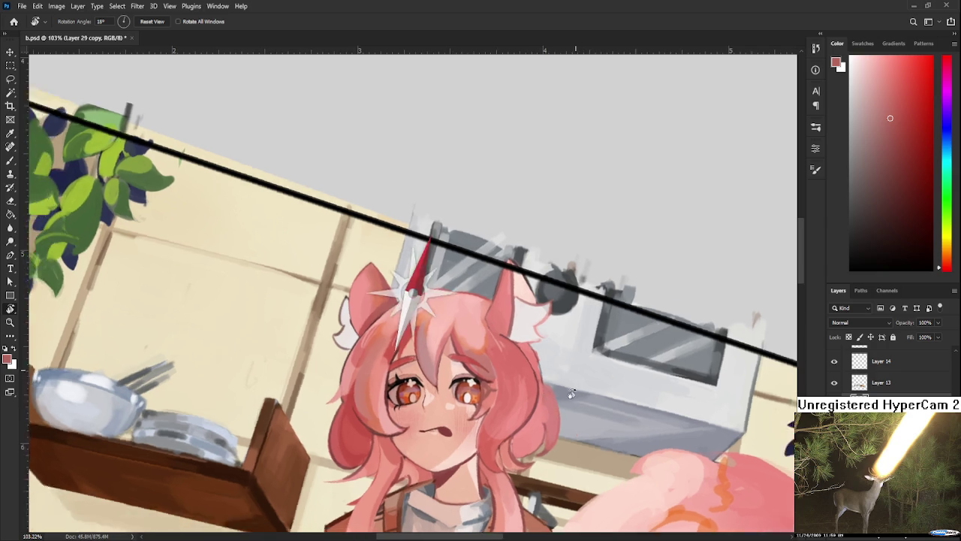
pyautogui.scroll(1, 388, 334)
pyautogui.scroll(1, 386, 350)
pyautogui.scroll(-1, 385, 351)
pyautogui.scroll(-1, 388, 338)
pyautogui.scroll(-1, 380, 375)
pyautogui.scroll(-1, 371, 419)
pyautogui.scroll(-1, 371, 419)
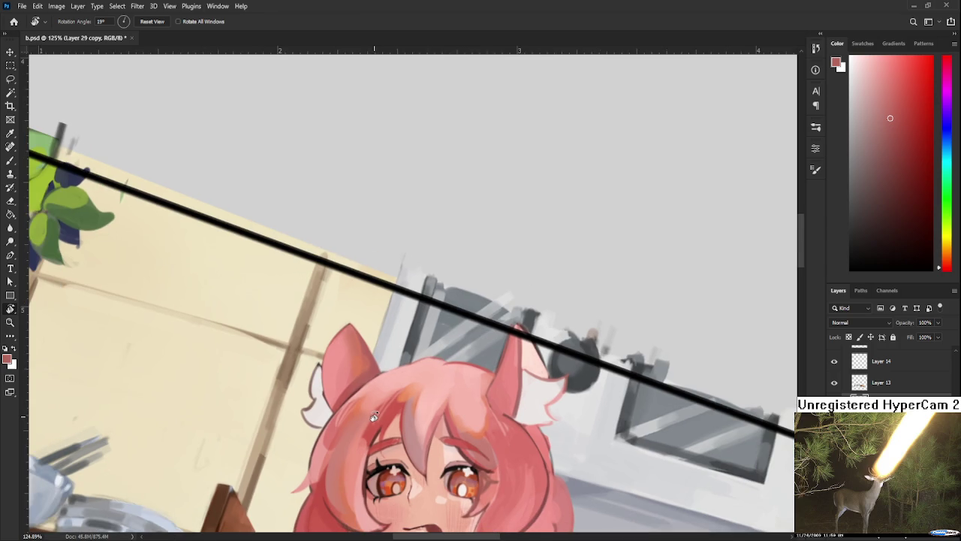
pyautogui.scroll(2, 379, 412)
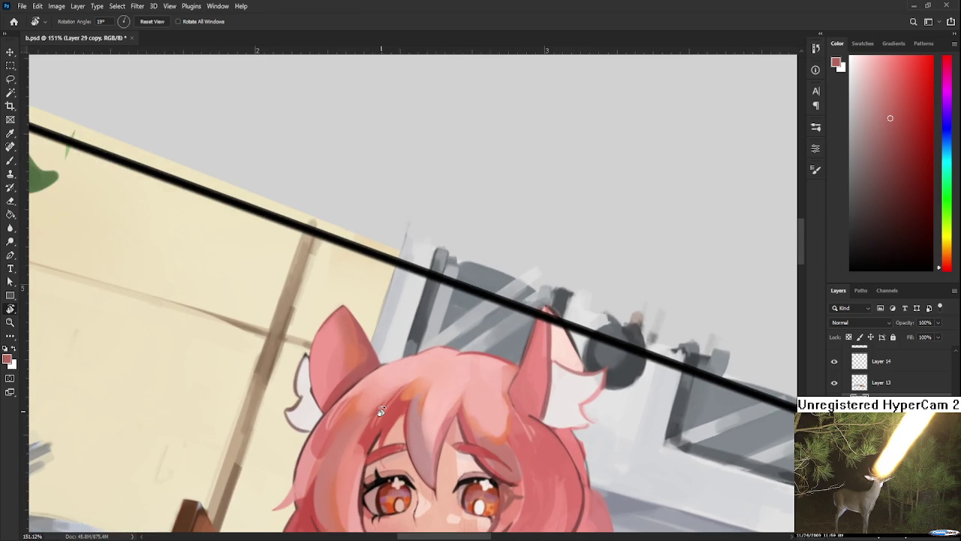
pyautogui.scroll(1, 379, 411)
pyautogui.scroll(1, 375, 421)
pyautogui.scroll(1, 366, 445)
pyautogui.scroll(1, 361, 450)
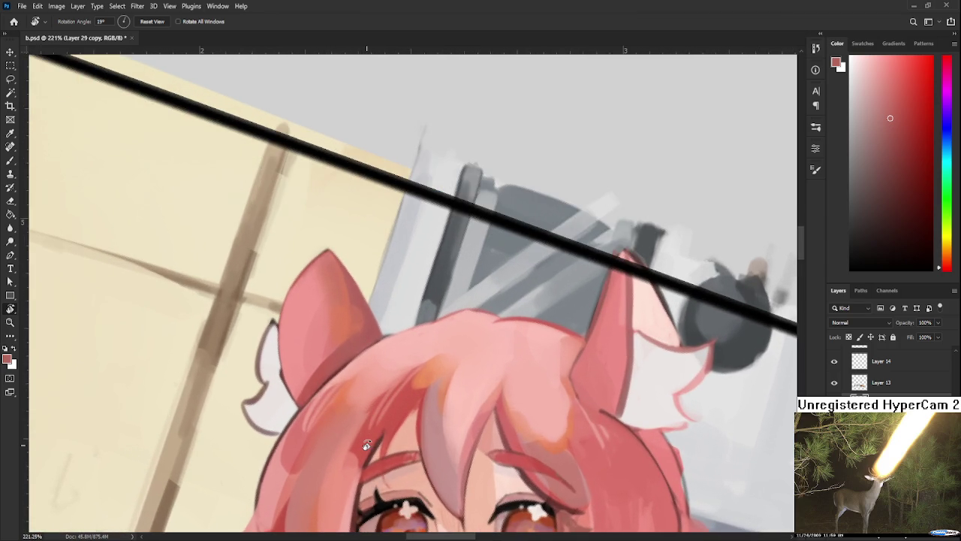
pyautogui.scroll(1, 441, 359)
# - Shrink the brush and paint two faint light-pink strokes along the hair strand beside the eye
pyautogui.moveTo(441, 358); pyautogui.dragTo(417, 308)
pyautogui.keyDown('alt'); pyautogui.click(418, 294); pyautogui.keyUp('alt')
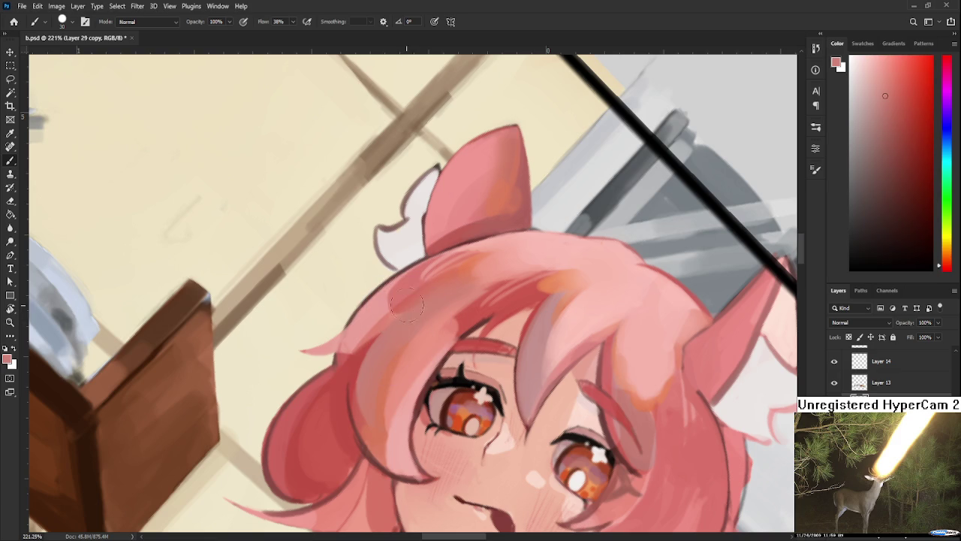
pyautogui.press('[')
pyautogui.press('[')
pyautogui.press('[')
pyautogui.press('[')
pyautogui.moveTo(363, 352); pyautogui.dragTo(357, 417)
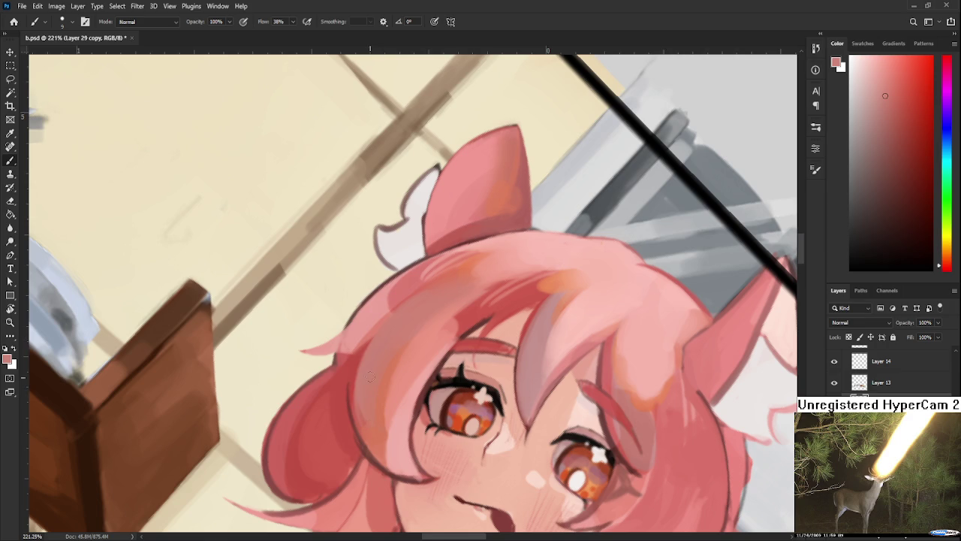
pyautogui.moveTo(370, 338); pyautogui.dragTo(360, 363)
# - Sample deeper red, light pink and orange-red tones from the hair
pyautogui.keyDown('alt'); pyautogui.click(365, 371); pyautogui.keyUp('alt')
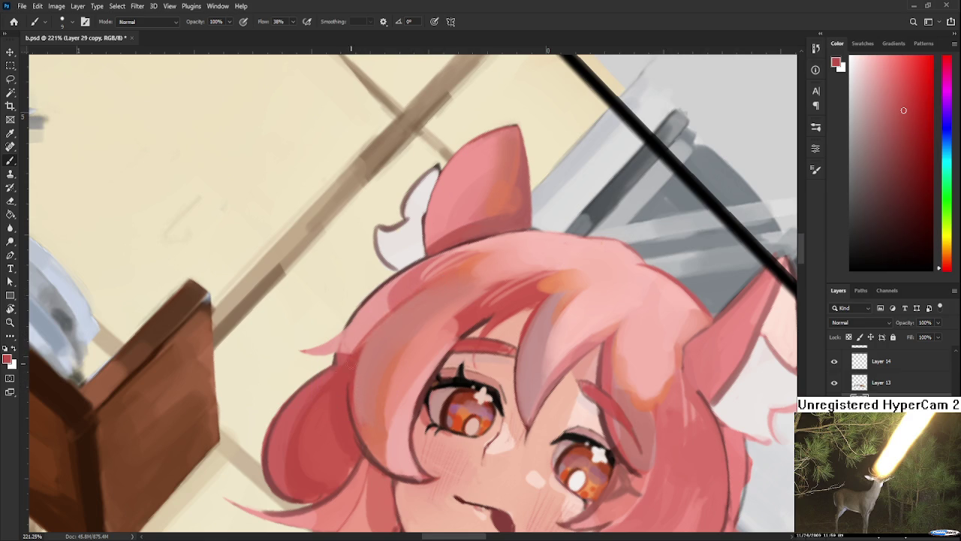
pyautogui.keyDown('alt'); pyautogui.click(388, 325); pyautogui.keyUp('alt')
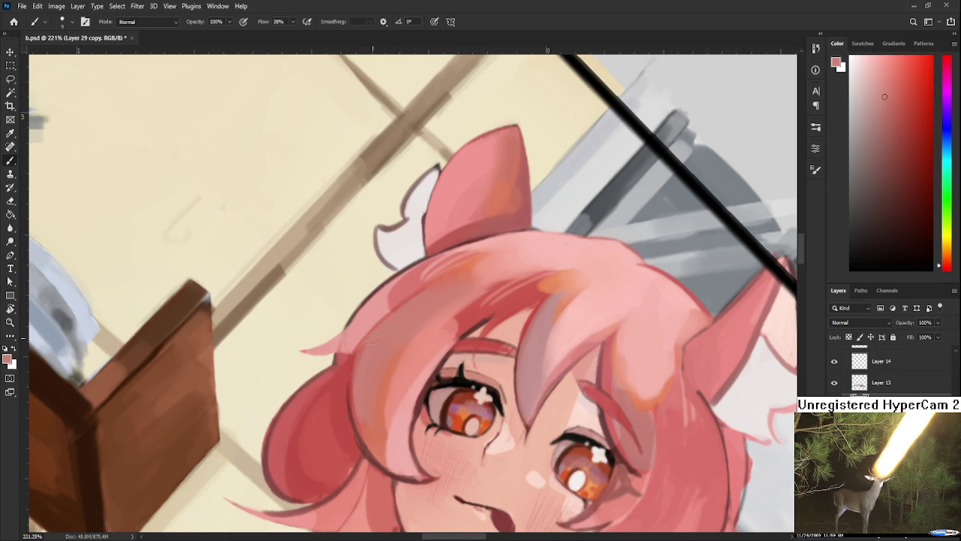
pyautogui.keyDown('alt'); pyautogui.click(385, 369); pyautogui.keyUp('alt')
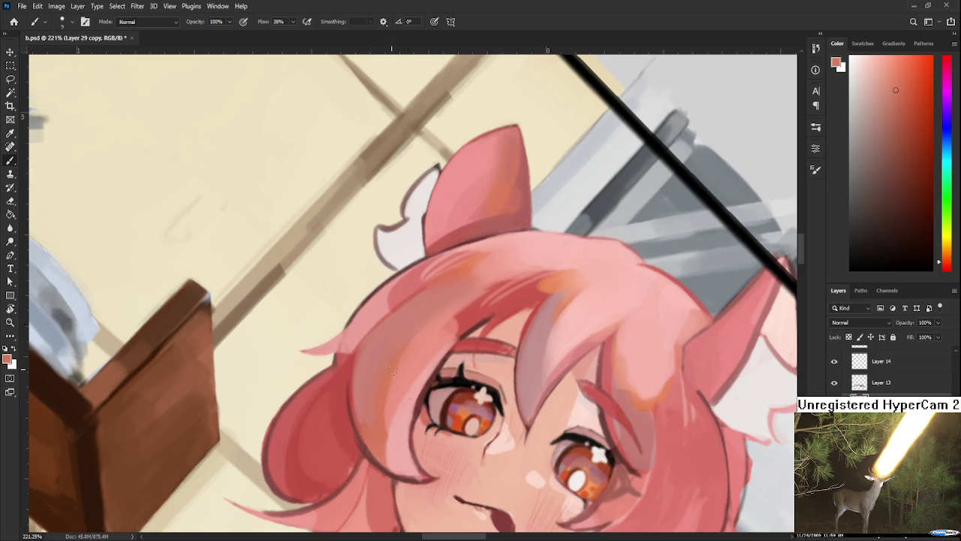
pyautogui.scroll(-5, 371, 341)
pyautogui.scroll(4, 235, 360)
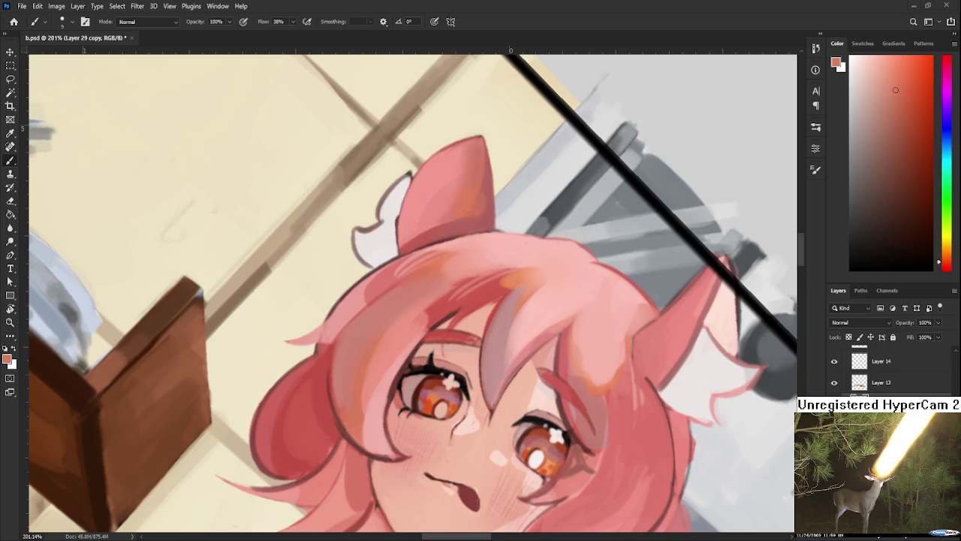
pyautogui.scroll(2, 395, 430)
# - Rotate the view sideways and sample deeper red and pink hair colours
pyautogui.press('r')
pyautogui.moveTo(395, 431); pyautogui.dragTo(363, 386)
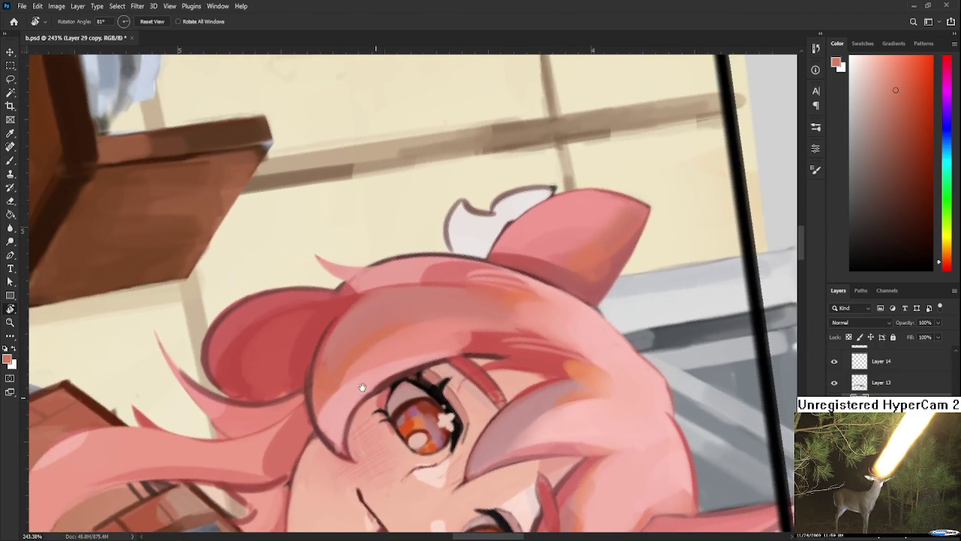
pyautogui.press('b')
pyautogui.keyDown('alt'); pyautogui.click(337, 328); pyautogui.keyUp('alt')
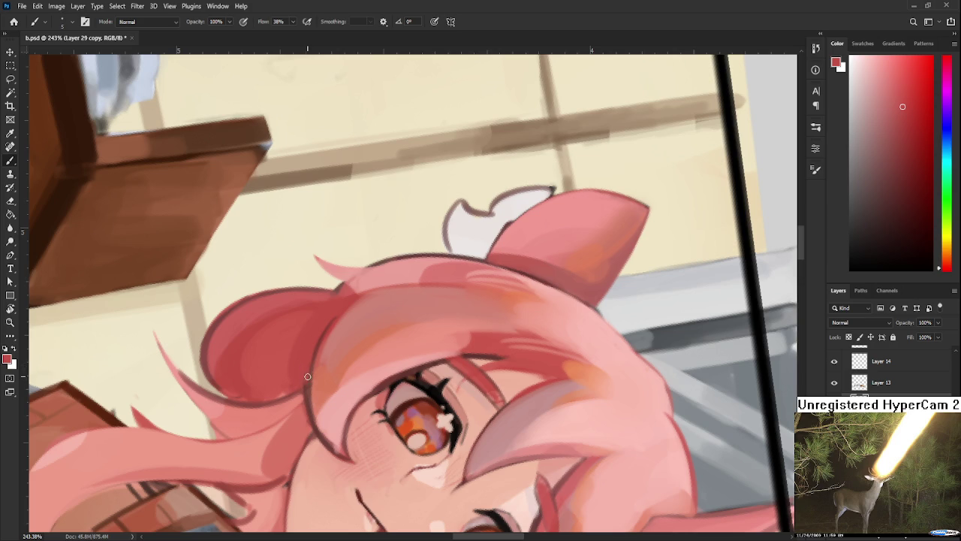
pyautogui.moveTo(310, 362); pyautogui.dragTo(335, 338)
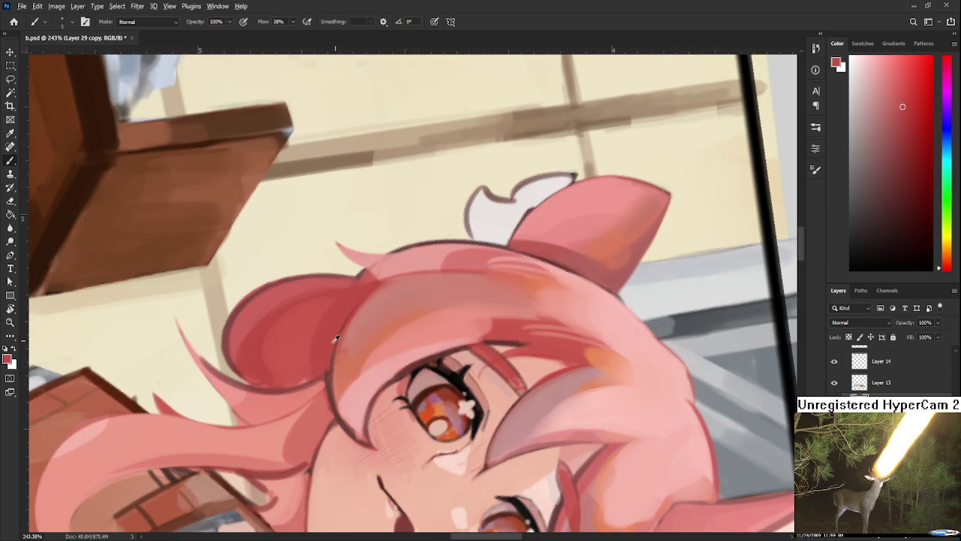
pyautogui.keyDown('alt'); pyautogui.click(331, 364); pyautogui.keyUp('alt')
pyautogui.moveTo(343, 380); pyautogui.dragTo(351, 347)
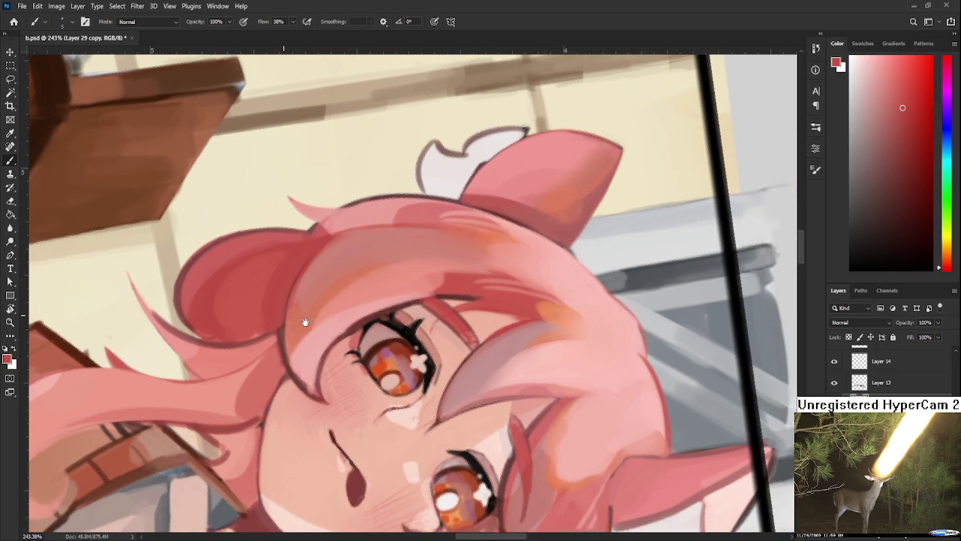
# - Brighten the hair strand beside the eye with a lighter pink sampled from the hair
pyautogui.moveTo(342, 331)
pyautogui.mouseDown()
pyautogui.moveTo(307, 321)
pyautogui.moveTo(333, 319)
pyautogui.mouseUp()
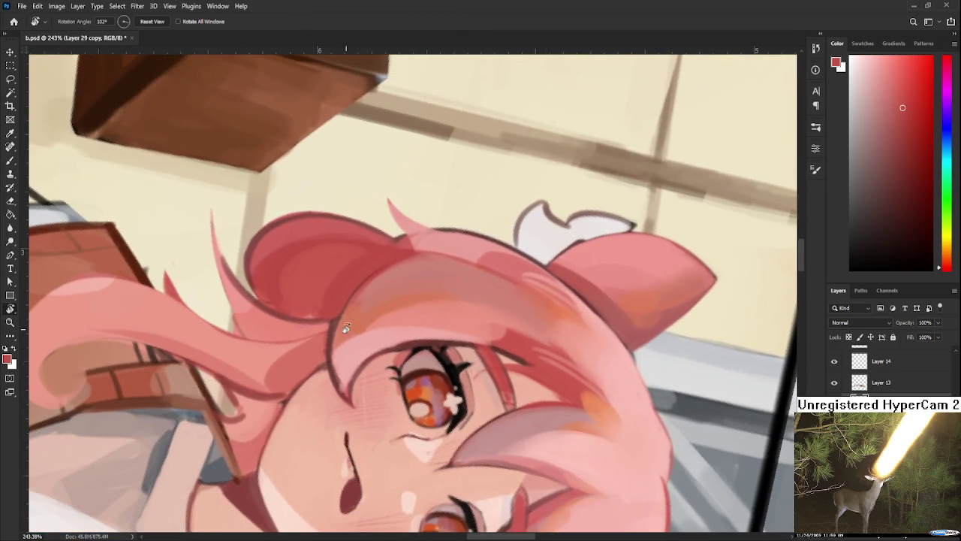
pyautogui.keyDown('alt'); pyautogui.click(323, 332); pyautogui.keyUp('alt')
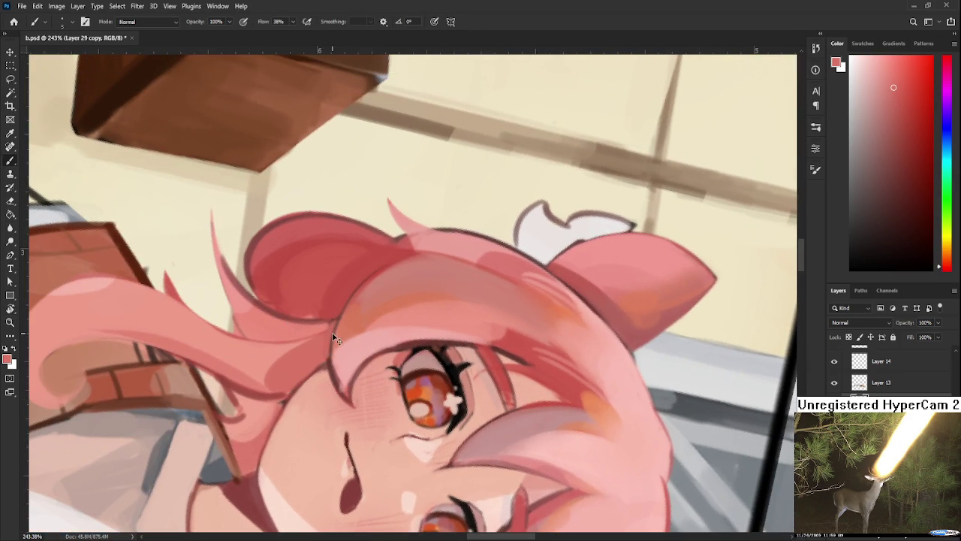
pyautogui.keyDown('alt'); pyautogui.click(331, 347); pyautogui.keyUp('alt')
pyautogui.keyDown('alt'); pyautogui.click(332, 365); pyautogui.keyUp('alt')
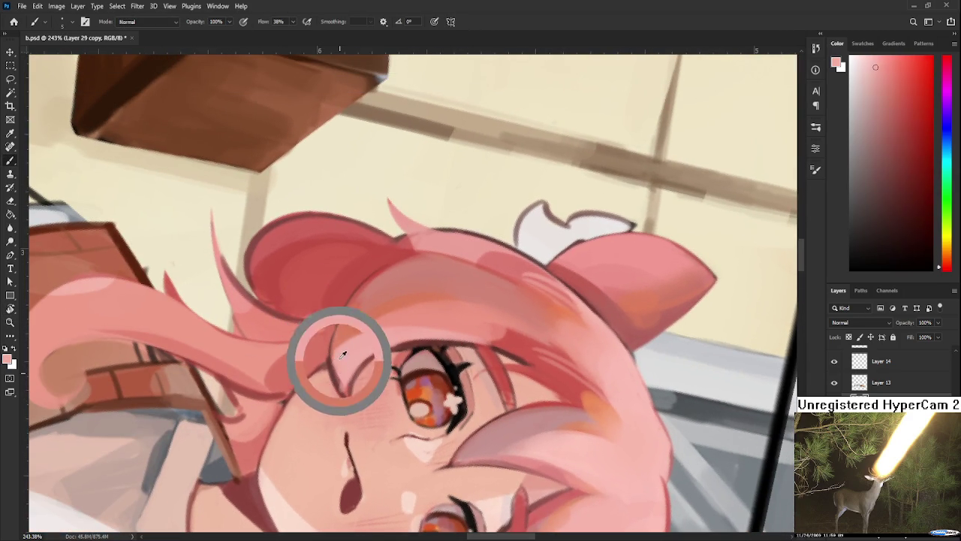
pyautogui.moveTo(335, 364); pyautogui.dragTo(350, 399)
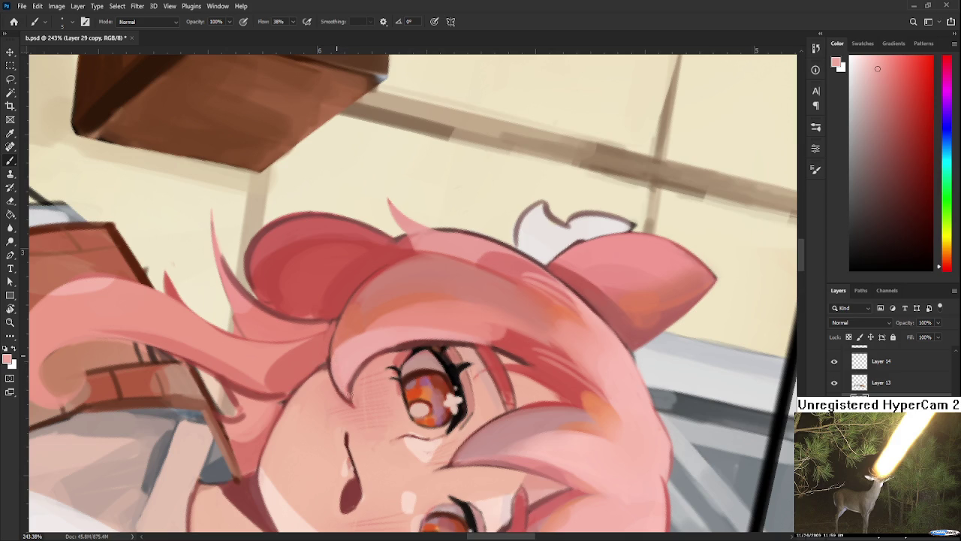
pyautogui.keyDown('alt'); pyautogui.click(342, 365); pyautogui.keyUp('alt')
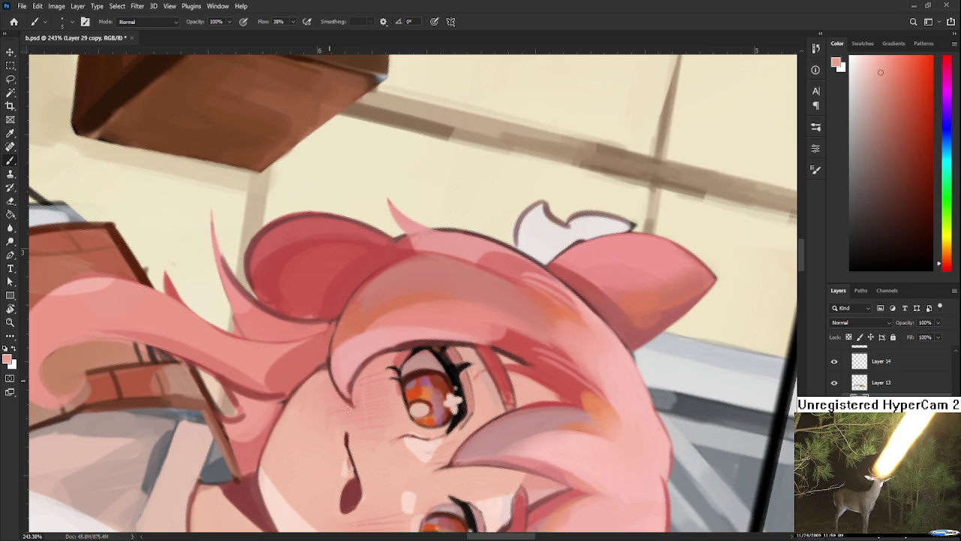
pyautogui.keyDown('alt'); pyautogui.click(344, 383); pyautogui.keyUp('alt')
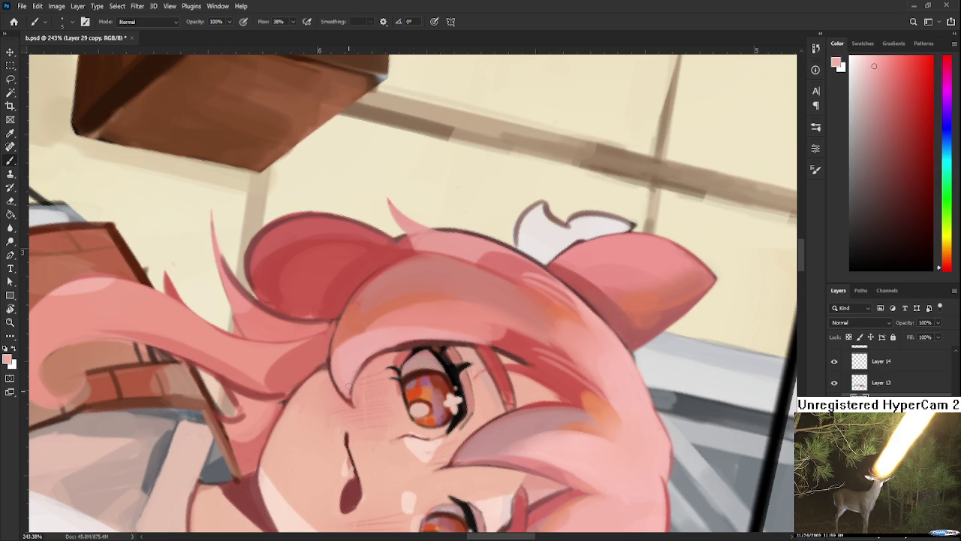
pyautogui.press('r')
pyautogui.moveTo(404, 323); pyautogui.dragTo(326, 373)
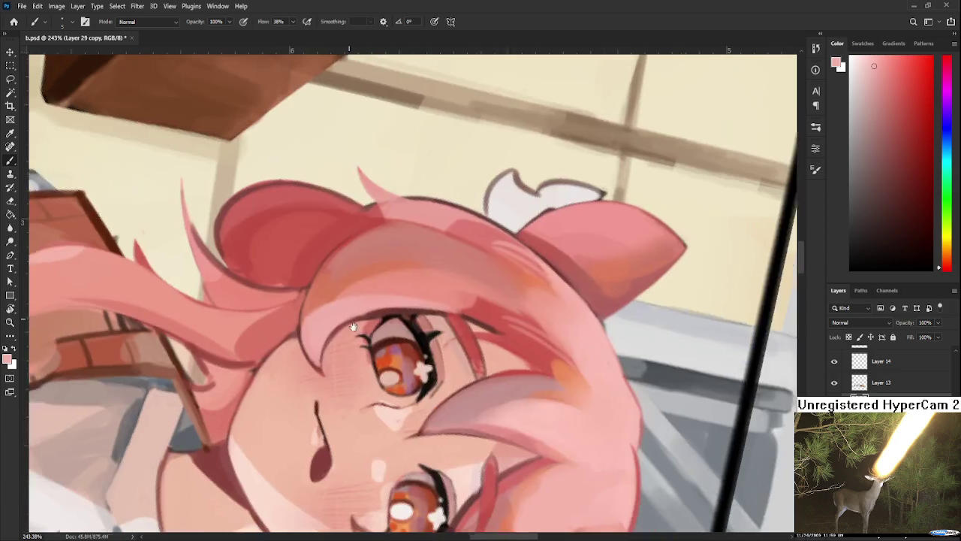
# - Pick and fine-tune a new paint colour from the hair near the face
pyautogui.press('b')
pyautogui.scroll(-1, 350, 300)
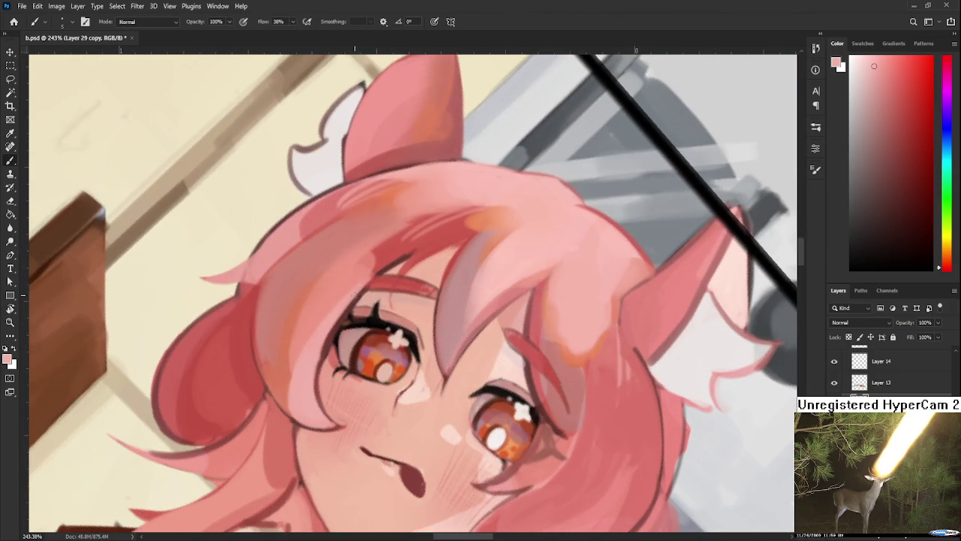
pyautogui.keyDown('alt'); pyautogui.click(342, 311); pyautogui.keyUp('alt')
pyautogui.keyDown('alt'); pyautogui.click(334, 319); pyautogui.keyUp('alt')
pyautogui.moveTo(371, 318); pyautogui.dragTo(331, 324)
pyautogui.keyDown('alt'); pyautogui.click(306, 304); pyautogui.keyUp('alt')
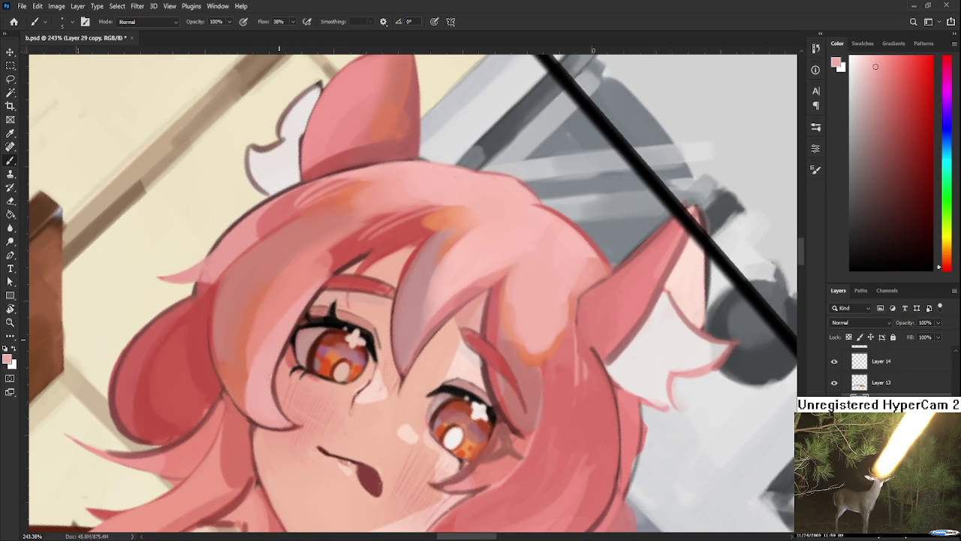
# - Rotate the view to about 25 degrees and paint light pink along the hair edge beside the eye
pyautogui.press('r')
pyautogui.moveTo(338, 303); pyautogui.dragTo(346, 361)
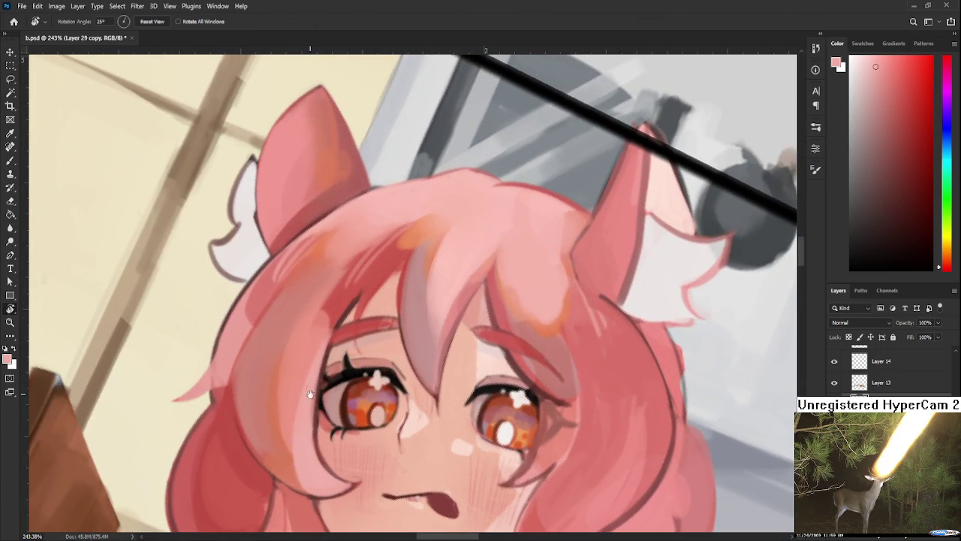
pyautogui.scroll(-3, 342, 334)
pyautogui.moveTo(400, 328); pyautogui.dragTo(451, 375)
pyautogui.press('b')
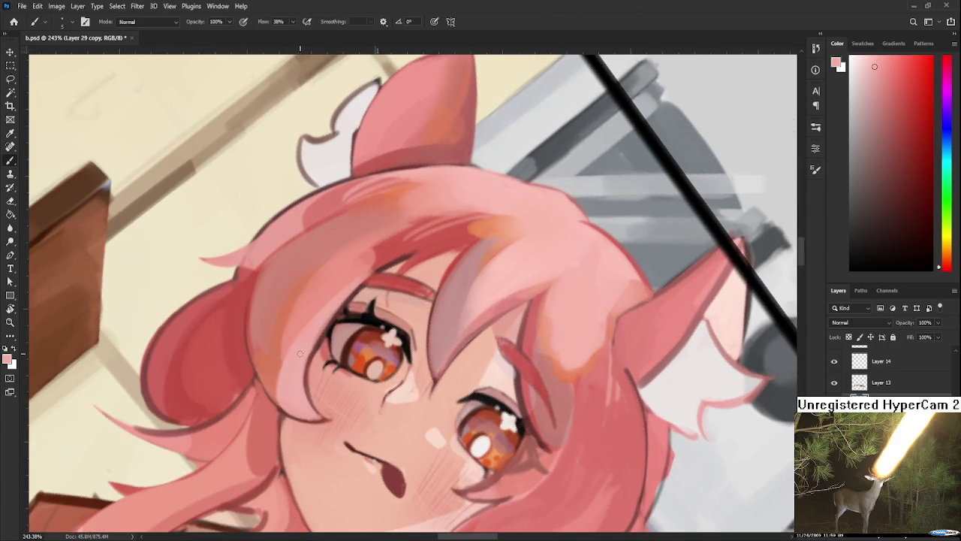
pyautogui.moveTo(307, 393); pyautogui.dragTo(305, 365)
# - Enlarge the brush and sample deeper reds and lighter pinks from the hair
pyautogui.moveTo(310, 347); pyautogui.dragTo(277, 406)
pyautogui.keyDown('alt'); pyautogui.click(352, 326); pyautogui.keyUp('alt')
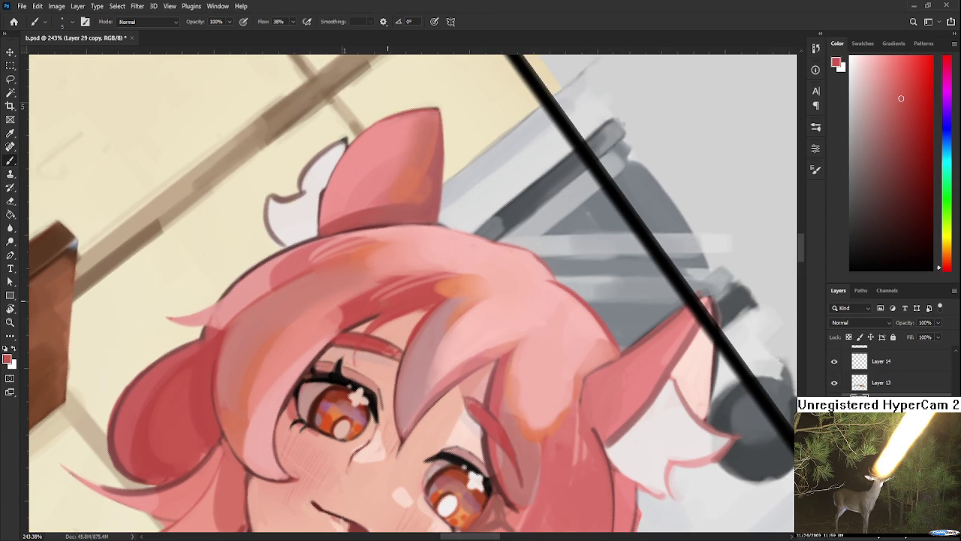
pyautogui.keyDown('alt'); pyautogui.click(354, 308); pyautogui.keyUp('alt')
pyautogui.press(']')
pyautogui.press(']')
pyautogui.press(']')
pyautogui.keyDown('alt'); pyautogui.click(331, 316); pyautogui.keyUp('alt')
pyautogui.keyDown('alt'); pyautogui.click(334, 302); pyautogui.keyUp('alt')
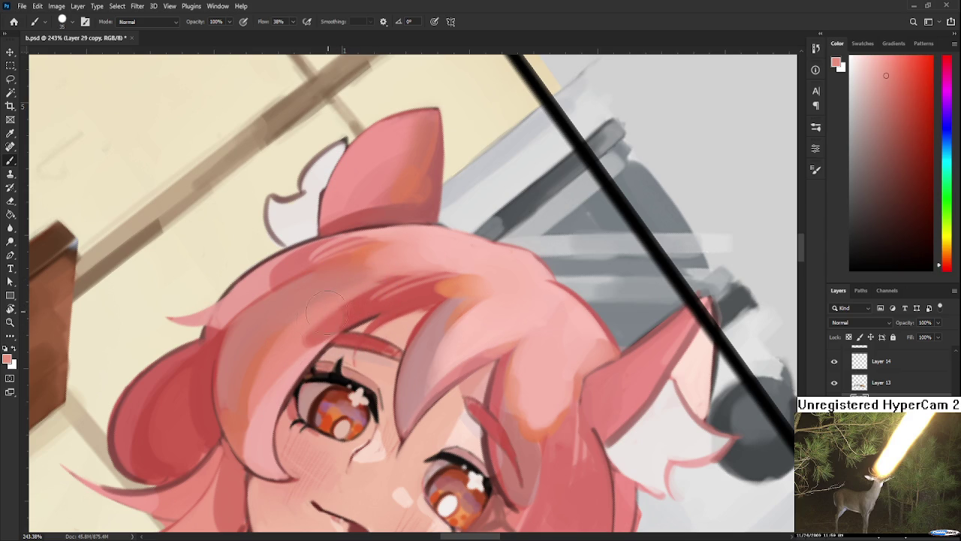
pyautogui.keyDown('alt'); pyautogui.click(370, 289); pyautogui.keyUp('alt')
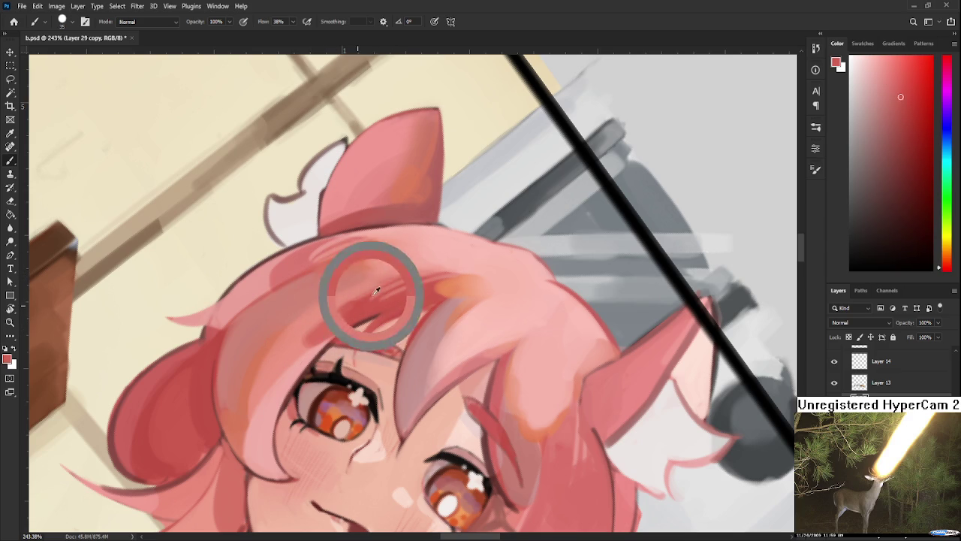
pyautogui.keyDown('alt'); pyautogui.click(382, 286); pyautogui.keyUp('alt')
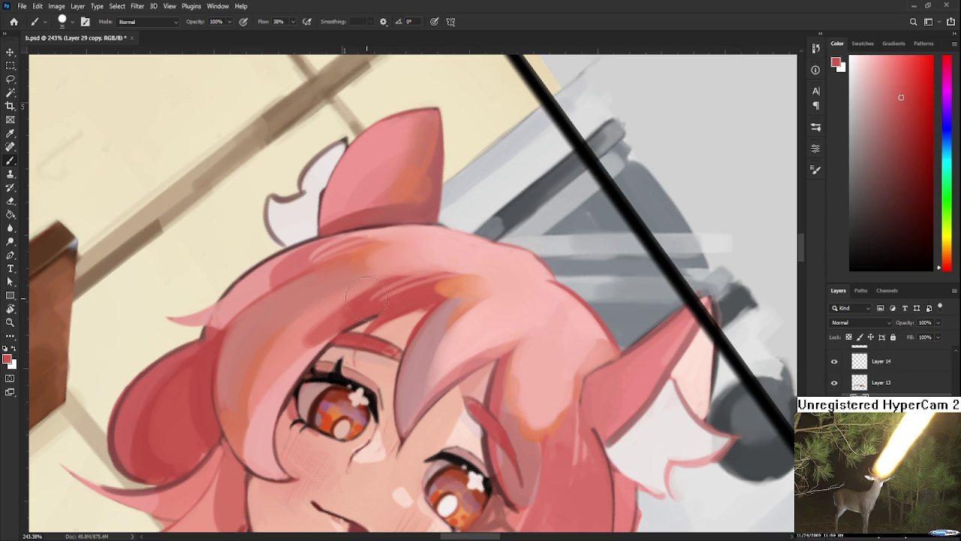
pyautogui.keyDown('alt'); pyautogui.click(343, 317); pyautogui.keyUp('alt')
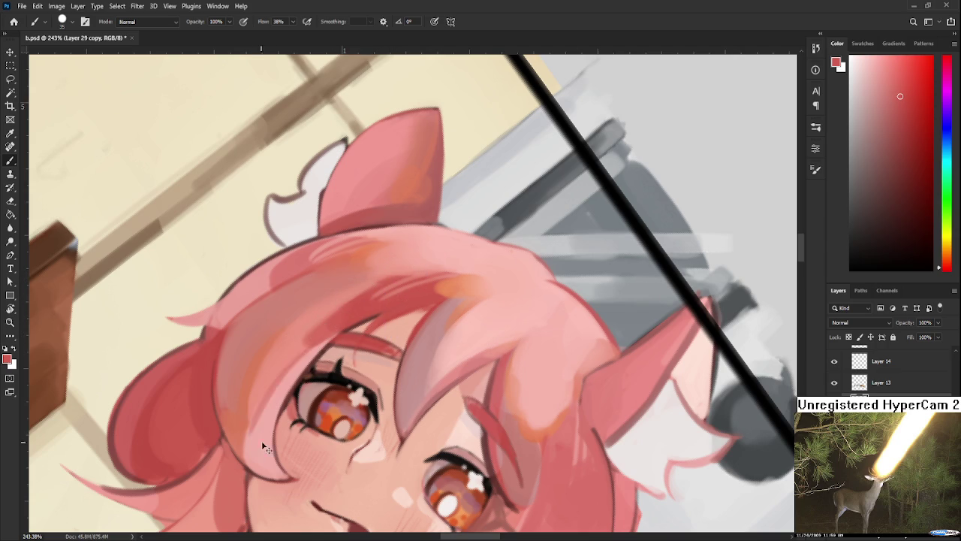
pyautogui.scroll(-2, 338, 323)
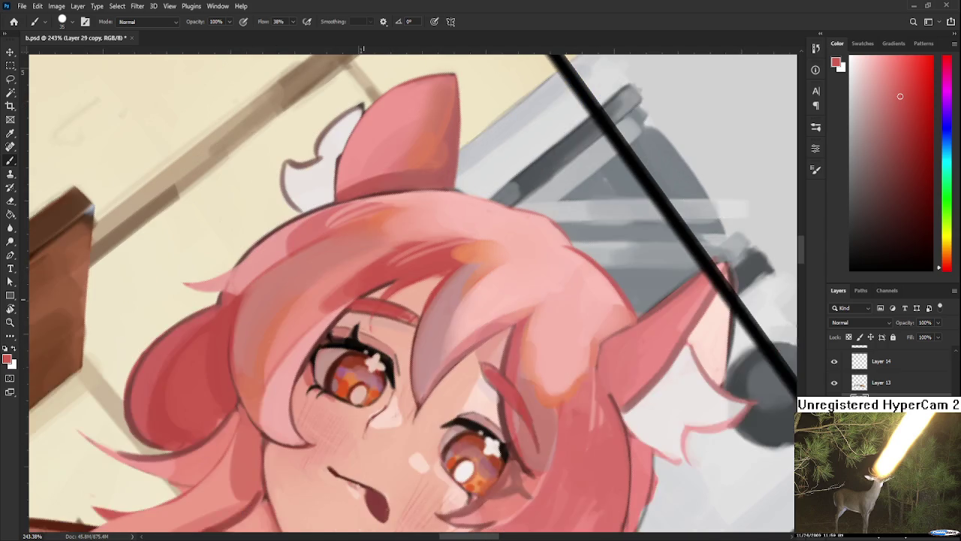
pyautogui.scroll(-3, 338, 323)
pyautogui.press('r')
pyautogui.moveTo(445, 307); pyautogui.dragTo(398, 337)
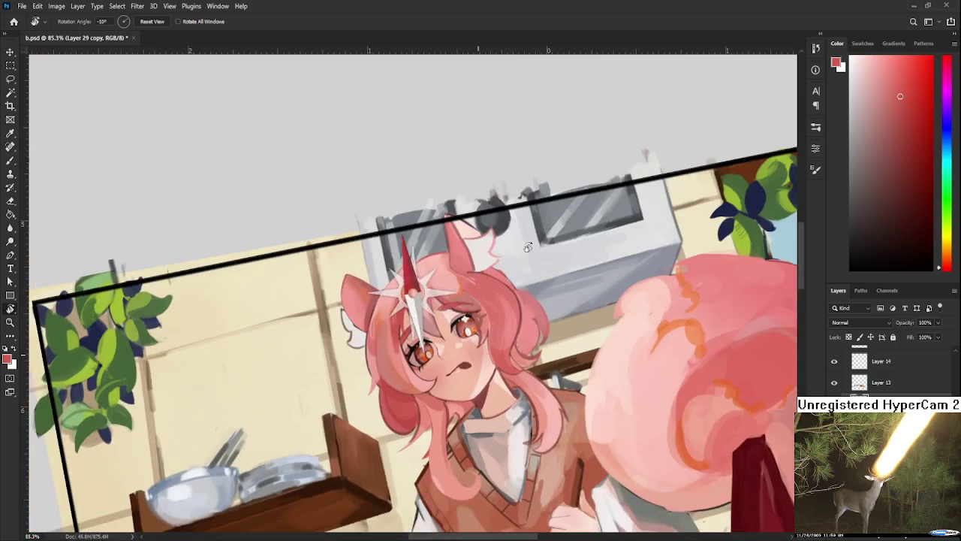
pyautogui.scroll(4, 398, 338)
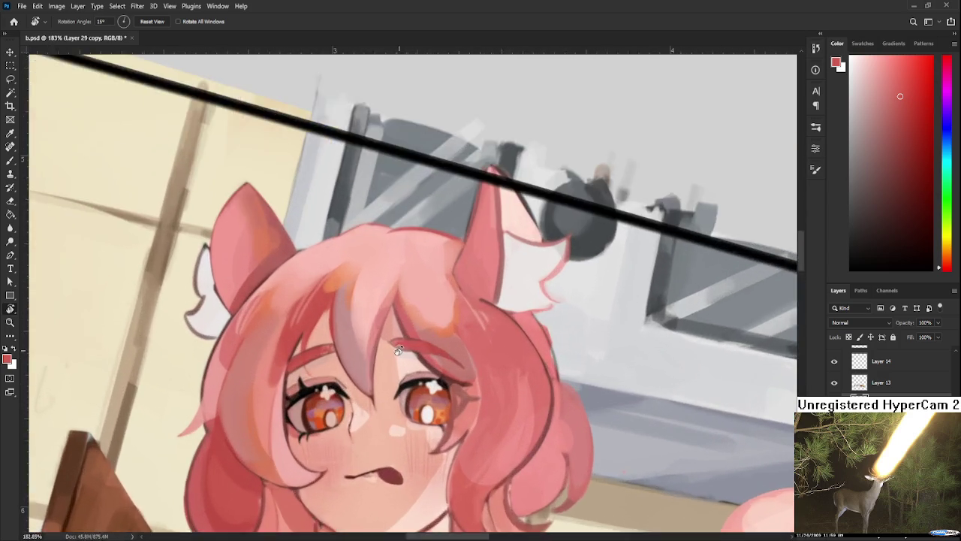
pyautogui.scroll(1, 380, 364)
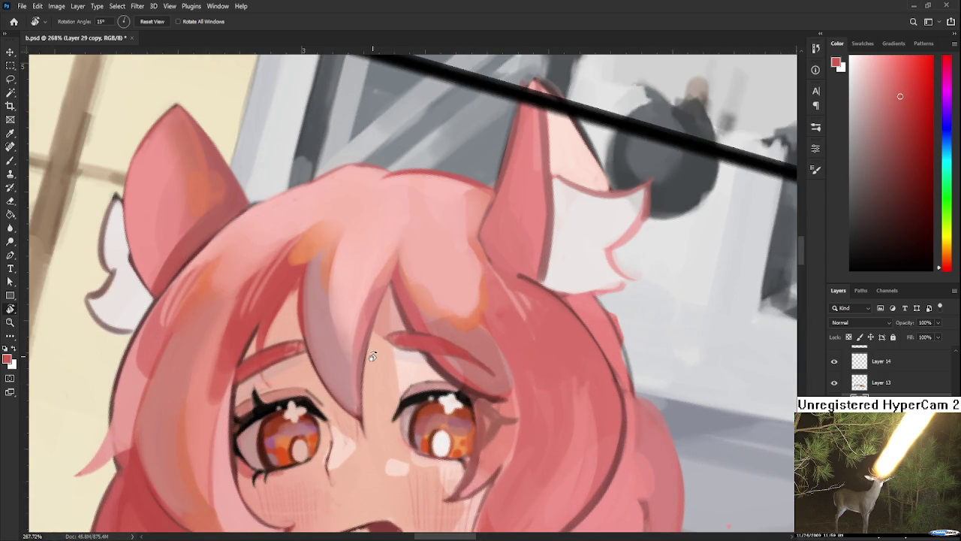
pyautogui.scroll(-1, 375, 359)
pyautogui.scroll(2, 373, 367)
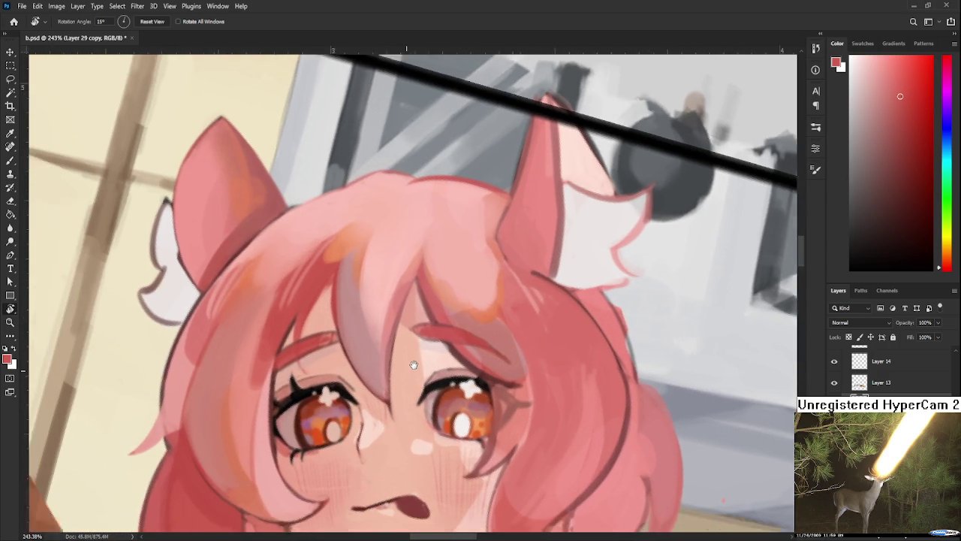
pyautogui.moveTo(436, 351)
pyautogui.mouseDown()
pyautogui.moveTo(519, 373)
pyautogui.moveTo(482, 393)
pyautogui.mouseUp()
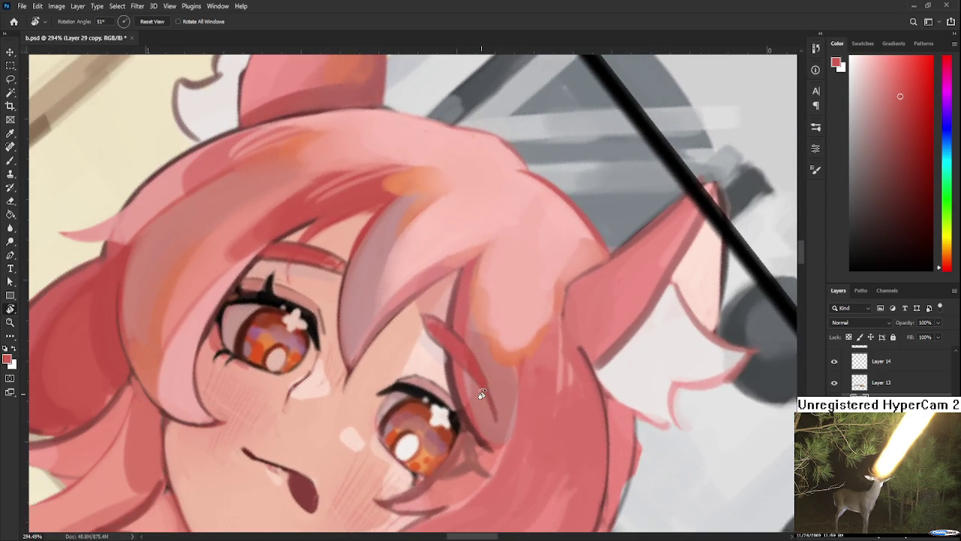
pyautogui.scroll(1, 374, 315)
pyautogui.press('b')
pyautogui.keyDown('alt'); pyautogui.click(344, 333); pyautogui.keyUp('alt')
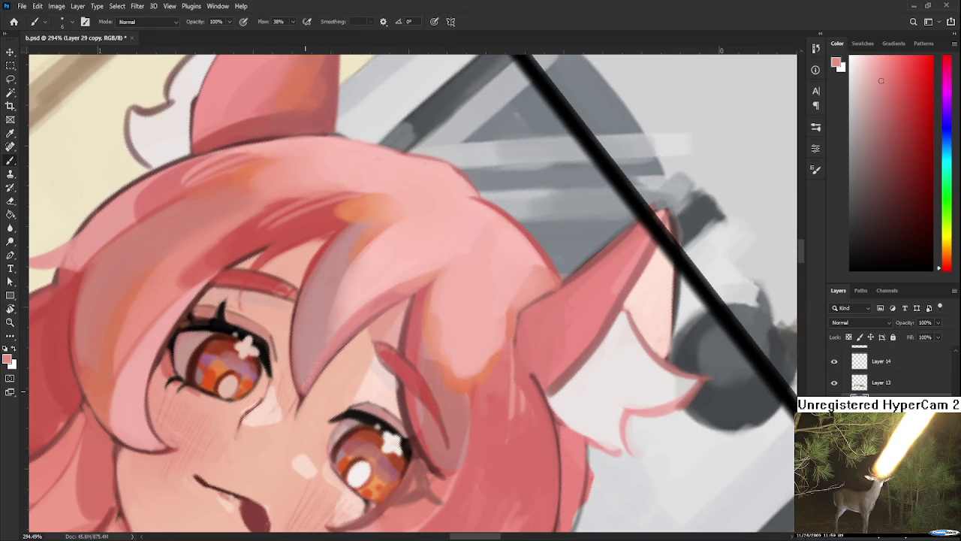
# - Rotate the view to about 104 degrees and repaint a patch of hair in darker pink
pyautogui.moveTo(350, 329); pyautogui.dragTo(309, 357)
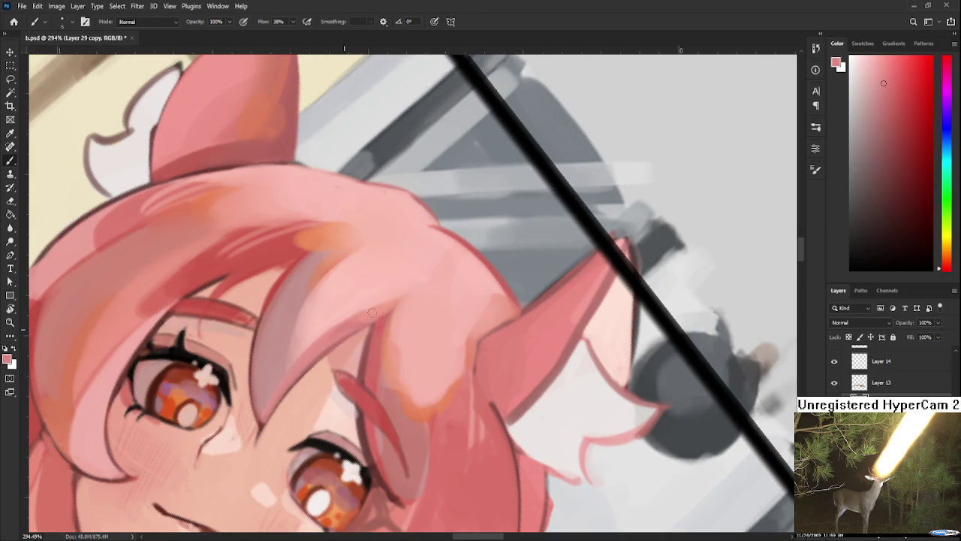
pyautogui.keyDown('alt'); pyautogui.click(396, 308); pyautogui.keyUp('alt')
pyautogui.press('r')
pyautogui.moveTo(430, 311)
pyautogui.mouseDown()
pyautogui.moveTo(396, 366)
pyautogui.moveTo(403, 350)
pyautogui.mouseUp()
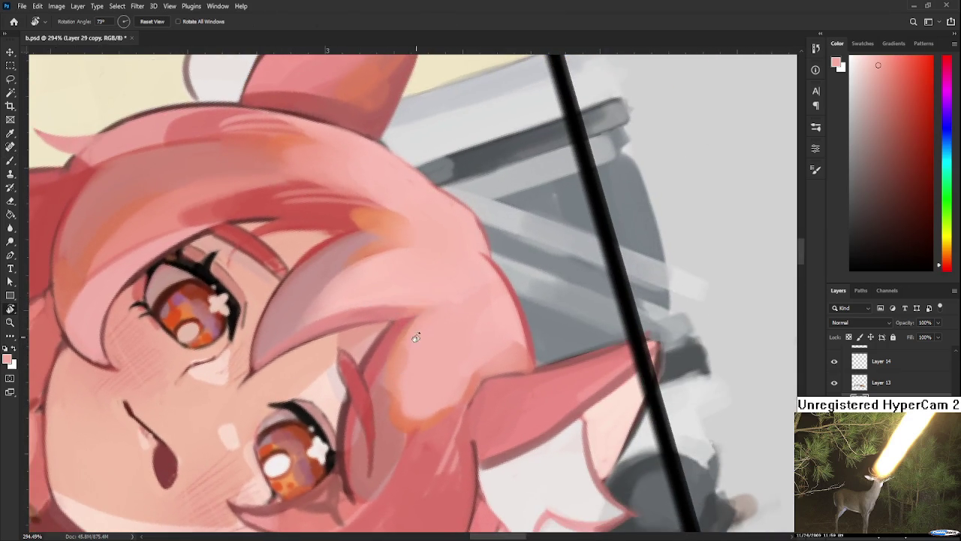
pyautogui.press('b')
pyautogui.keyDown('alt'); pyautogui.click(395, 354); pyautogui.keyUp('alt')
pyautogui.moveTo(383, 371); pyautogui.dragTo(394, 340)
# - Sample lighter pinks from the hair and rotate the view to about -31 degrees
pyautogui.keyDown('alt'); pyautogui.click(399, 324); pyautogui.keyUp('alt')
pyautogui.keyDown('alt'); pyautogui.click(409, 320); pyautogui.keyUp('alt')
pyautogui.keyDown('alt'); pyautogui.click(403, 321); pyautogui.keyUp('alt')
pyautogui.keyDown('alt'); pyautogui.click(398, 325); pyautogui.keyUp('alt')
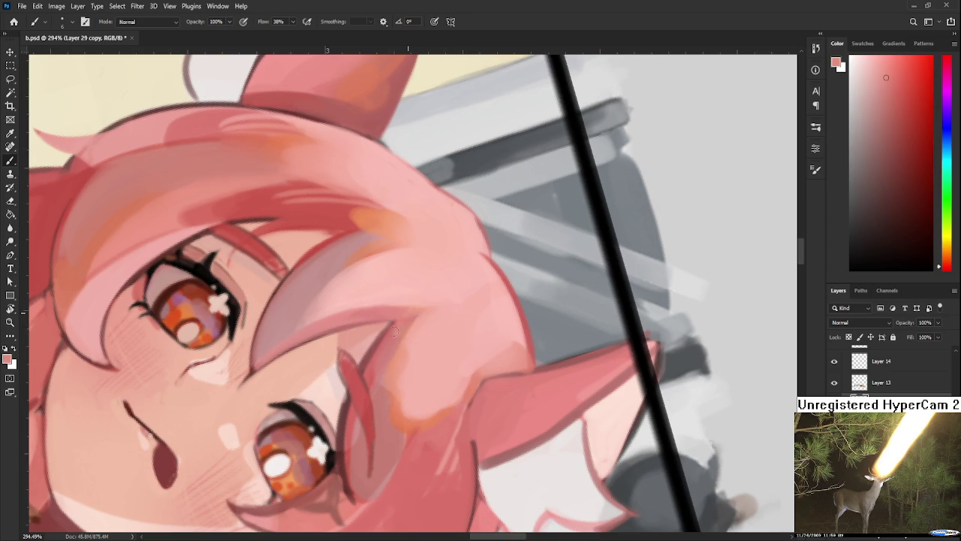
pyautogui.press('r')
pyautogui.moveTo(394, 342)
pyautogui.mouseDown()
pyautogui.moveTo(381, 353)
pyautogui.moveTo(388, 339)
pyautogui.mouseUp()
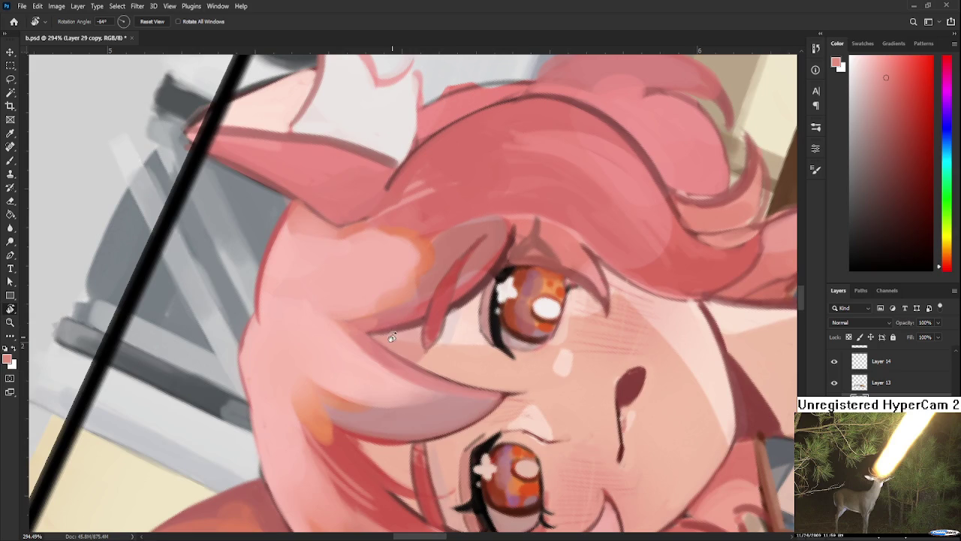
pyautogui.moveTo(417, 315)
pyautogui.mouseDown()
pyautogui.moveTo(443, 366)
pyautogui.moveTo(358, 314)
pyautogui.mouseUp()
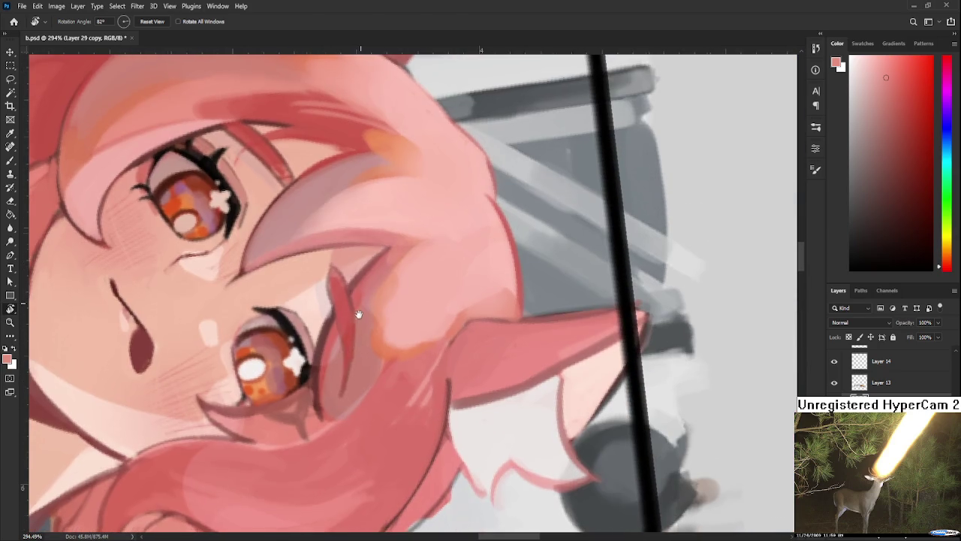
pyautogui.press('b')
# - Sample darker and lighter reds and a light pink from the hair strand
pyautogui.keyDown('alt'); pyautogui.click(343, 313); pyautogui.keyUp('alt')
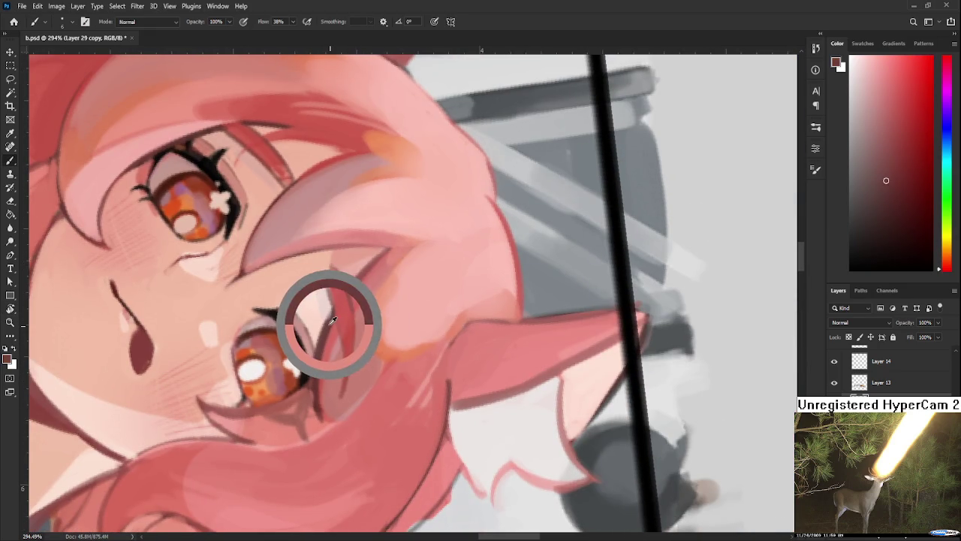
pyautogui.keyDown('alt'); pyautogui.click(318, 309); pyautogui.keyUp('alt')
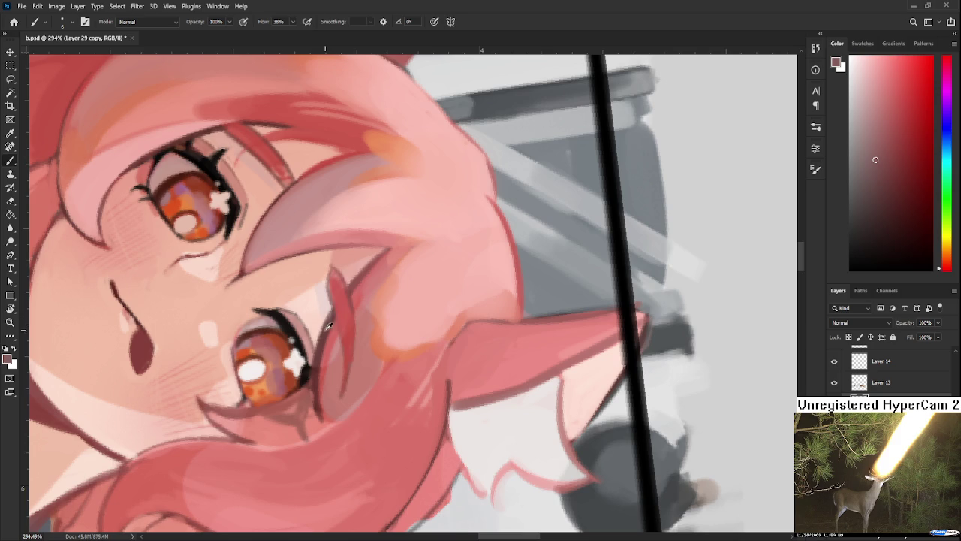
pyautogui.keyDown('alt'); pyautogui.click(324, 318); pyautogui.keyUp('alt')
pyautogui.keyDown('alt'); pyautogui.click(341, 338); pyautogui.keyUp('alt')
pyautogui.keyDown('alt'); pyautogui.click(331, 340); pyautogui.keyUp('alt')
# - Lighten the strand edge beside the lower eye, compare with undo/redo, and repaint it
pyautogui.moveTo(319, 362); pyautogui.dragTo(323, 410)
pyautogui.hotkey('ctrl', 'z')
pyautogui.hotkey('ctrl', 'shift', 'z')
pyautogui.hotkey('ctrl', 'shift', 'z')
pyautogui.keyDown('alt'); pyautogui.click(334, 339); pyautogui.keyUp('alt')
pyautogui.keyDown('alt'); pyautogui.click(336, 371); pyautogui.keyUp('alt')
pyautogui.moveTo(322, 364); pyautogui.dragTo(325, 409)
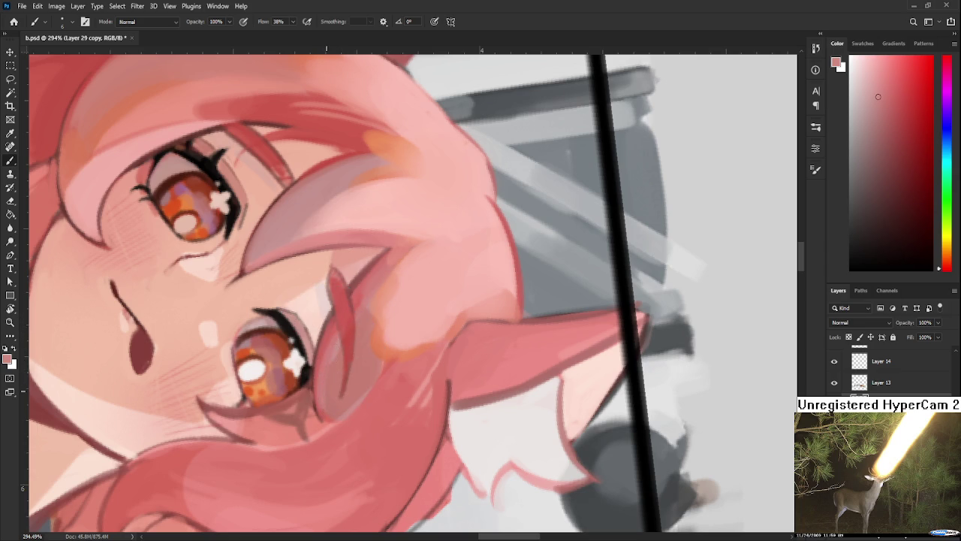
# - Sample several skin and hair colours from around the girl's lower eye
pyautogui.scroll(-3, 334, 388)
pyautogui.scroll(-3, 360, 368)
pyautogui.scroll(-2, 394, 350)
pyautogui.scroll(3, 393, 351)
pyautogui.scroll(2, 394, 347)
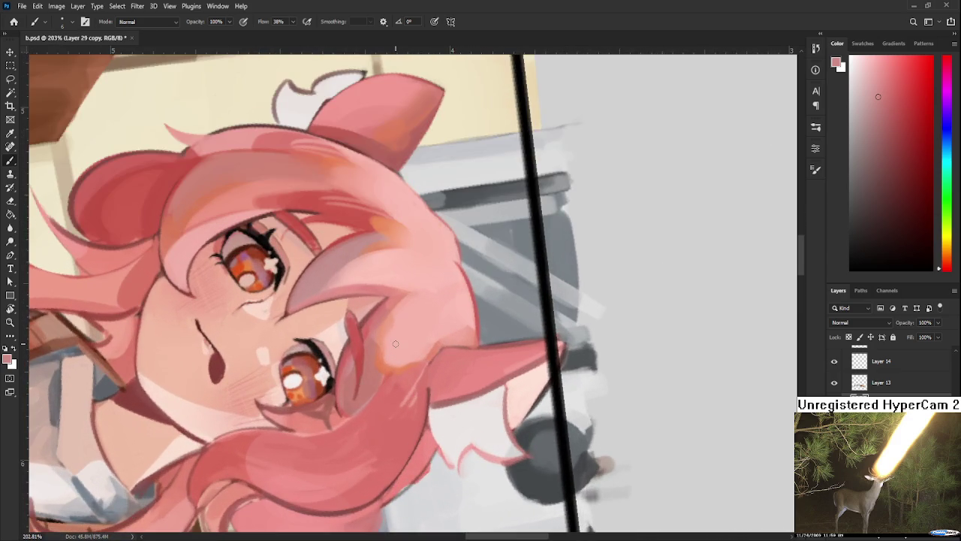
pyautogui.keyDown('alt'); pyautogui.click(353, 359); pyautogui.keyUp('alt')
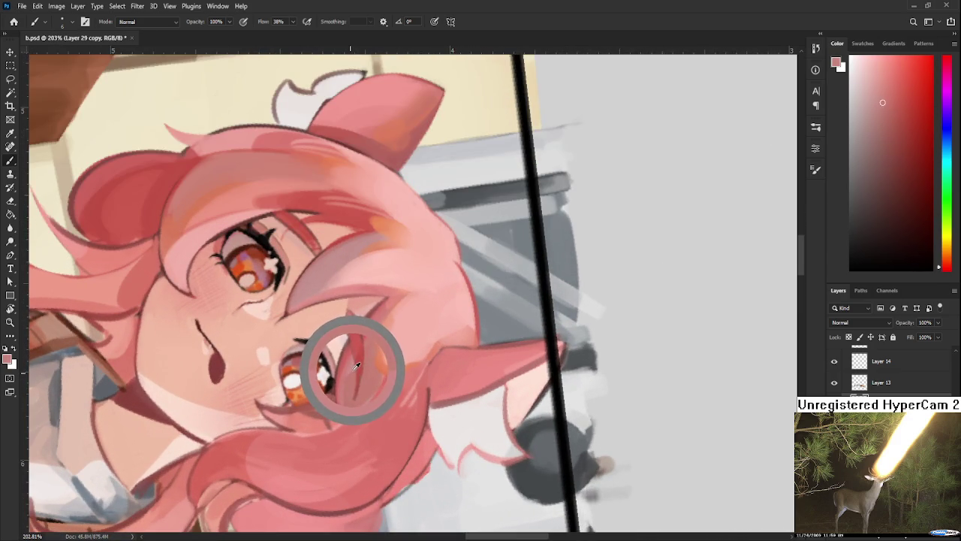
pyautogui.keyDown('alt'); pyautogui.click(346, 354); pyautogui.keyUp('alt')
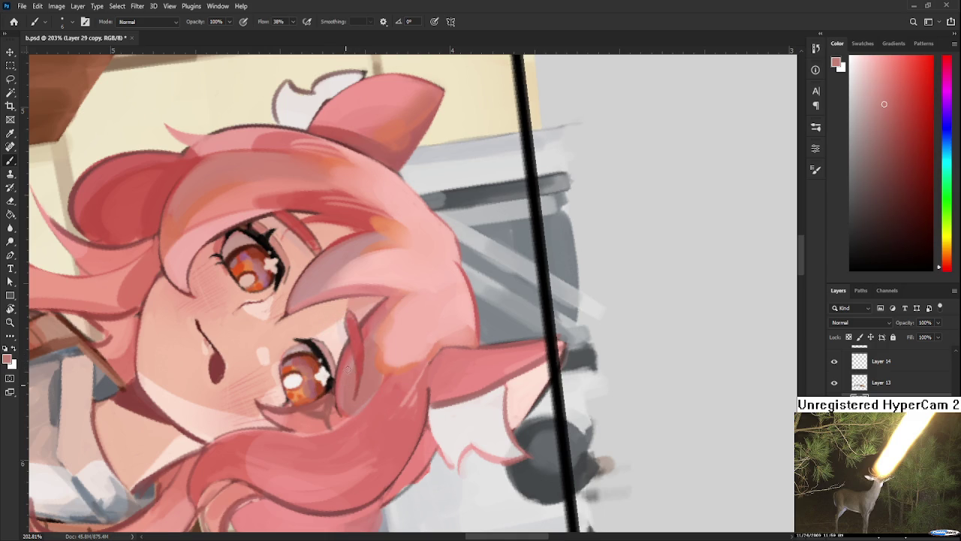
pyautogui.keyDown('alt'); pyautogui.click(347, 377); pyautogui.keyUp('alt')
pyautogui.keyDown('alt'); pyautogui.click(350, 360); pyautogui.keyUp('alt')
pyautogui.keyDown('alt'); pyautogui.click(347, 343); pyautogui.keyUp('alt')
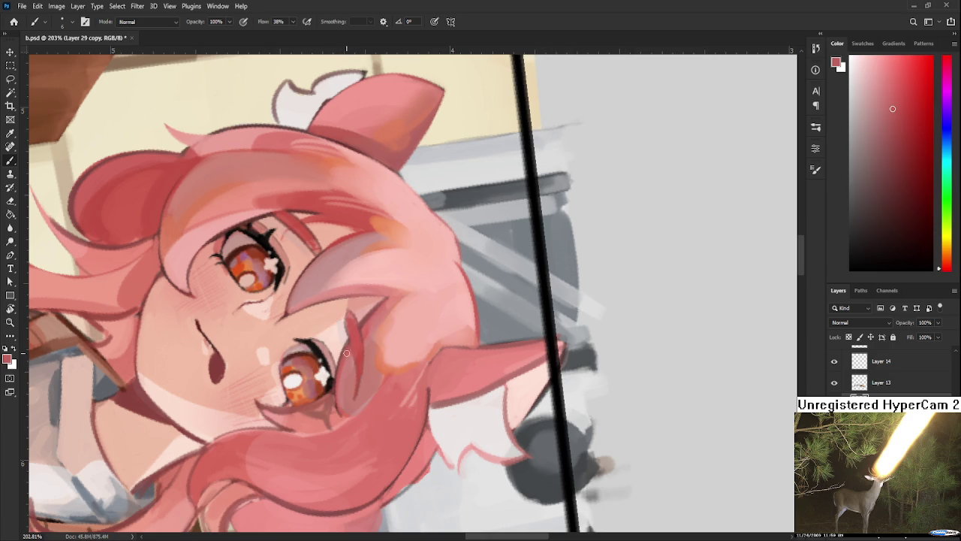
# - Bring the eye and hair strand into view and sample lighter cheek skin tones
pyautogui.moveTo(344, 361); pyautogui.dragTo(323, 404)
pyautogui.keyDown('alt'); pyautogui.click(354, 366); pyautogui.keyUp('alt')
pyautogui.keyDown('alt'); pyautogui.click(347, 383); pyautogui.keyUp('alt')
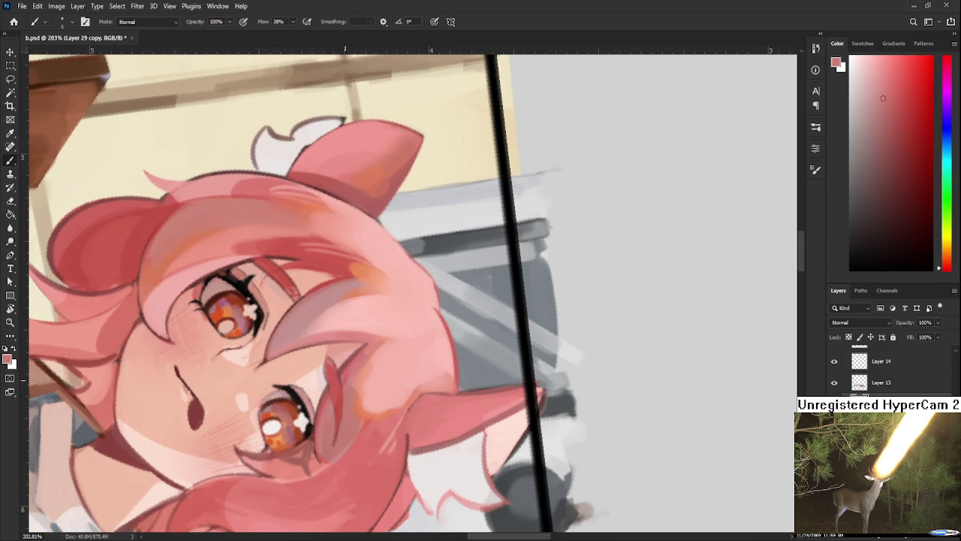
pyautogui.keyDown('alt'); pyautogui.click(352, 374); pyautogui.keyUp('alt')
pyautogui.keyDown('alt'); pyautogui.click(372, 341); pyautogui.keyUp('alt')
pyautogui.keyDown('alt'); pyautogui.click(364, 355); pyautogui.keyUp('alt')
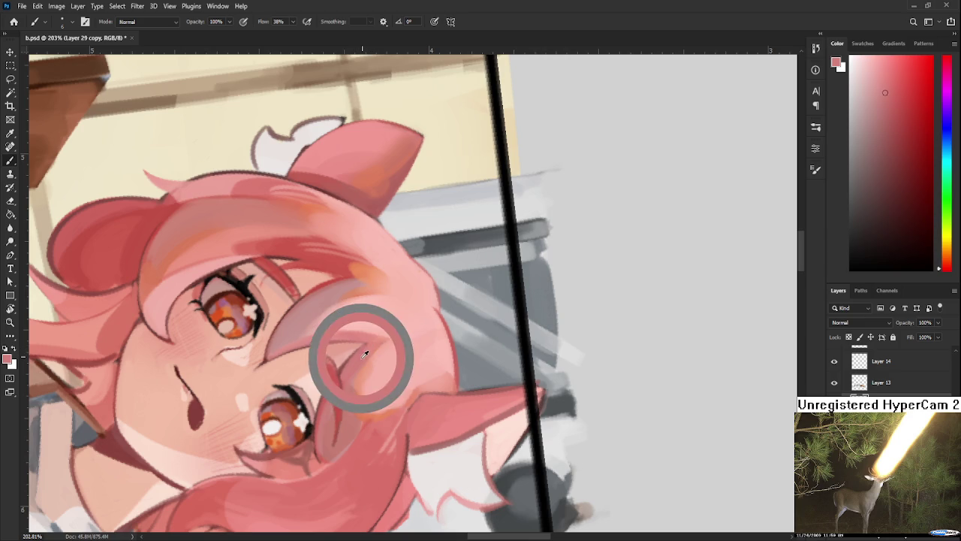
pyautogui.keyDown('alt'); pyautogui.click(364, 353); pyautogui.keyUp('alt')
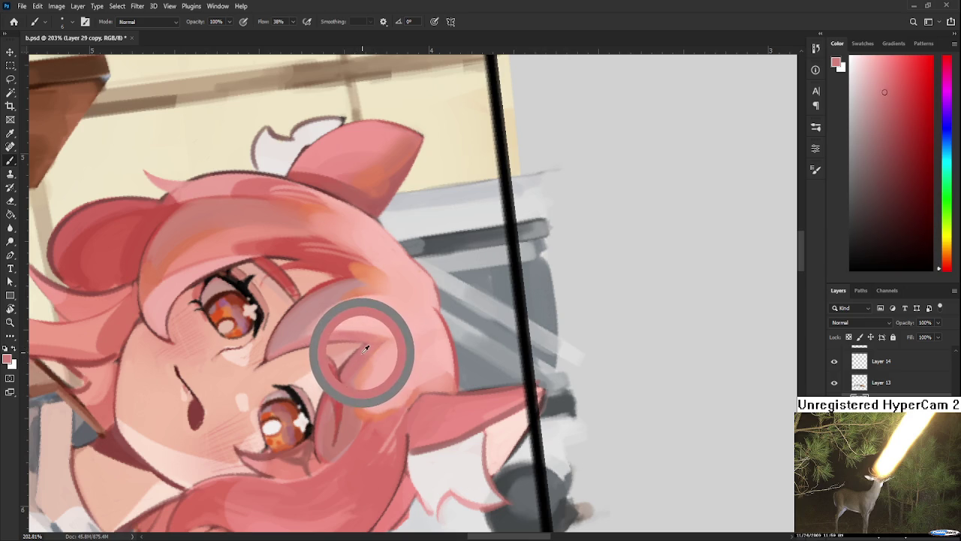
# - Sample colours just beside the eye and tilt the canvas view about 30 degrees
pyautogui.keyDown('alt'); pyautogui.click(334, 401); pyautogui.keyUp('alt')
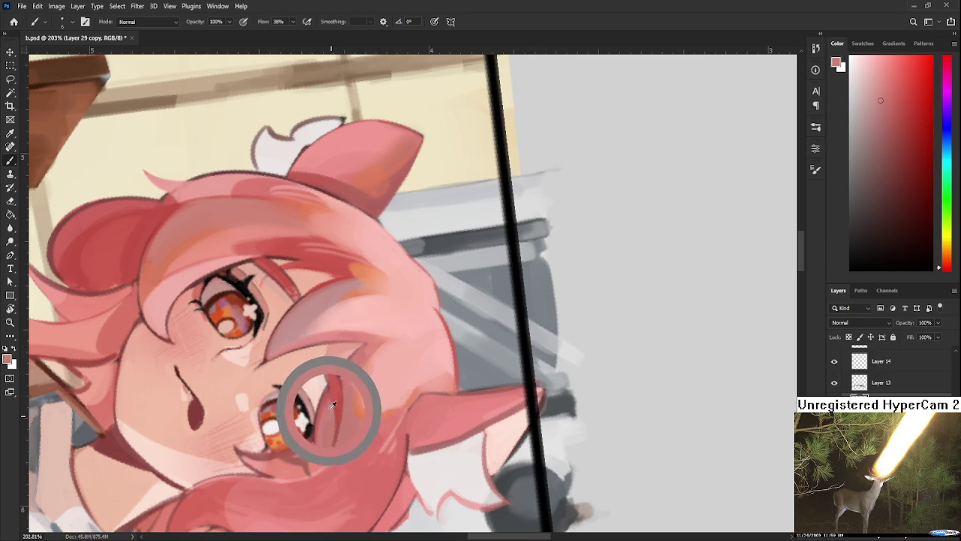
pyautogui.keyDown('alt'); pyautogui.click(334, 422); pyautogui.keyUp('alt')
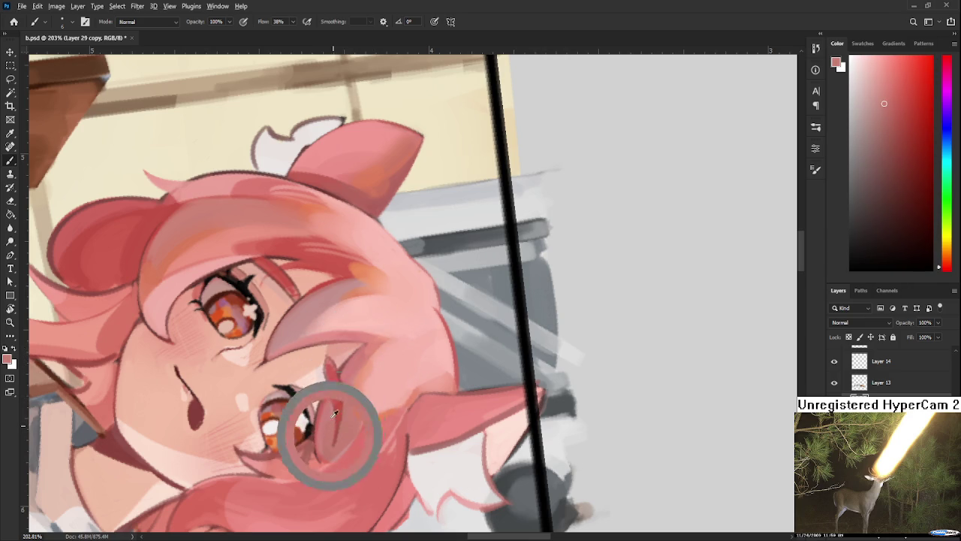
pyautogui.keyDown('alt'); pyautogui.click(339, 422); pyautogui.keyUp('alt')
pyautogui.keyDown('alt'); pyautogui.click(347, 397); pyautogui.keyUp('alt')
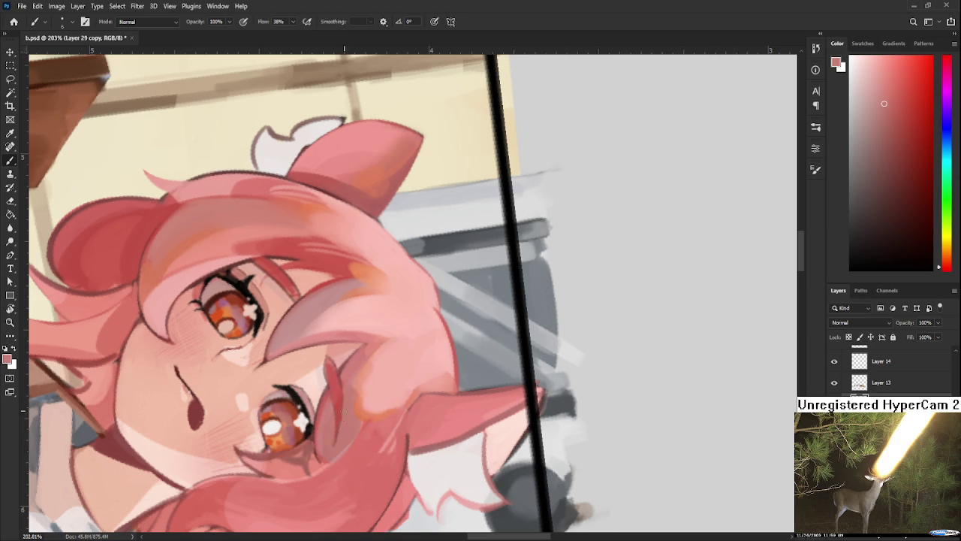
pyautogui.press('r')
pyautogui.moveTo(336, 441); pyautogui.dragTo(493, 339)
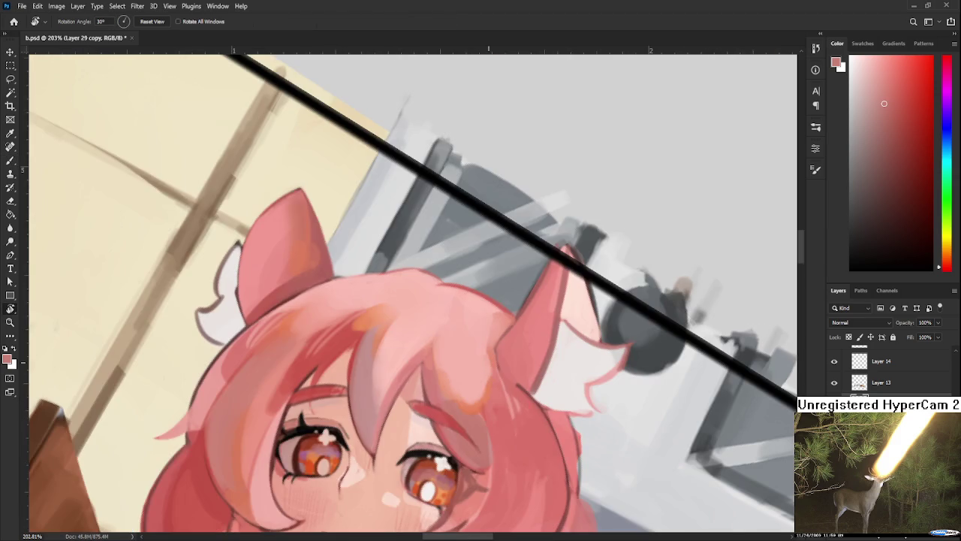
pyautogui.scroll(-5, 493, 339)
pyautogui.scroll(-1, 493, 345)
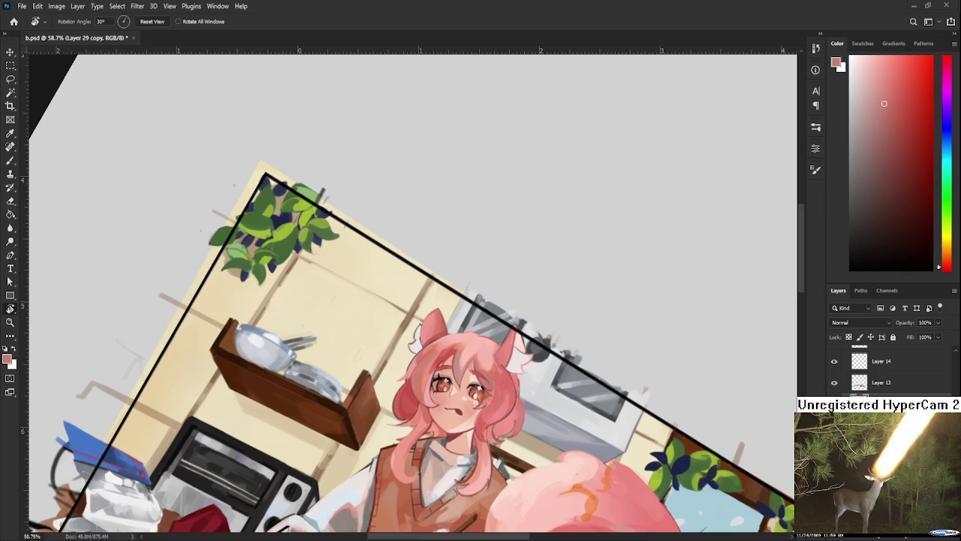
pyautogui.scroll(-2, 518, 372)
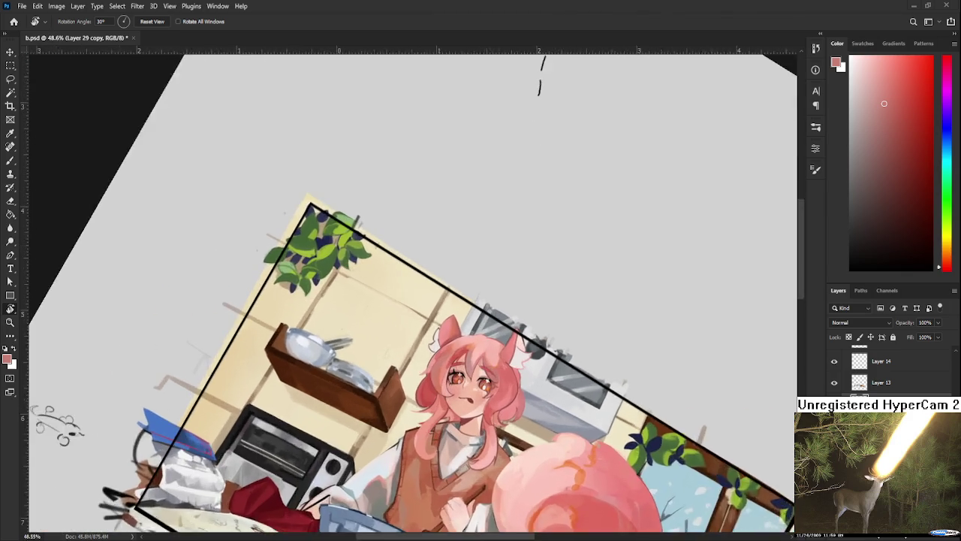
pyautogui.scroll(5, 518, 372)
pyautogui.scroll(3, 413, 338)
pyautogui.moveTo(585, 248)
pyautogui.mouseDown()
pyautogui.moveTo(233, 356)
pyautogui.moveTo(345, 330)
pyautogui.moveTo(333, 308)
pyautogui.mouseUp()
pyautogui.scroll(2, 345, 331)
pyautogui.press('b')
pyautogui.keyDown('alt'); pyautogui.click(333, 333); pyautogui.keyUp('alt')
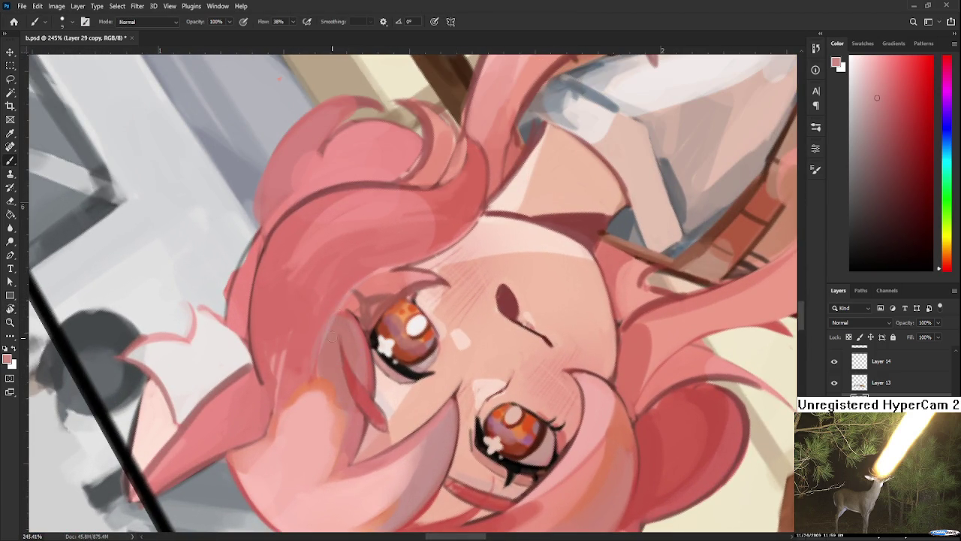
# - Shade the hair strand left of the eye, then sample darker red and lighter pink
pyautogui.moveTo(315, 377); pyautogui.dragTo(319, 329)
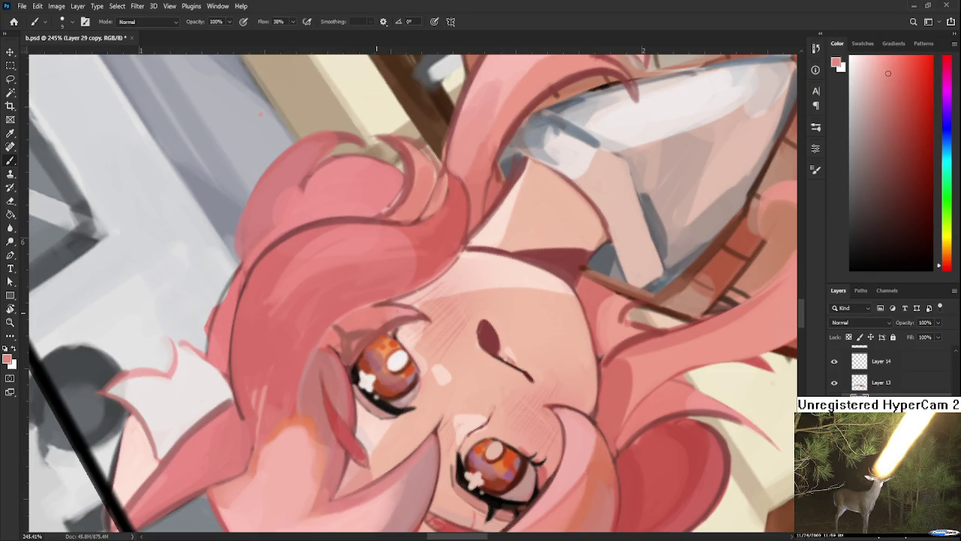
pyautogui.moveTo(332, 367); pyautogui.dragTo(384, 337)
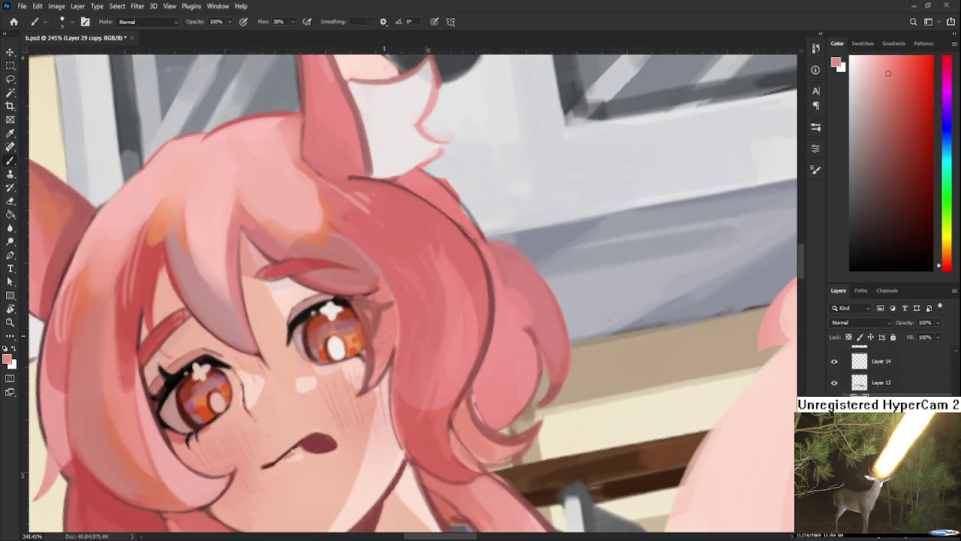
pyautogui.keyDown('alt'); pyautogui.click(384, 337); pyautogui.keyUp('alt')
pyautogui.keyDown('alt'); pyautogui.click(375, 356); pyautogui.keyUp('alt')
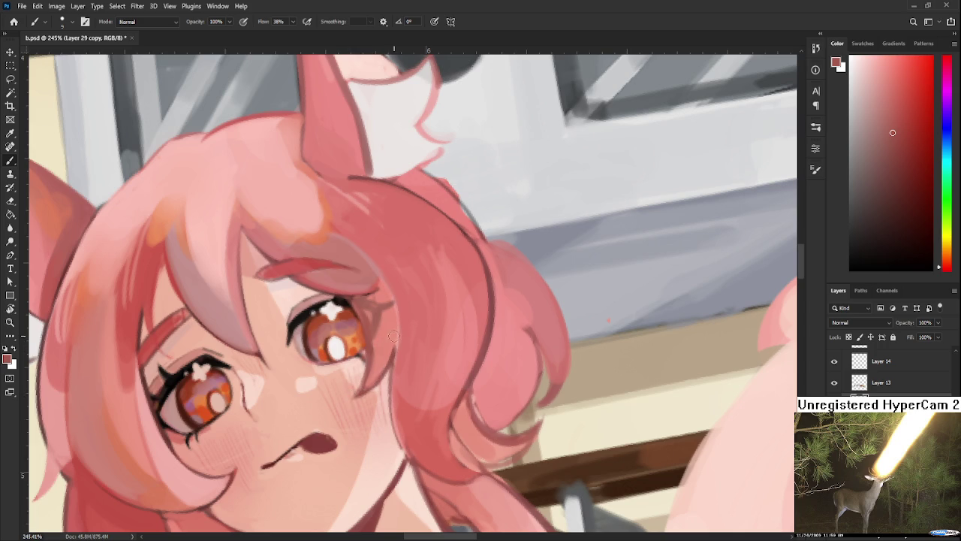
pyautogui.keyDown('alt'); pyautogui.click(396, 339); pyautogui.keyUp('alt')
pyautogui.keyDown('alt'); pyautogui.click(383, 344); pyautogui.keyUp('alt')
# - Turn the canvas nearly upside down and sample darker and lighter pinks from the hair
pyautogui.press('r')
pyautogui.moveTo(407, 346)
pyautogui.mouseDown()
pyautogui.moveTo(373, 283)
pyautogui.moveTo(536, 399)
pyautogui.moveTo(345, 419)
pyautogui.moveTo(341, 360)
pyautogui.mouseUp()
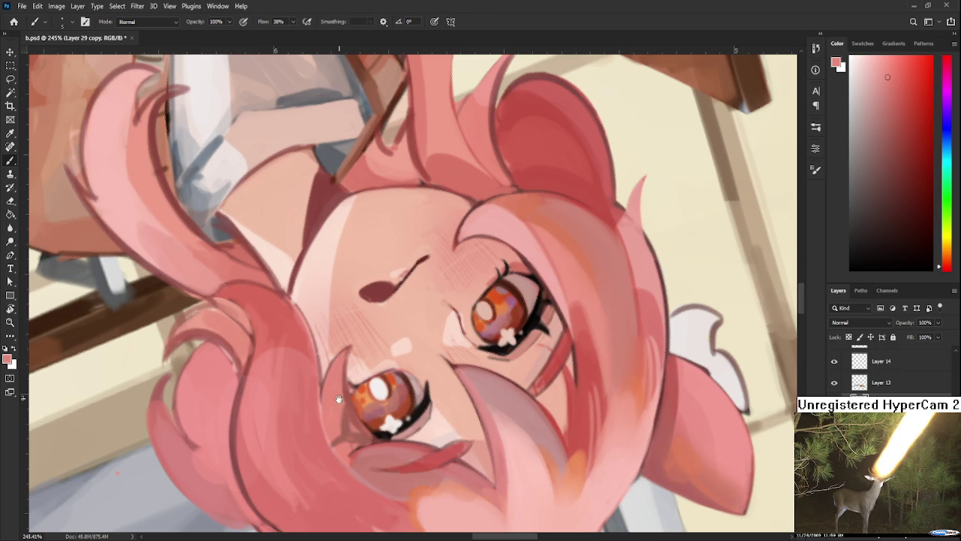
pyautogui.moveTo(338, 391); pyautogui.dragTo(350, 338)
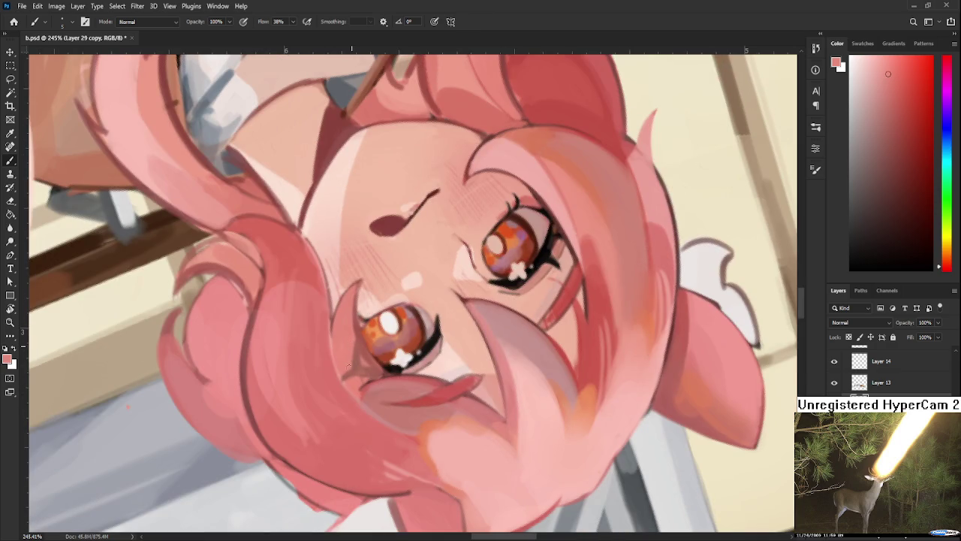
pyautogui.keyDown('alt'); pyautogui.click(349, 367); pyautogui.keyUp('alt')
pyautogui.keyDown('alt'); pyautogui.click(347, 368); pyautogui.keyUp('alt')
pyautogui.moveTo(358, 375); pyautogui.dragTo(324, 391)
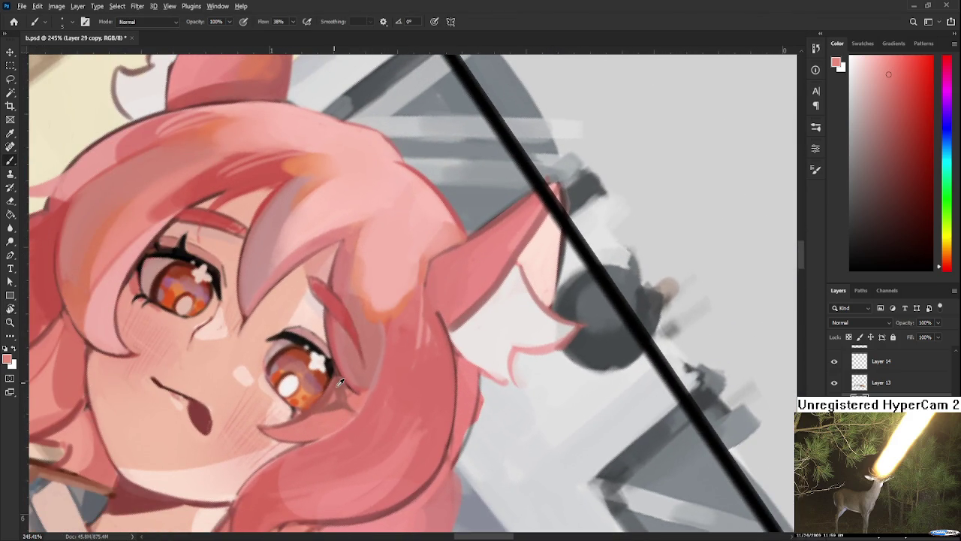
pyautogui.keyDown('alt'); pyautogui.click(344, 396); pyautogui.keyUp('alt')
# - Rotate the canvas to bring the lower hair into view with the face nearly upright
pyautogui.press('r')
pyautogui.moveTo(347, 396)
pyautogui.mouseDown()
pyautogui.moveTo(408, 308)
pyautogui.moveTo(315, 376)
pyautogui.mouseUp()
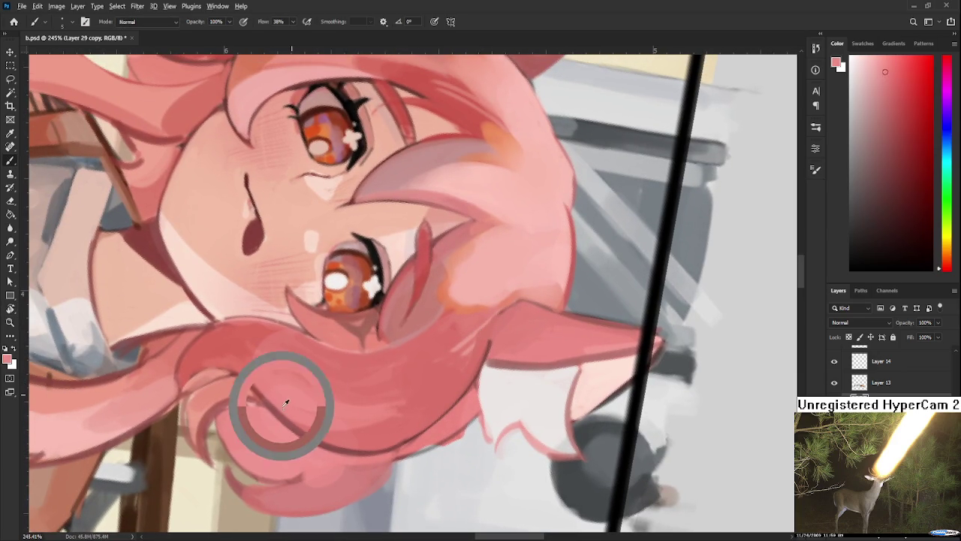
pyautogui.moveTo(287, 415); pyautogui.dragTo(260, 456)
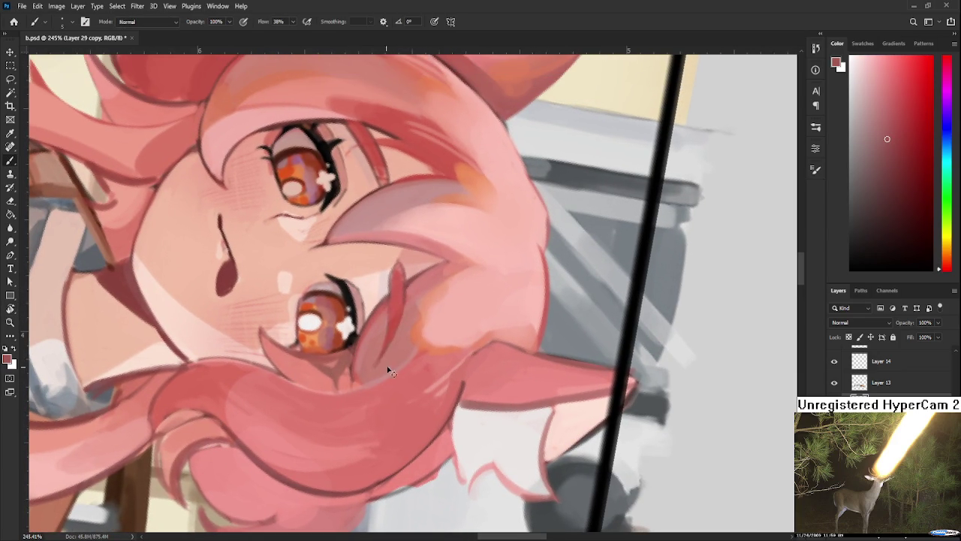
pyautogui.press('r')
pyautogui.moveTo(380, 381); pyautogui.dragTo(450, 465)
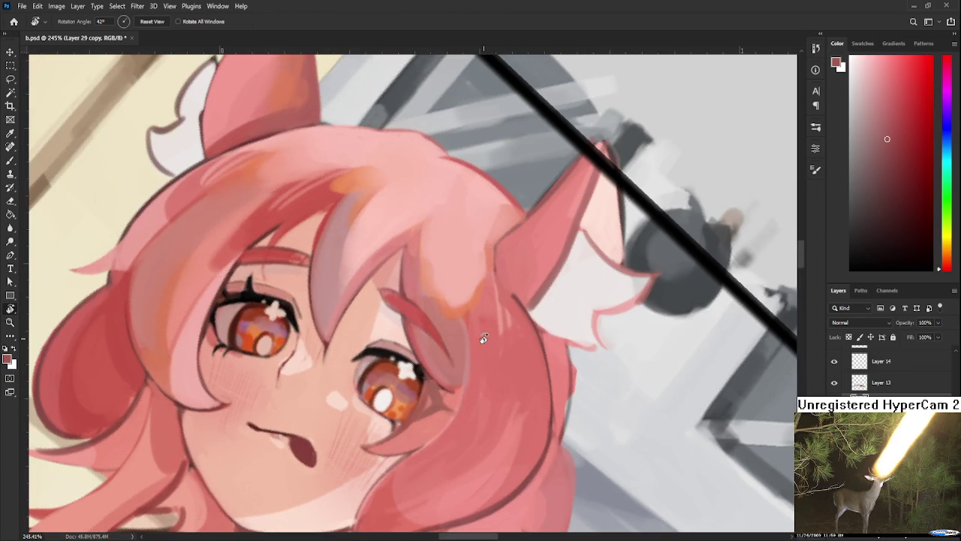
pyautogui.scroll(-3, 485, 343)
pyautogui.scroll(-2, 484, 342)
pyautogui.scroll(-2, 484, 342)
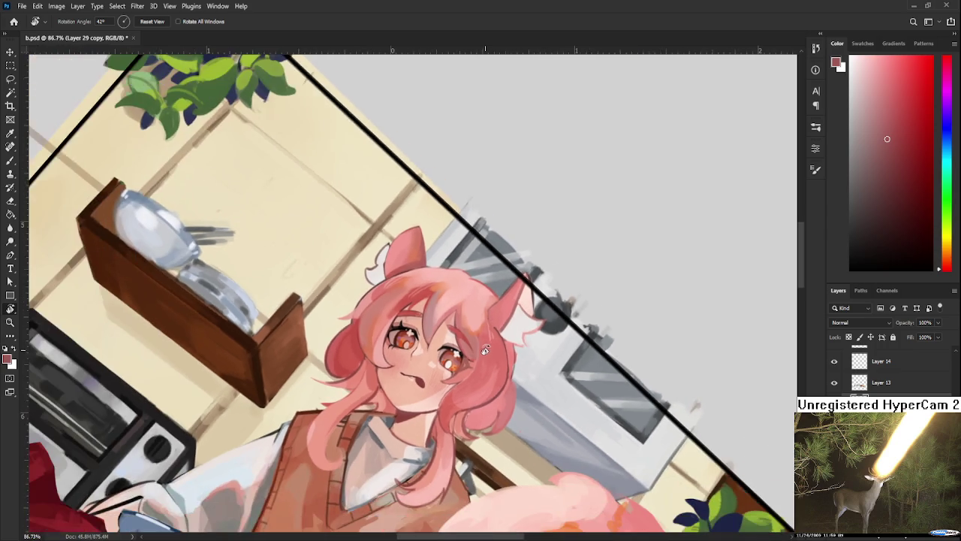
pyautogui.scroll(3, 465, 368)
pyautogui.scroll(2, 447, 390)
pyautogui.scroll(1, 447, 390)
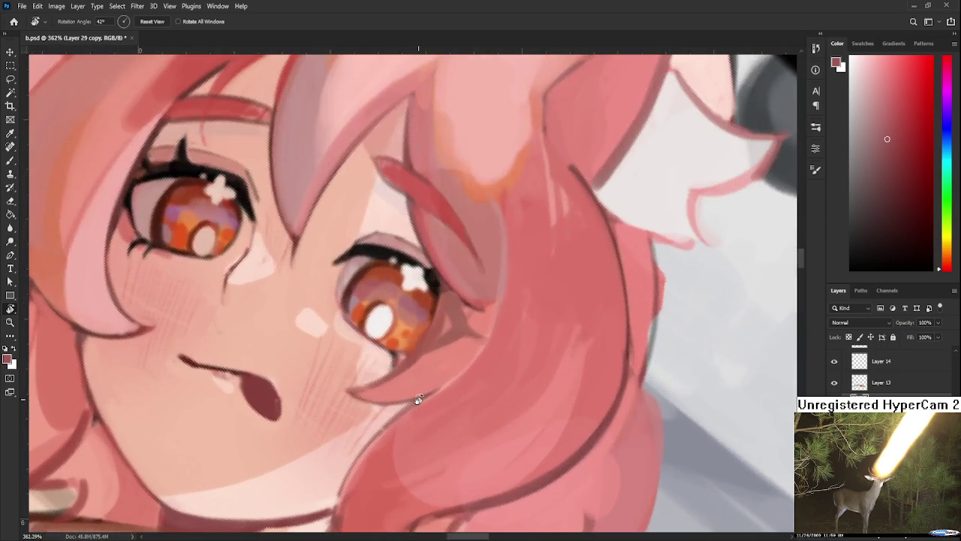
pyautogui.scroll(-2, 414, 397)
pyautogui.scroll(-1, 414, 397)
pyautogui.scroll(-1, 417, 387)
pyautogui.press('Escape')
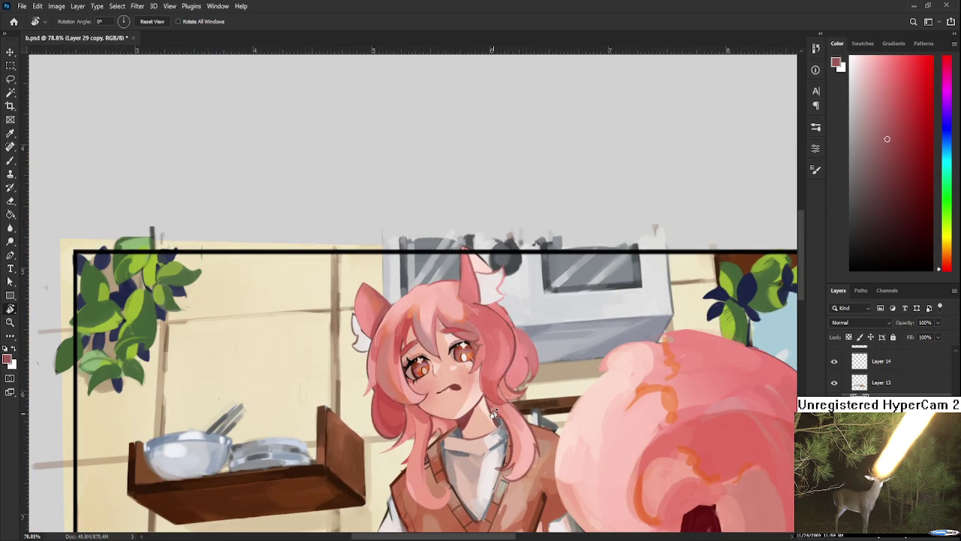
pyautogui.scroll(1, 442, 386)
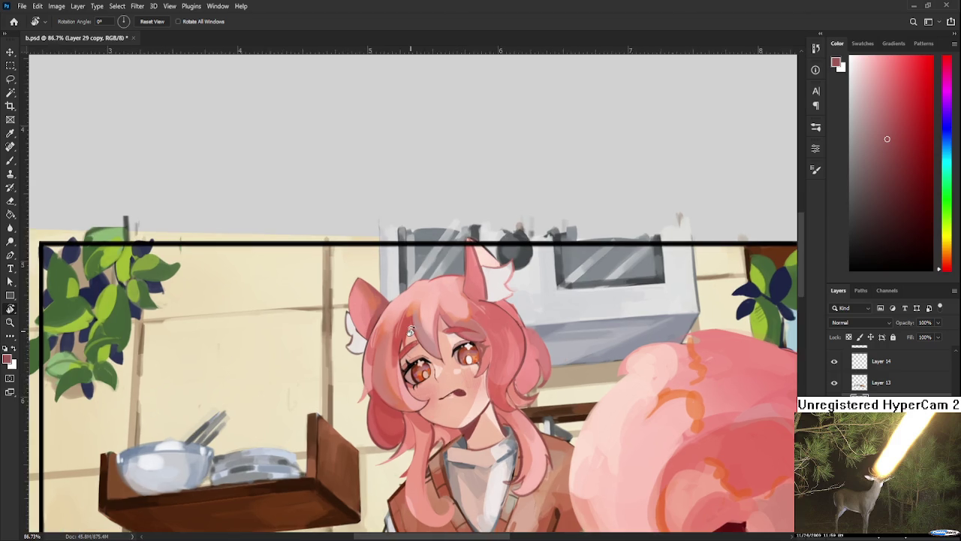
pyautogui.scroll(1, 425, 391)
pyautogui.scroll(1, 402, 398)
pyautogui.scroll(1, 374, 406)
pyautogui.press('b')
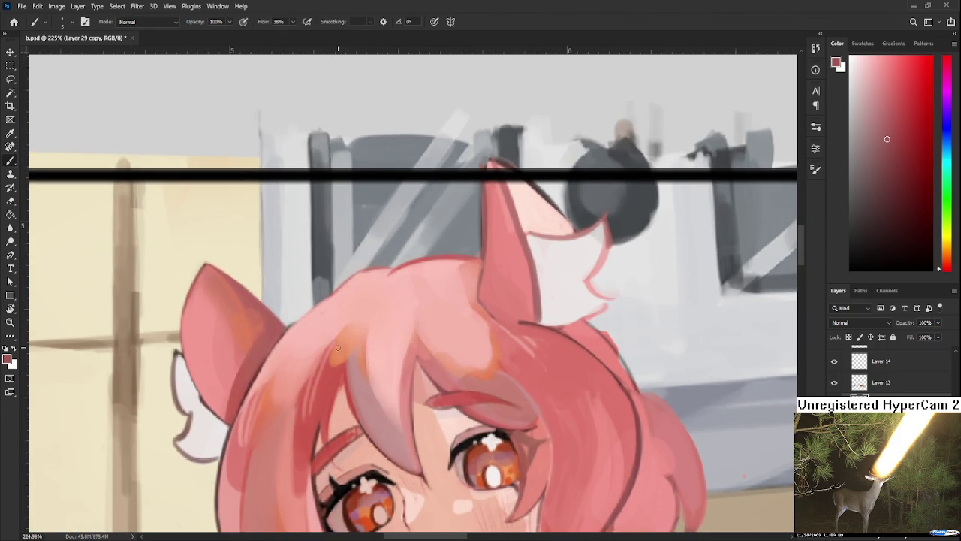
# - Sample lighter pinks and darker reds from the bangs below the left cat ear
pyautogui.keyDown('alt'); pyautogui.click(343, 346); pyautogui.keyUp('alt')
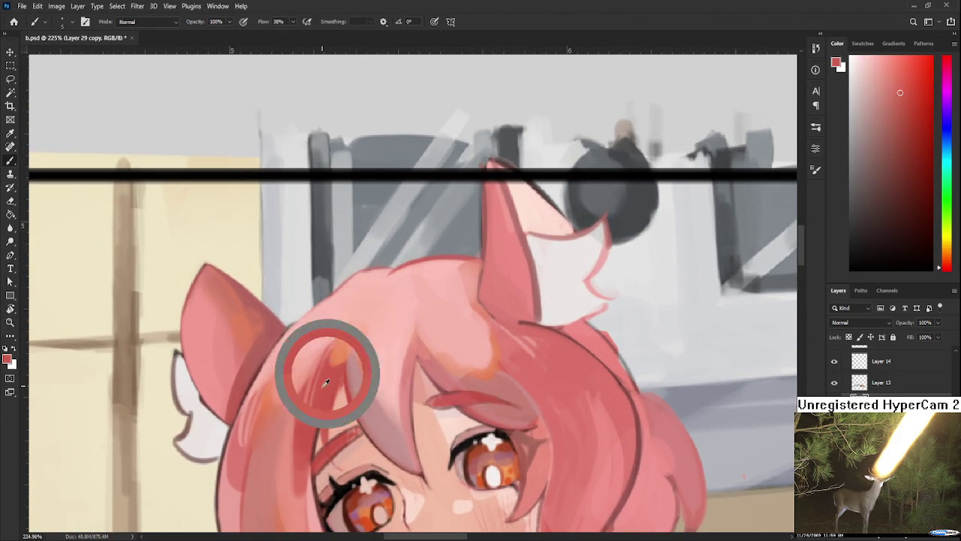
pyautogui.keyDown('alt'); pyautogui.click(305, 349); pyautogui.keyUp('alt')
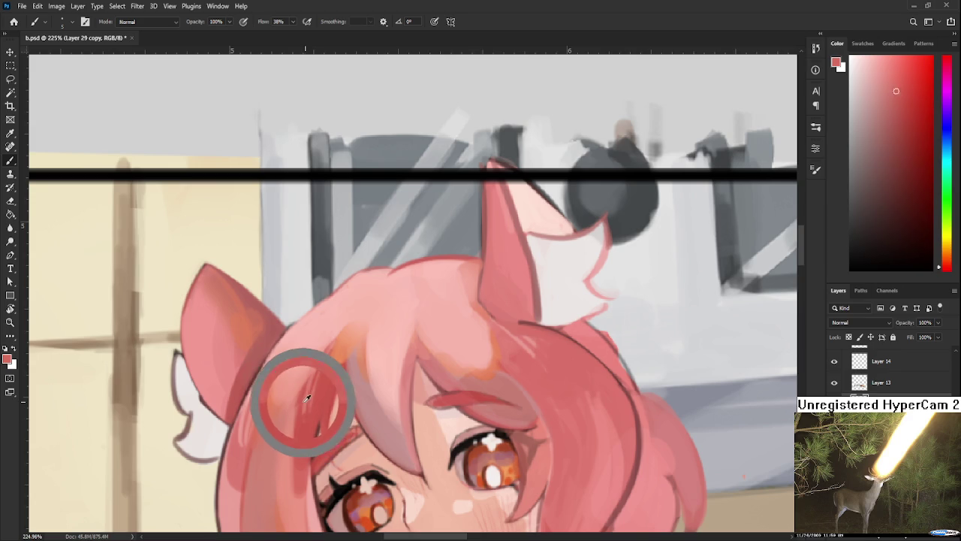
pyautogui.keyDown('alt'); pyautogui.click(306, 395); pyautogui.keyUp('alt')
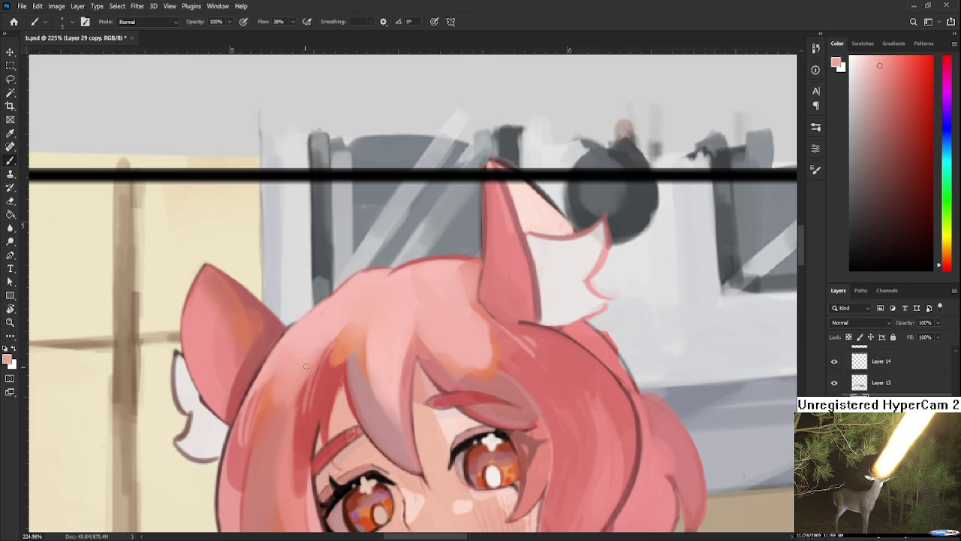
pyautogui.keyDown('alt'); pyautogui.click(308, 413); pyautogui.keyUp('alt')
pyautogui.moveTo(389, 374); pyautogui.dragTo(393, 353)
pyautogui.keyDown('alt'); pyautogui.click(342, 310); pyautogui.keyUp('alt')
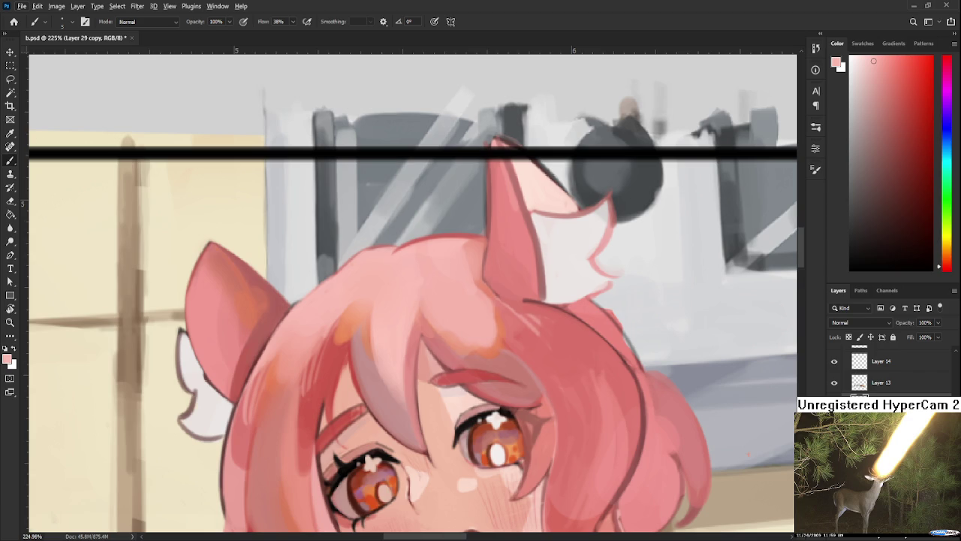
# - Sample a deeper red and dusty pink tones from the hair beside the eye
pyautogui.moveTo(354, 288); pyautogui.dragTo(399, 254)
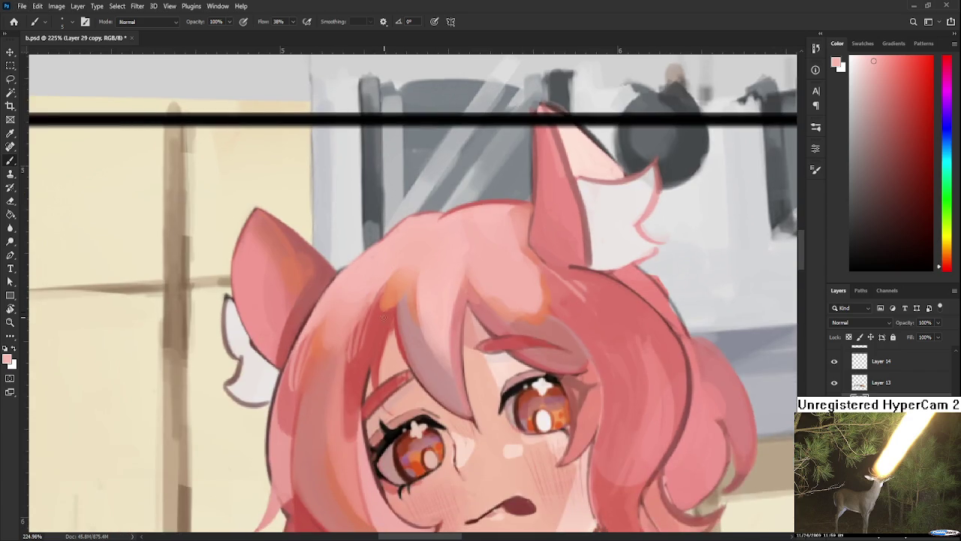
pyautogui.keyDown('alt'); pyautogui.click(335, 274); pyautogui.keyUp('alt')
pyautogui.moveTo(356, 257); pyautogui.dragTo(315, 319)
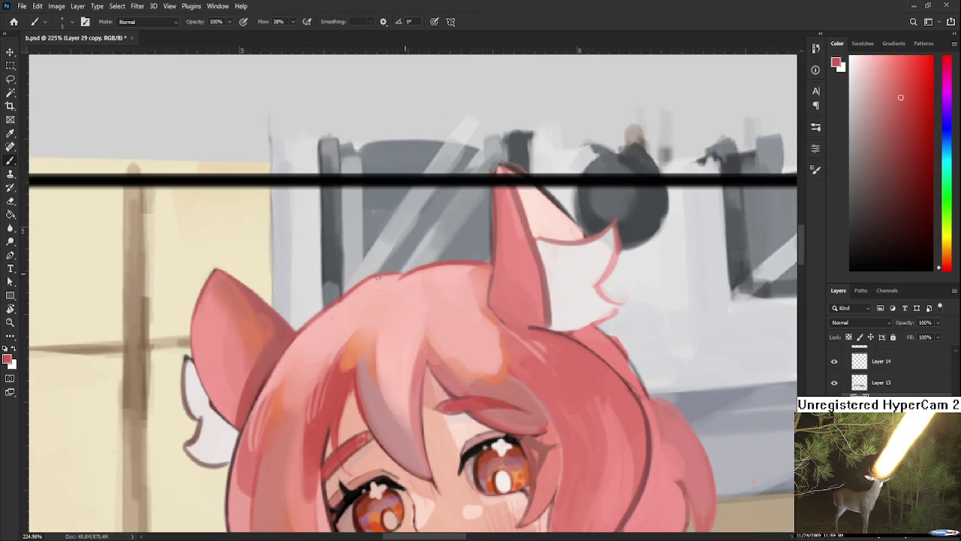
pyautogui.moveTo(419, 305)
pyautogui.mouseDown()
pyautogui.moveTo(393, 279)
pyautogui.moveTo(403, 300)
pyautogui.moveTo(397, 338)
pyautogui.mouseUp()
pyautogui.keyDown('alt'); pyautogui.click(398, 331); pyautogui.keyUp('alt')
pyautogui.keyDown('alt'); pyautogui.click(347, 169); pyautogui.keyUp('alt')
pyautogui.moveTo(347, 170); pyautogui.dragTo(291, 240)
# - Rotate the canvas and darken the hair edge left of the eye with a deeper red stroke
pyautogui.press('r')
pyautogui.moveTo(412, 333)
pyautogui.mouseDown()
pyautogui.moveTo(300, 363)
pyautogui.moveTo(310, 418)
pyautogui.mouseUp()
pyautogui.press('b')
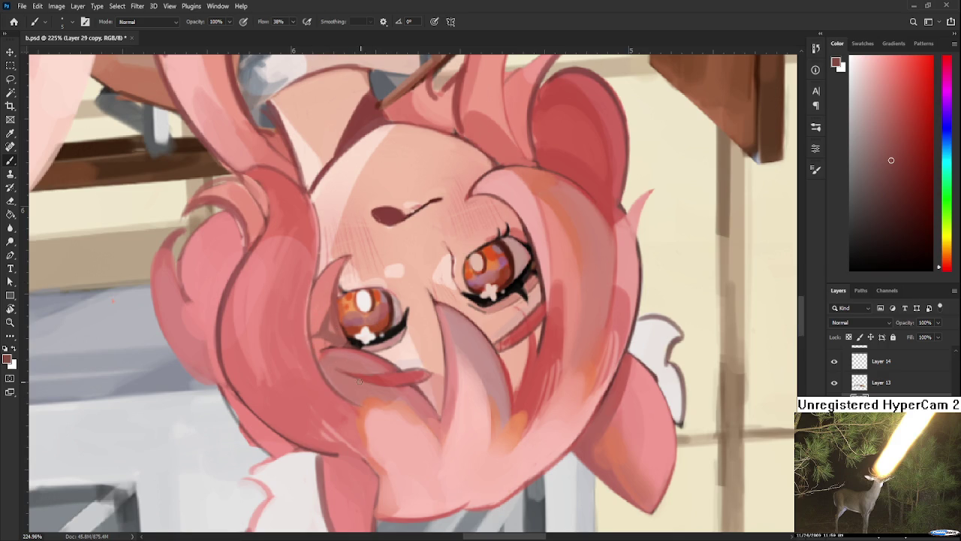
pyautogui.moveTo(312, 291); pyautogui.dragTo(369, 402)
# - Turn the canvas back near upright and pick a lighter pink from the hair
pyautogui.moveTo(421, 286); pyautogui.dragTo(399, 328)
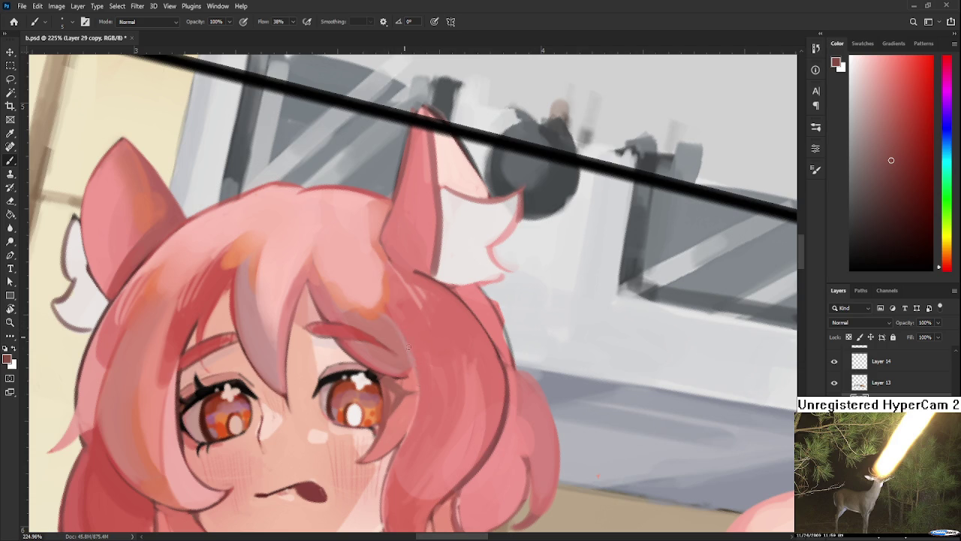
pyautogui.keyDown('alt'); pyautogui.click(413, 401); pyautogui.keyUp('alt')
pyautogui.scroll(-2, 461, 371)
pyautogui.scroll(-2, 495, 360)
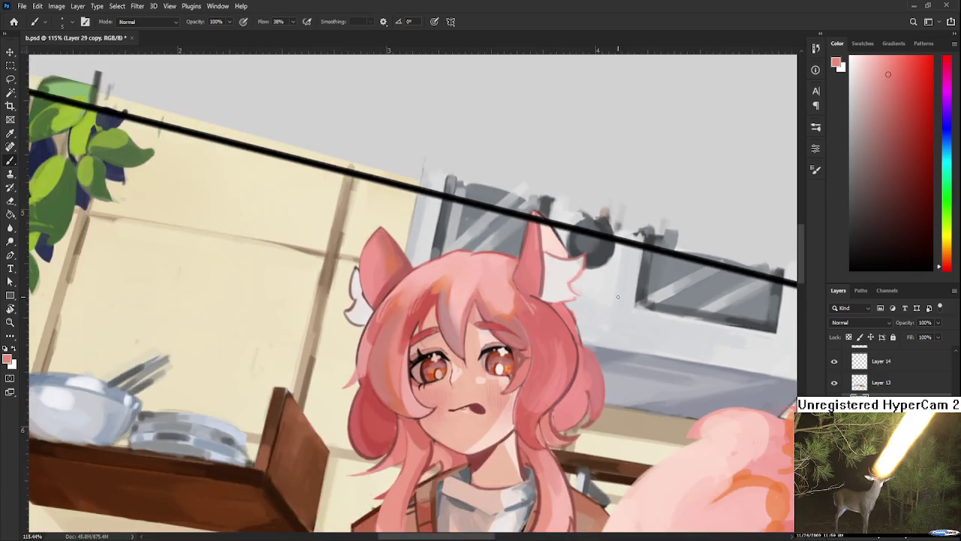
pyautogui.scroll(-2, 541, 349)
pyautogui.scroll(-2, 590, 335)
pyautogui.scroll(3, 526, 345)
pyautogui.scroll(3, 481, 361)
pyautogui.scroll(3, 450, 376)
# - Sample lighter pinks and a darker red from the hair curl beside the face
pyautogui.moveTo(415, 366); pyautogui.dragTo(301, 426)
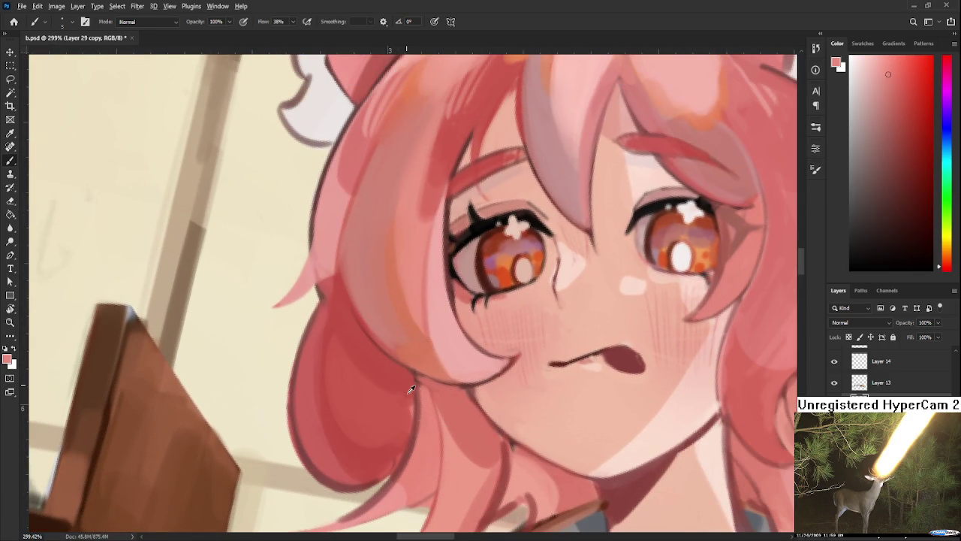
pyautogui.keyDown('alt'); pyautogui.click(423, 396); pyautogui.keyUp('alt')
pyautogui.moveTo(420, 381); pyautogui.dragTo(446, 421)
pyautogui.moveTo(391, 325); pyautogui.dragTo(369, 265)
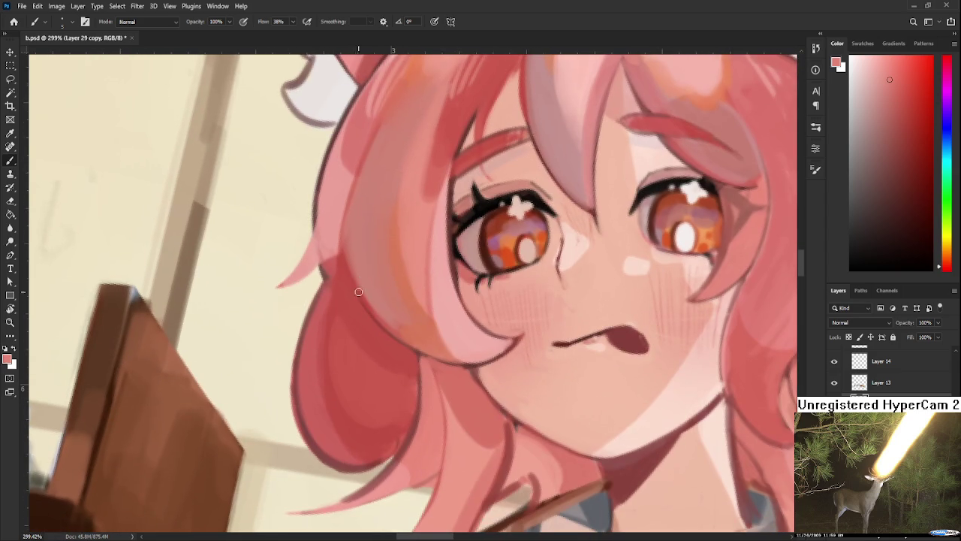
pyautogui.keyDown('alt'); pyautogui.click(315, 263); pyautogui.keyUp('alt')
pyautogui.keyDown('alt'); pyautogui.click(328, 225); pyautogui.keyUp('alt')
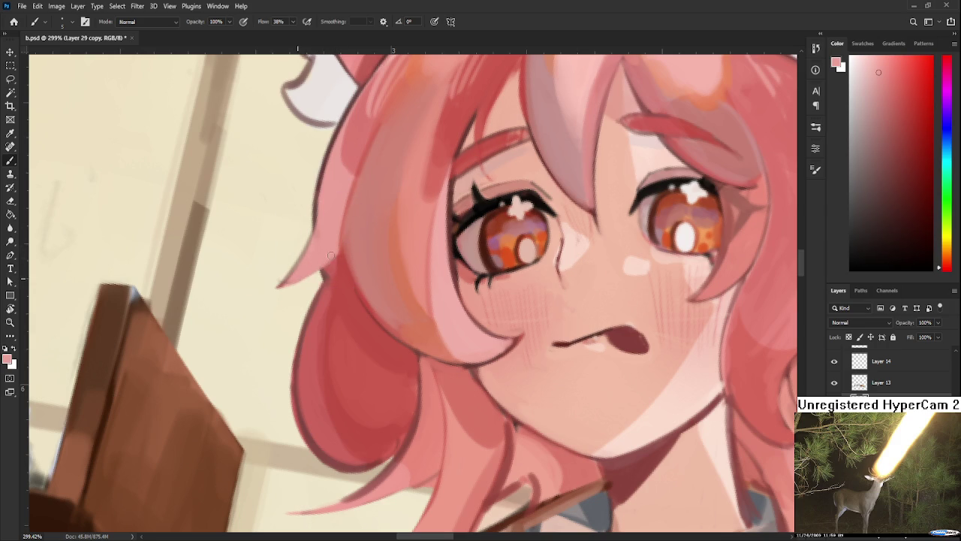
# - Erase stray paint on the hair curl, then pick a darker, more saturated red
pyautogui.press('e')
pyautogui.moveTo(350, 298)
pyautogui.mouseDown()
pyautogui.moveTo(338, 280)
pyautogui.moveTo(348, 264)
pyautogui.mouseUp()
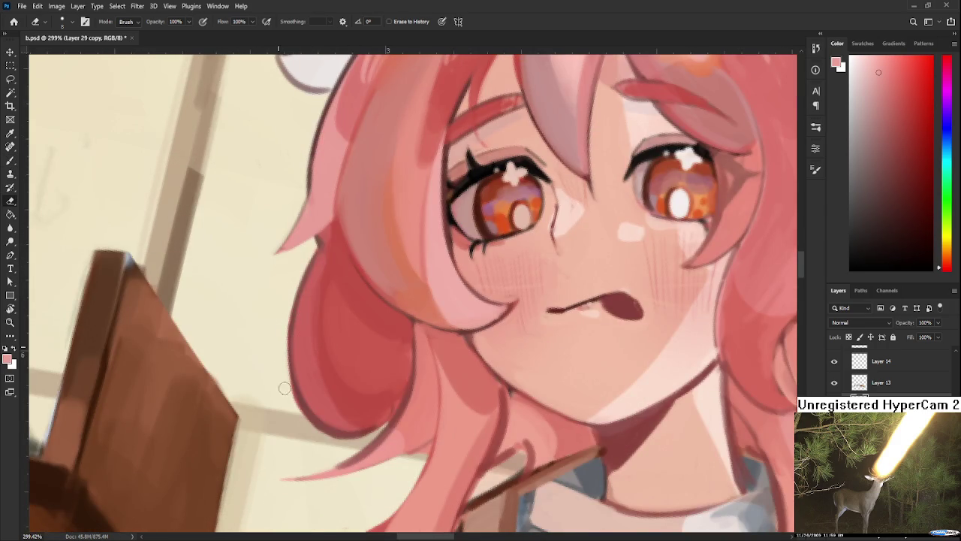
pyautogui.press('b')
pyautogui.keyDown('alt'); pyautogui.click(300, 300); pyautogui.keyUp('alt')
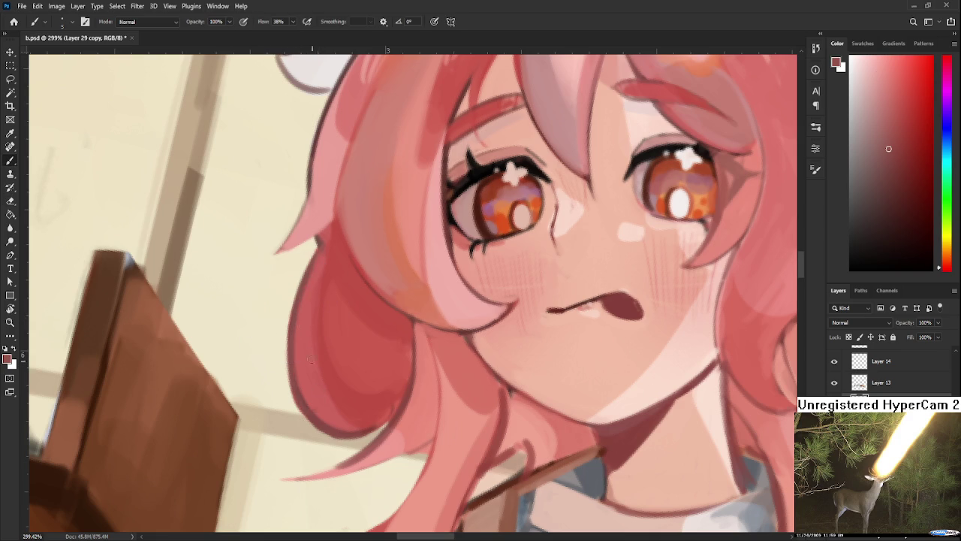
pyautogui.keyDown('alt'); pyautogui.click(309, 325); pyautogui.keyUp('alt')
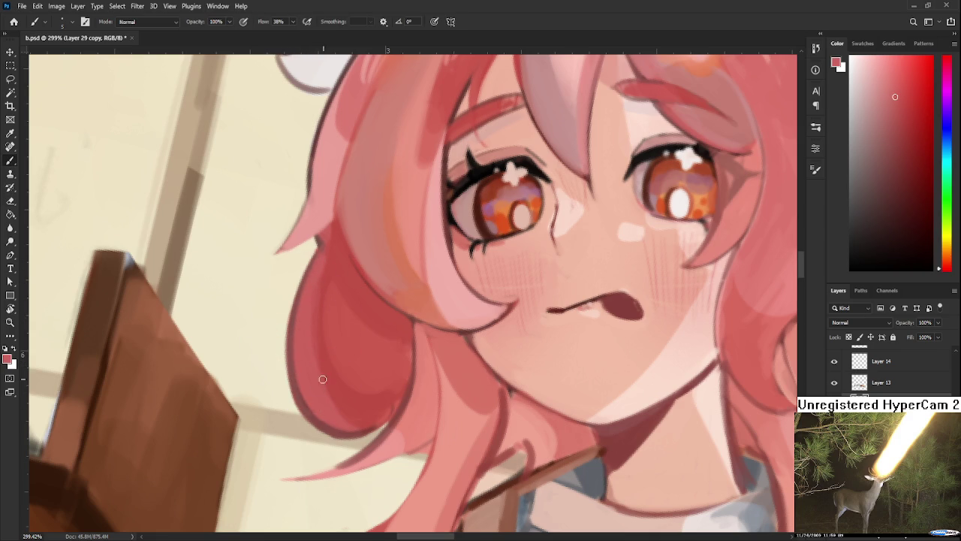
# - Rotate the view toward the top of the hair and sample darker and brighter reds
pyautogui.press('r')
pyautogui.moveTo(331, 392); pyautogui.dragTo(342, 366)
pyautogui.keyDown('alt'); pyautogui.click(341, 366); pyautogui.keyUp('alt')
pyautogui.keyDown('alt'); pyautogui.click(325, 349); pyautogui.keyUp('alt')
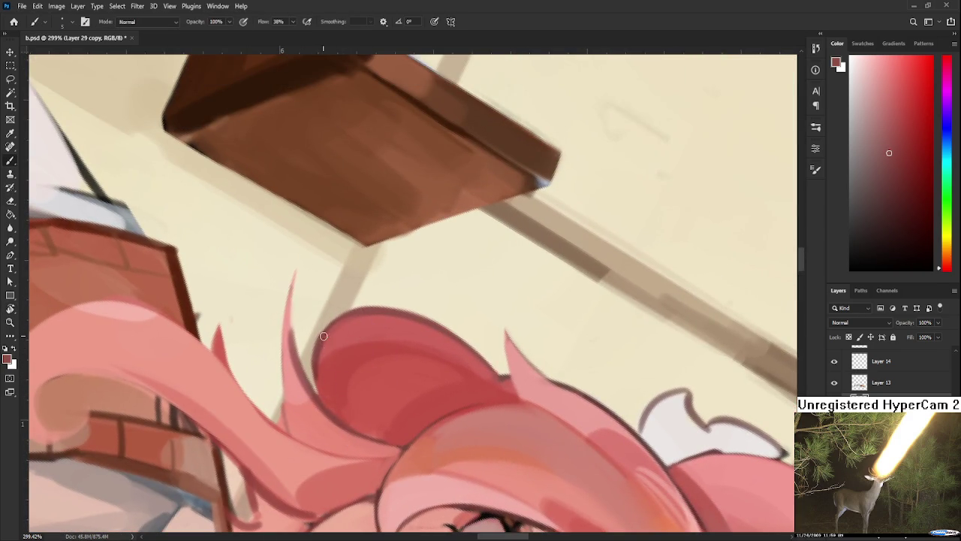
pyautogui.keyDown('alt'); pyautogui.click(330, 359); pyautogui.keyUp('alt')
pyautogui.keyDown('alt'); pyautogui.click(335, 393); pyautogui.keyUp('alt')
# - Rotate back toward the face and sample the skin colour near the chin
pyautogui.press('r')
pyautogui.moveTo(337, 395)
pyautogui.mouseDown()
pyautogui.moveTo(469, 356)
pyautogui.moveTo(353, 399)
pyautogui.mouseUp()
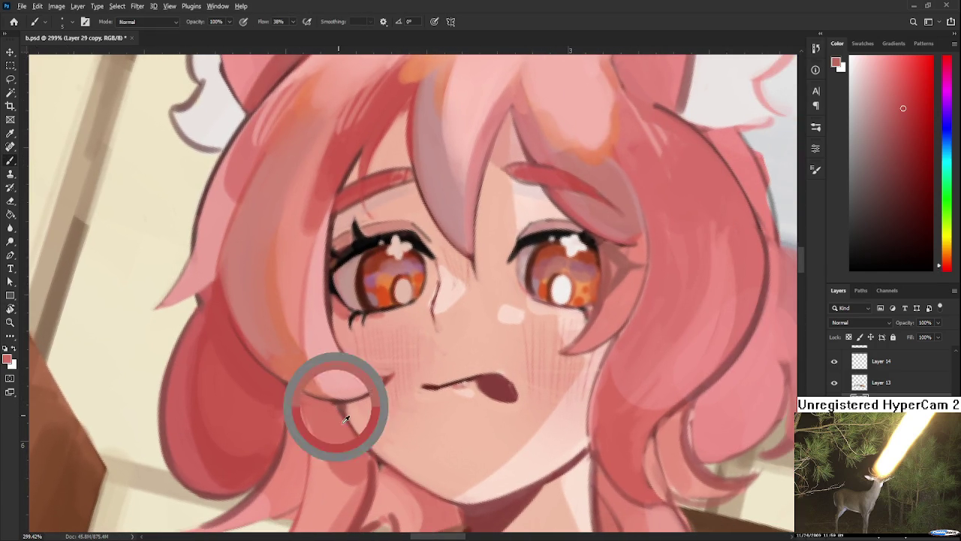
pyautogui.keyDown('alt'); pyautogui.click(338, 404); pyautogui.keyUp('alt')
pyautogui.keyDown('alt'); pyautogui.click(342, 405); pyautogui.keyUp('alt')
pyautogui.keyDown('alt'); pyautogui.click(373, 442); pyautogui.keyUp('alt')
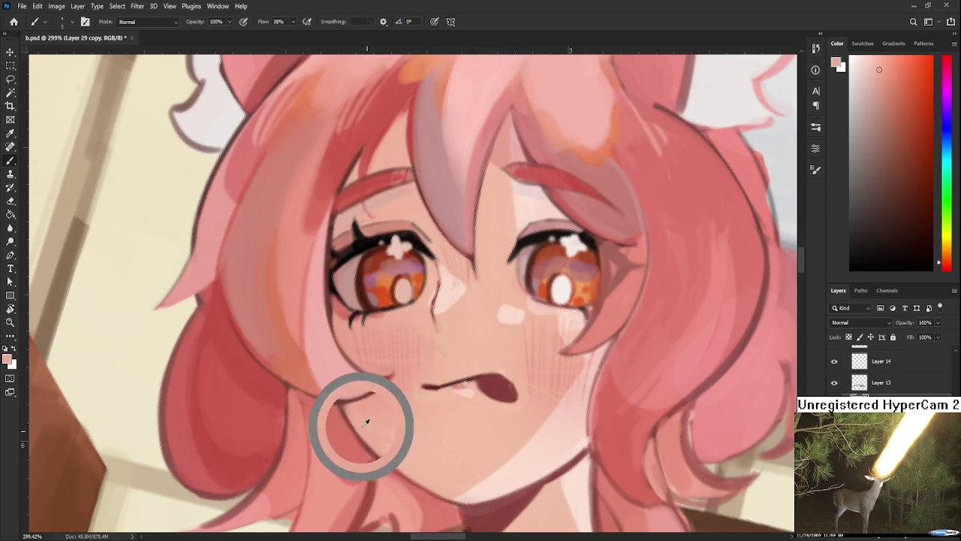
pyautogui.keyDown('alt'); pyautogui.click(417, 445); pyautogui.keyUp('alt')
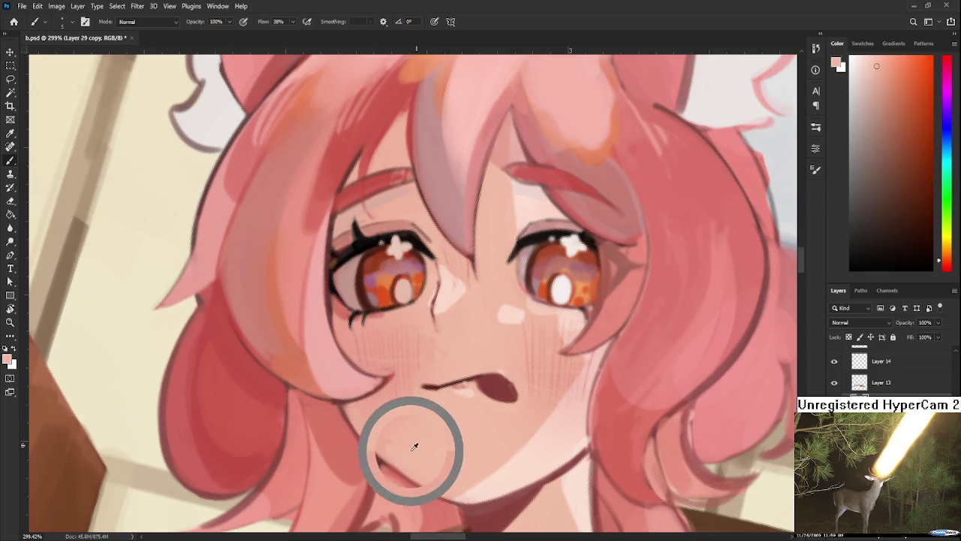
pyautogui.moveTo(450, 302); pyautogui.dragTo(430, 365)
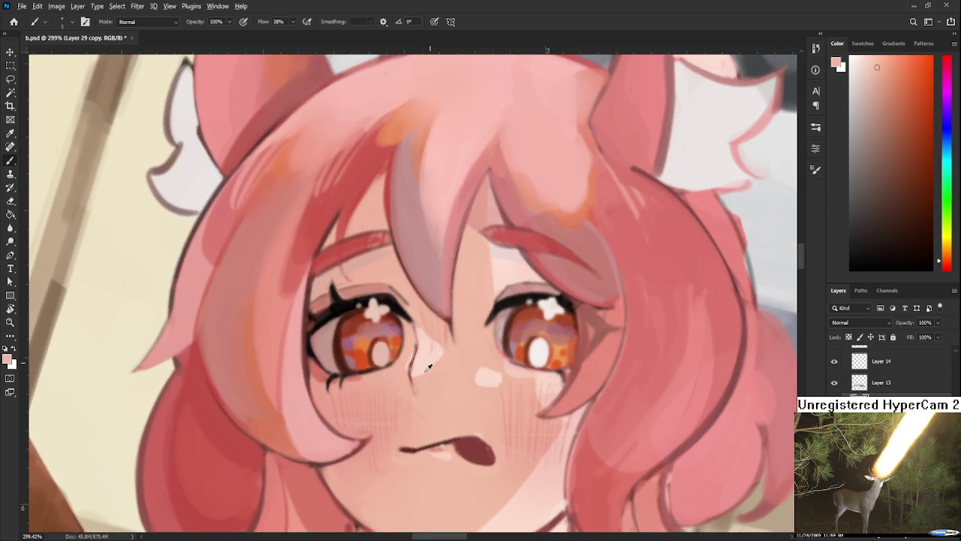
# - Sample skin pinks around the inner eye corner, nose and mouth
pyautogui.keyDown('alt'); pyautogui.click(409, 354); pyautogui.keyUp('alt')
pyautogui.keyDown('alt'); pyautogui.click(405, 381); pyautogui.keyUp('alt')
pyautogui.keyDown('alt'); pyautogui.click(473, 434); pyautogui.keyUp('alt')
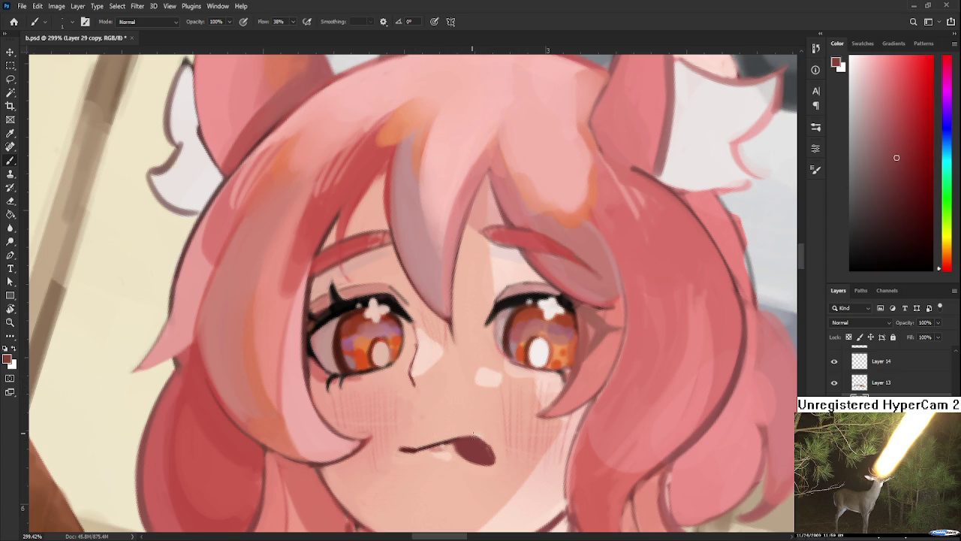
pyautogui.keyDown('alt'); pyautogui.click(479, 431); pyautogui.keyUp('alt')
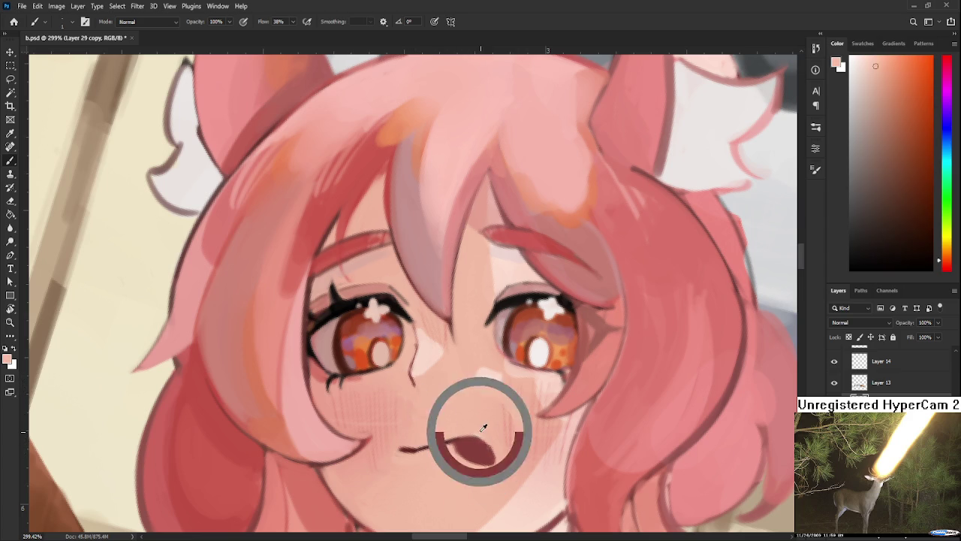
pyautogui.moveTo(483, 408); pyautogui.dragTo(440, 396)
pyautogui.keyDown('alt'); pyautogui.click(439, 356); pyautogui.keyUp('alt')
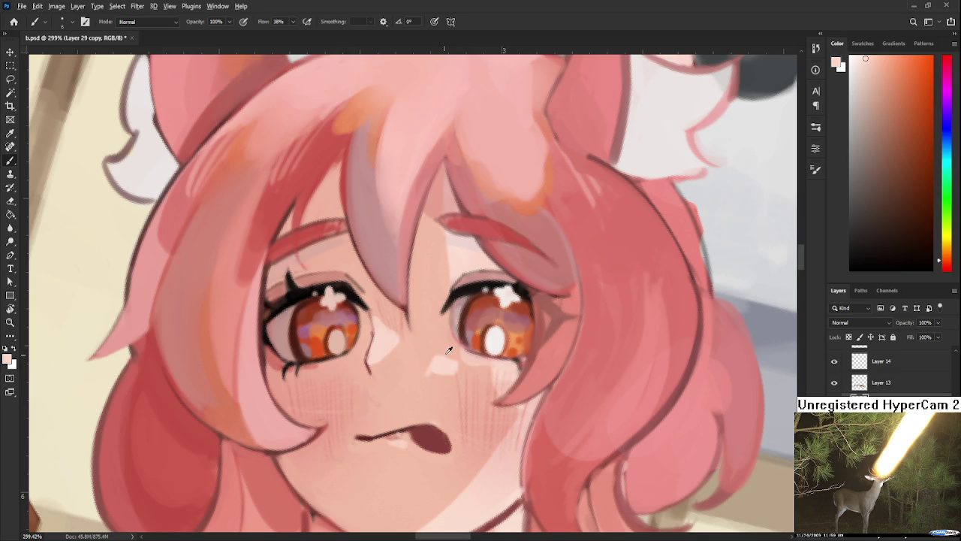
# - Enlarge the light highlight beside the nose and resample nearby skin colours
pyautogui.moveTo(428, 352); pyautogui.dragTo(452, 347)
pyautogui.keyDown('alt'); pyautogui.click(440, 352); pyautogui.keyUp('alt')
pyautogui.keyDown('alt'); pyautogui.click(443, 366); pyautogui.keyUp('alt')
pyautogui.moveTo(445, 383); pyautogui.dragTo(376, 376)
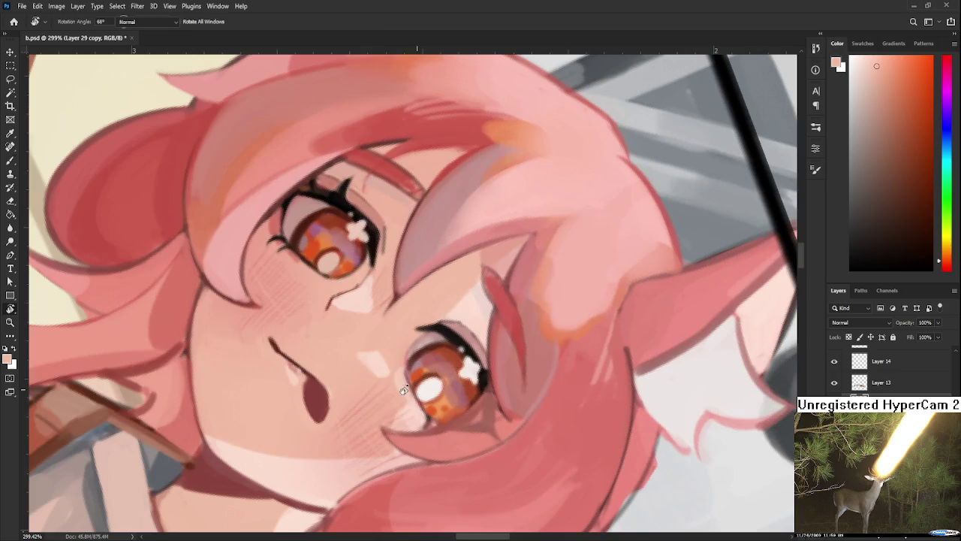
pyautogui.keyDown('alt'); pyautogui.click(399, 362); pyautogui.keyUp('alt')
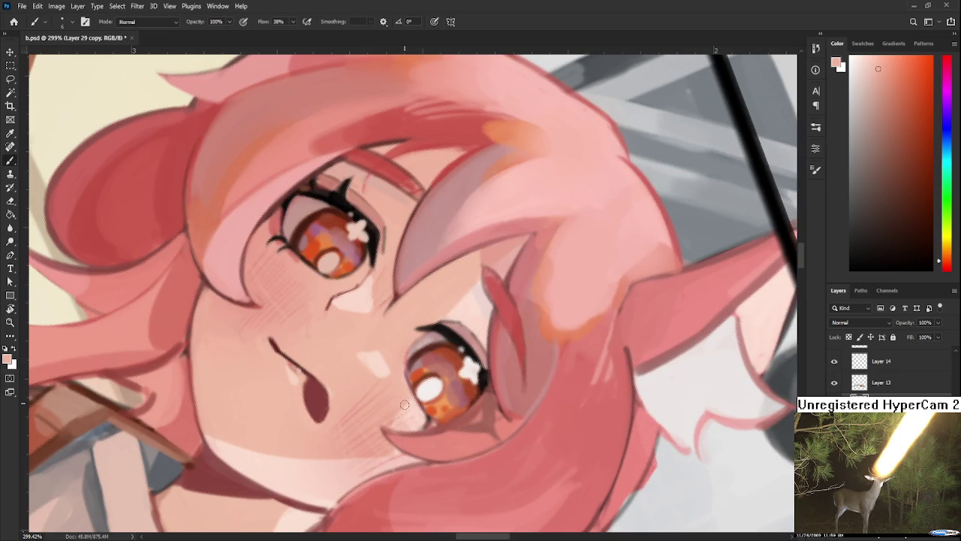
pyautogui.moveTo(395, 416); pyautogui.dragTo(471, 320)
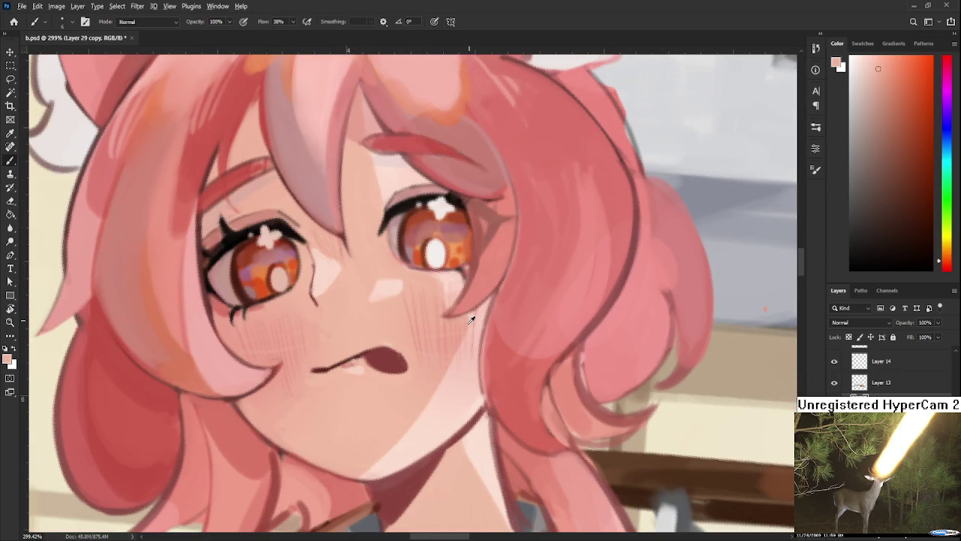
# - Soften the neck shadow with a light skin pink
pyautogui.keyDown('alt'); pyautogui.click(461, 374); pyautogui.keyUp('alt')
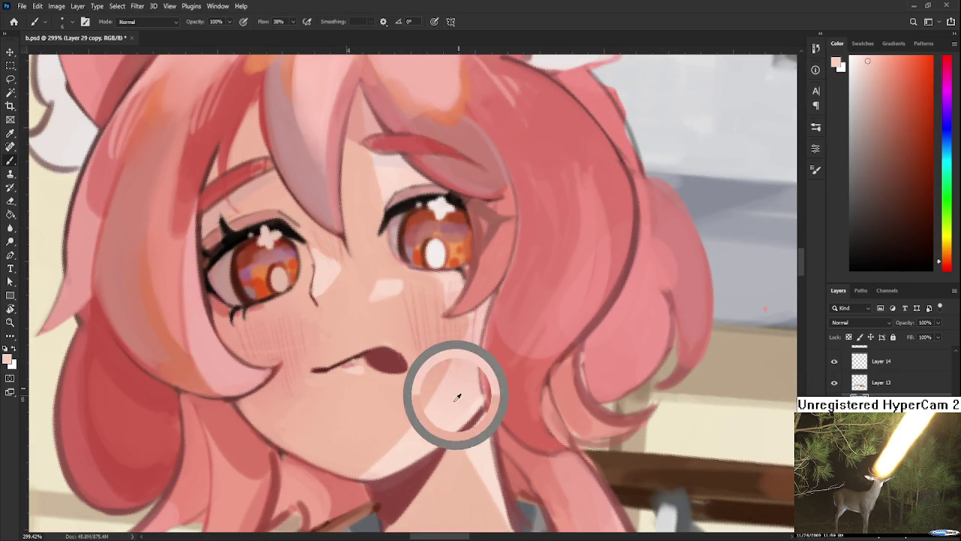
pyautogui.keyDown('alt'); pyautogui.click(476, 400); pyautogui.keyUp('alt')
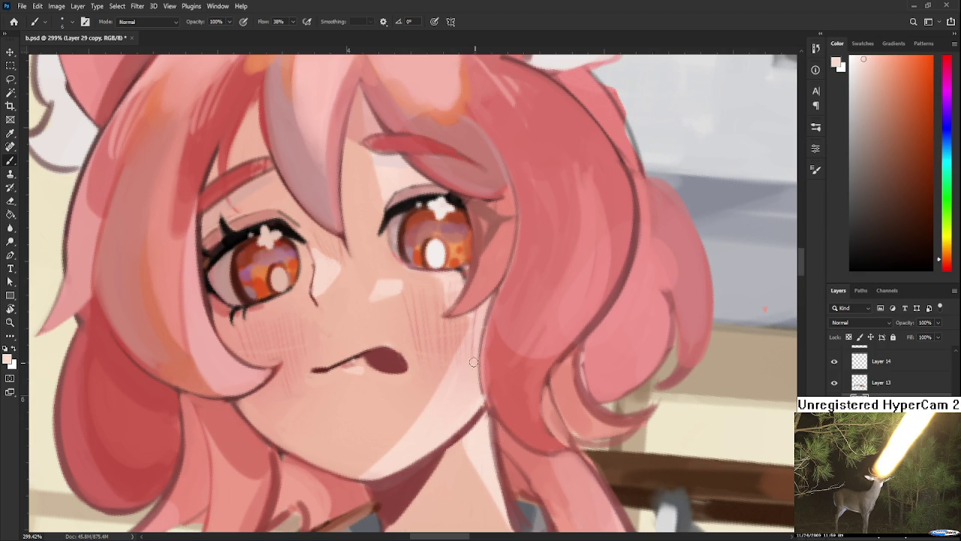
pyautogui.moveTo(471, 415)
pyautogui.mouseDown()
pyautogui.moveTo(443, 440)
pyautogui.moveTo(456, 424)
pyautogui.moveTo(465, 518)
pyautogui.mouseUp()
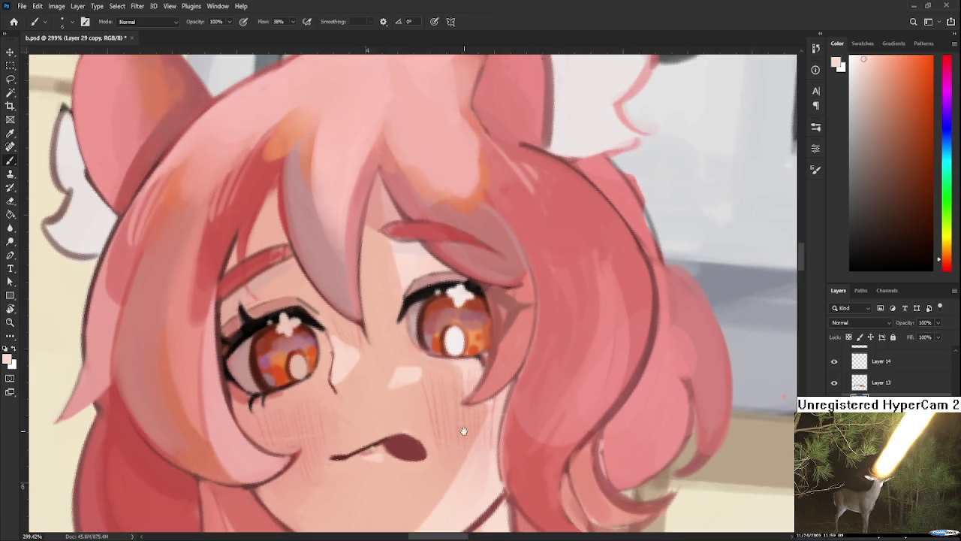
pyautogui.moveTo(421, 323); pyautogui.dragTo(435, 428)
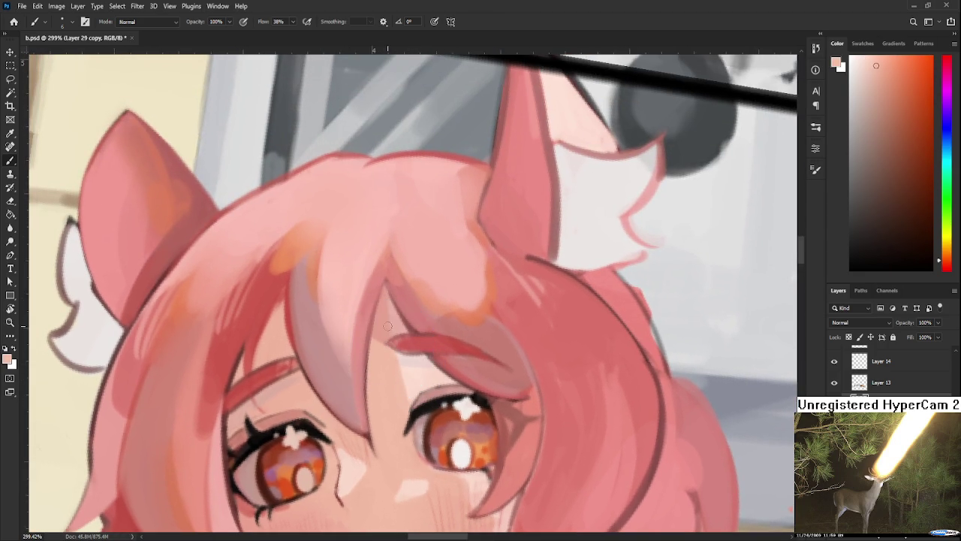
pyautogui.moveTo(394, 308); pyautogui.dragTo(396, 338)
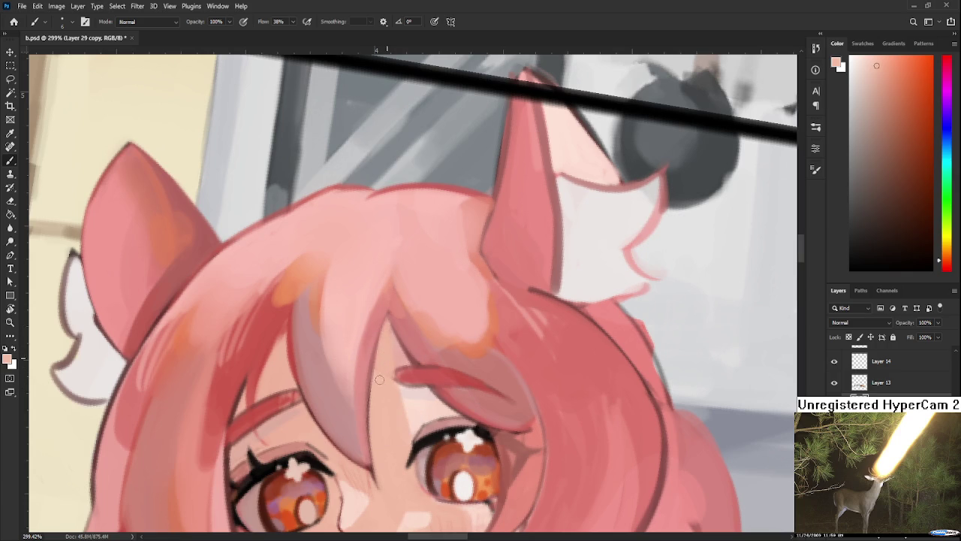
pyautogui.moveTo(384, 365)
pyautogui.mouseDown()
pyautogui.moveTo(413, 350)
pyautogui.moveTo(353, 346)
pyautogui.mouseUp()
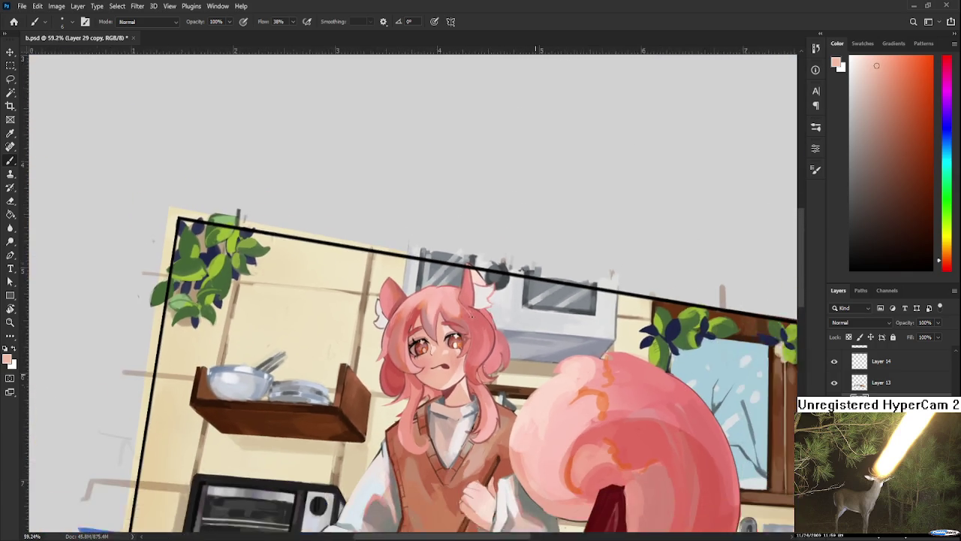
# - Rotate the view to 38° and smooth the hair below the eye with a larger brush in darker pink
pyautogui.moveTo(536, 317)
pyautogui.mouseDown()
pyautogui.moveTo(476, 315)
pyautogui.moveTo(548, 311)
pyautogui.moveTo(417, 351)
pyautogui.moveTo(439, 343)
pyautogui.moveTo(479, 209)
pyautogui.mouseUp()
pyautogui.press('r')
pyautogui.press('b')
pyautogui.keyDown('alt'); pyautogui.click(449, 335); pyautogui.keyUp('alt')
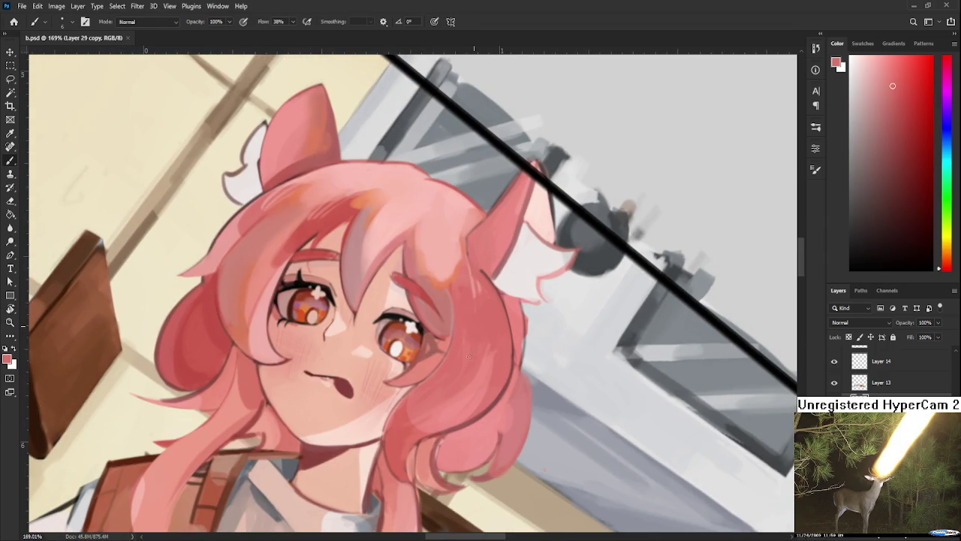
pyautogui.press(']')
pyautogui.press(']')
pyautogui.press(']')
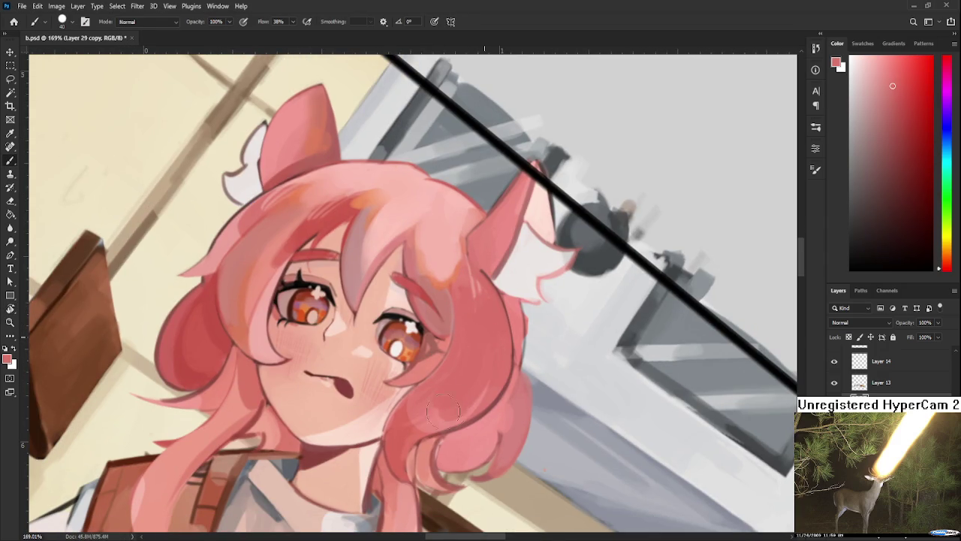
pyautogui.moveTo(447, 390)
pyautogui.mouseDown()
pyautogui.moveTo(432, 424)
pyautogui.moveTo(444, 392)
pyautogui.mouseUp()
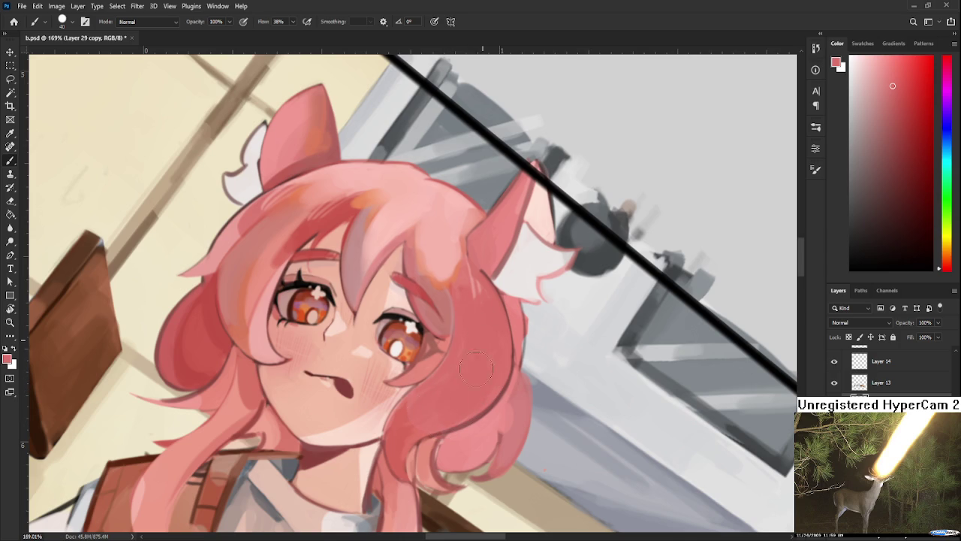
# - Turn the canvas nearly upside down, sample several hair tones, and rotate back upright
pyautogui.press('r')
pyautogui.moveTo(425, 386)
pyautogui.mouseDown()
pyautogui.moveTo(519, 387)
pyautogui.moveTo(557, 353)
pyautogui.mouseUp()
pyautogui.keyDown('alt'); pyautogui.click(520, 388); pyautogui.keyUp('alt')
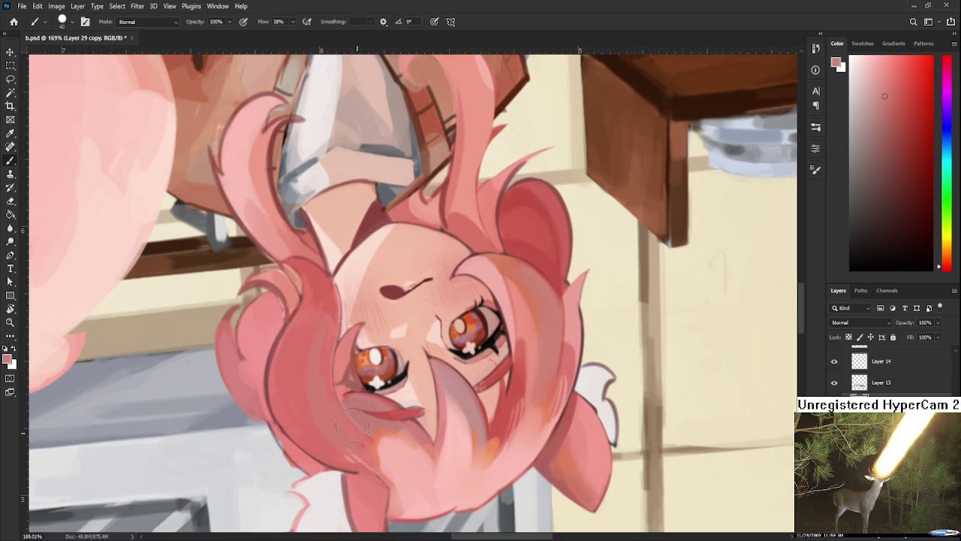
pyautogui.keyDown('alt'); pyautogui.click(312, 283); pyautogui.keyUp('alt')
pyautogui.keyDown('alt'); pyautogui.click(328, 293); pyautogui.keyUp('alt')
pyautogui.moveTo(309, 347); pyautogui.dragTo(465, 311)
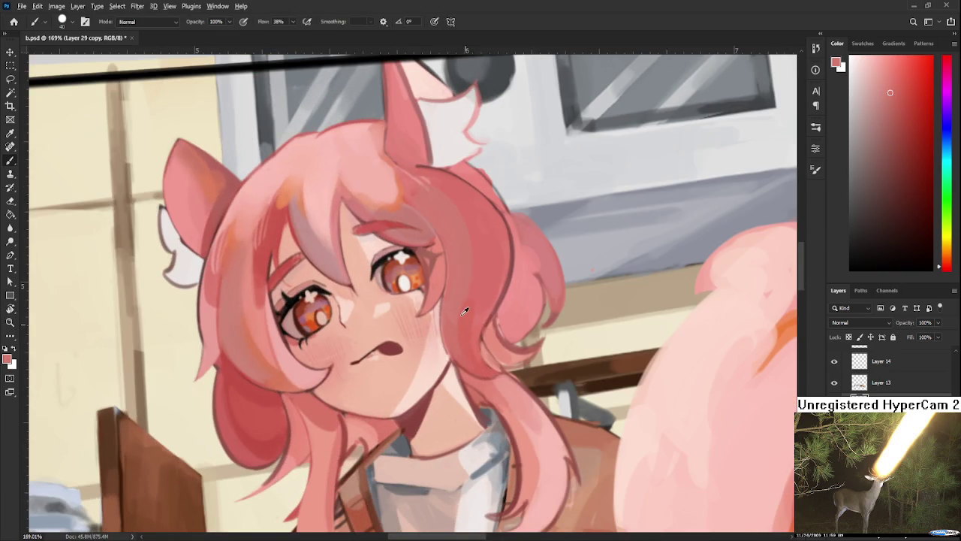
pyautogui.keyDown('alt'); pyautogui.click(464, 310); pyautogui.keyUp('alt')
# - Sample nearby hair tones around the head and tilt the canvas slightly
pyautogui.keyDown('alt'); pyautogui.click(454, 308); pyautogui.keyUp('alt')
pyautogui.keyDown('alt'); pyautogui.click(466, 337); pyautogui.keyUp('alt')
pyautogui.moveTo(475, 256)
pyautogui.mouseDown()
pyautogui.moveTo(478, 340)
pyautogui.moveTo(496, 326)
pyautogui.moveTo(464, 342)
pyautogui.mouseUp()
pyautogui.keyDown('alt'); pyautogui.click(403, 277); pyautogui.keyUp('alt')
pyautogui.press('r')
pyautogui.press('b')
pyautogui.keyDown('alt'); pyautogui.click(352, 320); pyautogui.keyUp('alt')
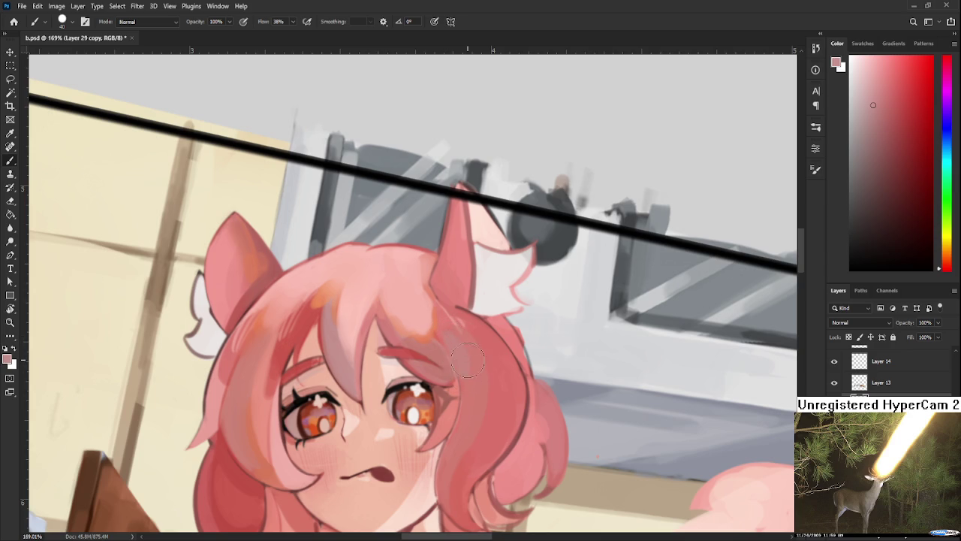
# - Sample the hair colour beside the cheek
pyautogui.moveTo(461, 393); pyautogui.dragTo(464, 354)
pyautogui.keyDown('alt'); pyautogui.click(465, 315); pyautogui.keyUp('alt')
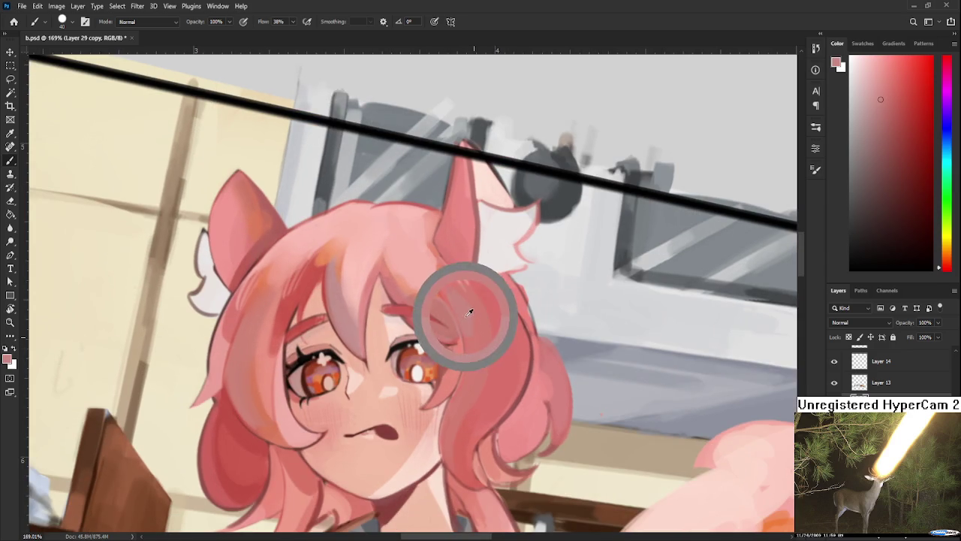
pyautogui.keyDown('alt'); pyautogui.click(464, 380); pyautogui.keyUp('alt')
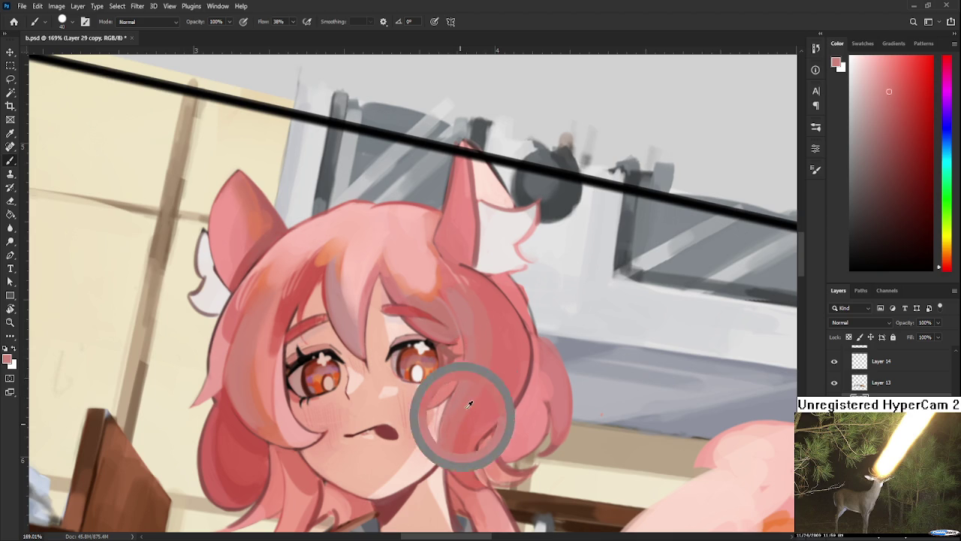
pyautogui.keyDown('alt'); pyautogui.click(461, 392); pyautogui.keyUp('alt')
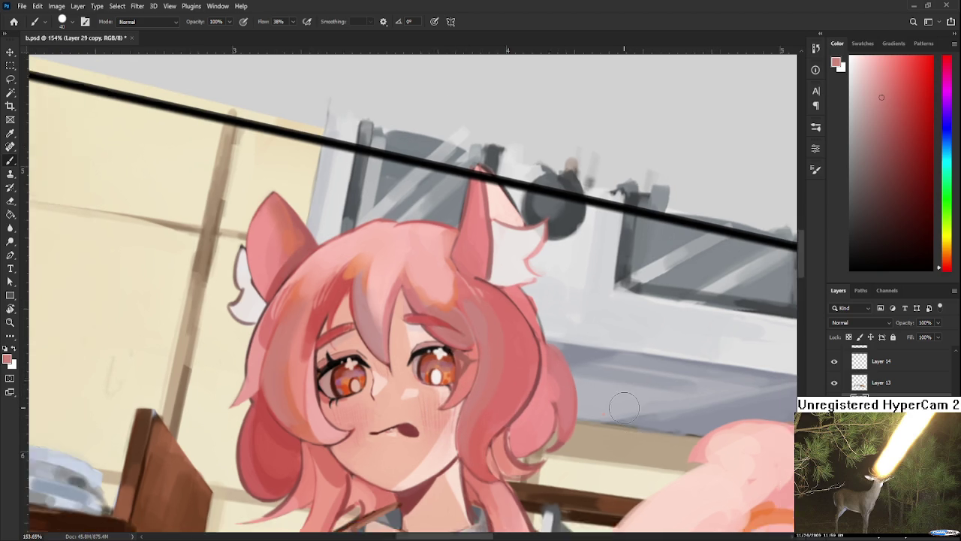
pyautogui.scroll(-3, 647, 430)
pyautogui.scroll(2, 571, 409)
# - Tilt the canvas nearly upside down and sample salmon and muted pink-red hair tones
pyautogui.press('r')
pyautogui.moveTo(555, 404)
pyautogui.mouseDown()
pyautogui.moveTo(418, 267)
pyautogui.moveTo(483, 361)
pyautogui.moveTo(495, 353)
pyautogui.mouseUp()
pyautogui.keyDown('alt'); pyautogui.click(510, 299); pyautogui.keyUp('alt')
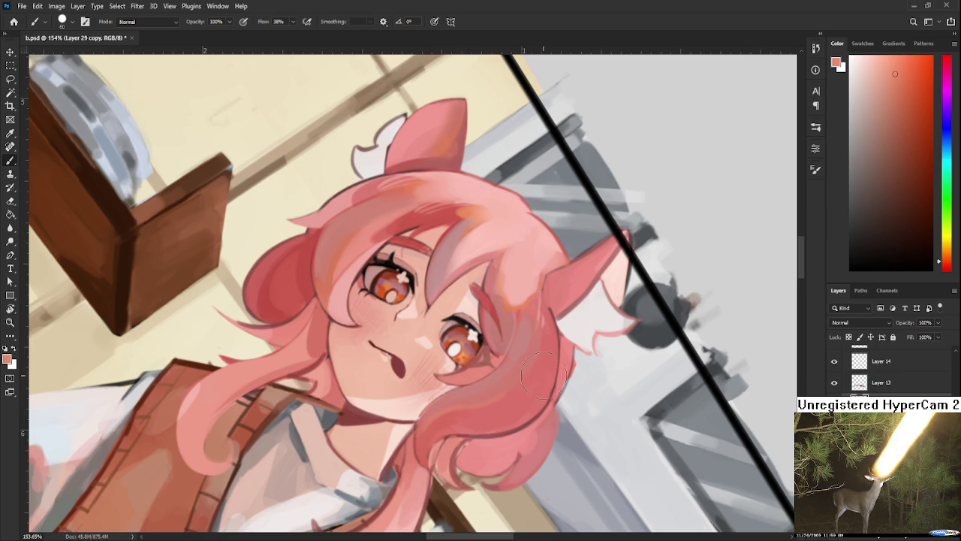
pyautogui.moveTo(539, 379); pyautogui.dragTo(315, 374)
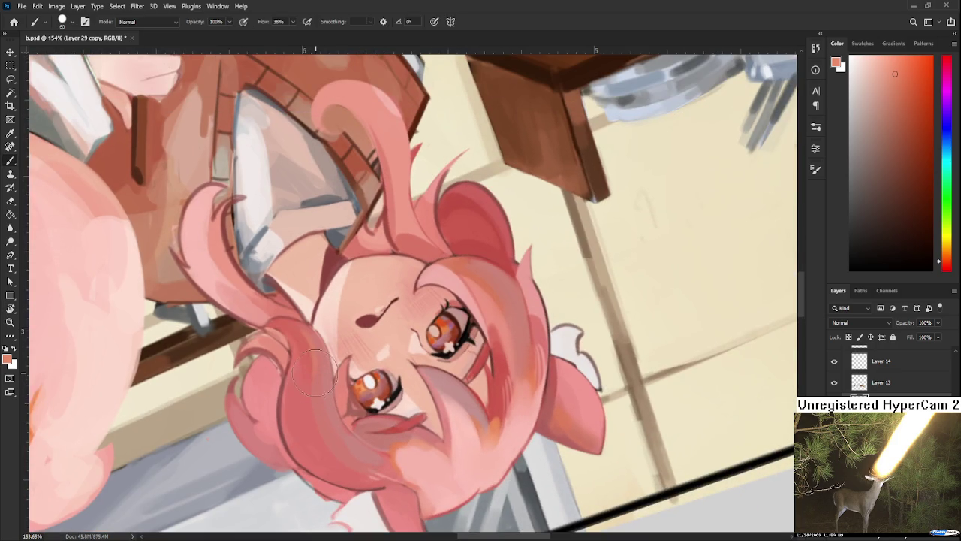
pyautogui.keyDown('alt'); pyautogui.click(328, 393); pyautogui.keyUp('alt')
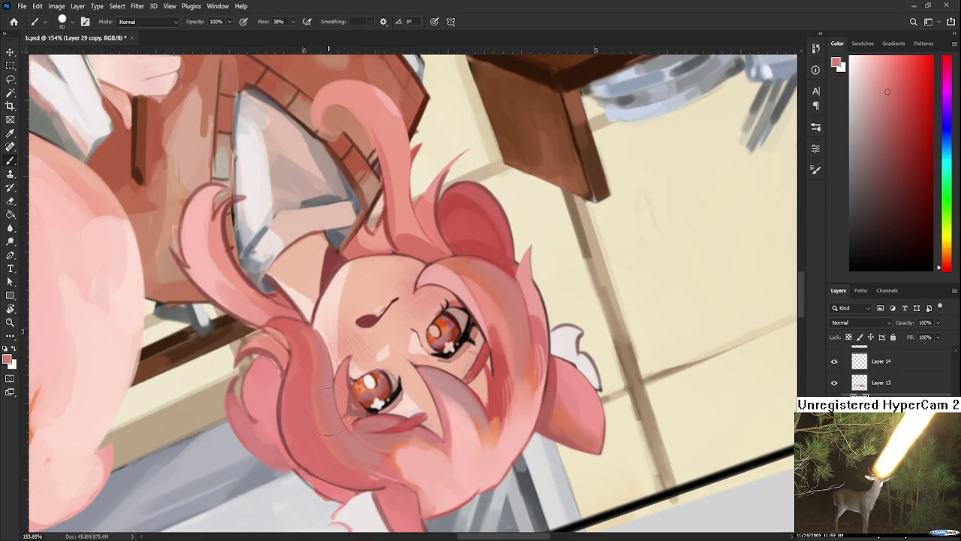
pyautogui.keyDown('alt'); pyautogui.click(326, 370); pyautogui.keyUp('alt')
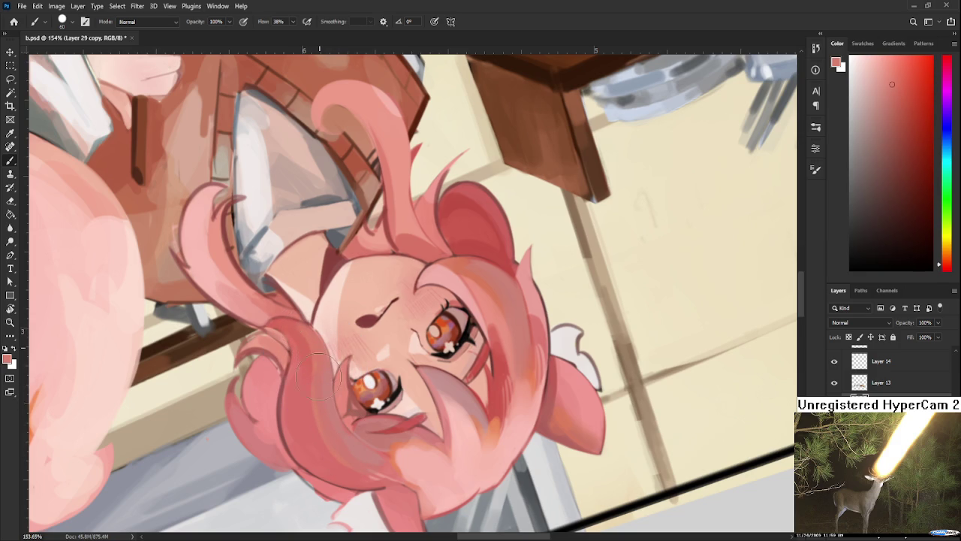
# - Turn the character upright, sample a hair colour, and resize the brush for the cheek-side lock
pyautogui.press('r')
pyautogui.moveTo(308, 334)
pyautogui.mouseDown()
pyautogui.moveTo(508, 301)
pyautogui.moveTo(510, 388)
pyautogui.moveTo(557, 383)
pyautogui.moveTo(480, 387)
pyautogui.mouseUp()
pyautogui.press('b')
pyautogui.keyDown('alt'); pyautogui.click(379, 394); pyautogui.keyUp('alt')
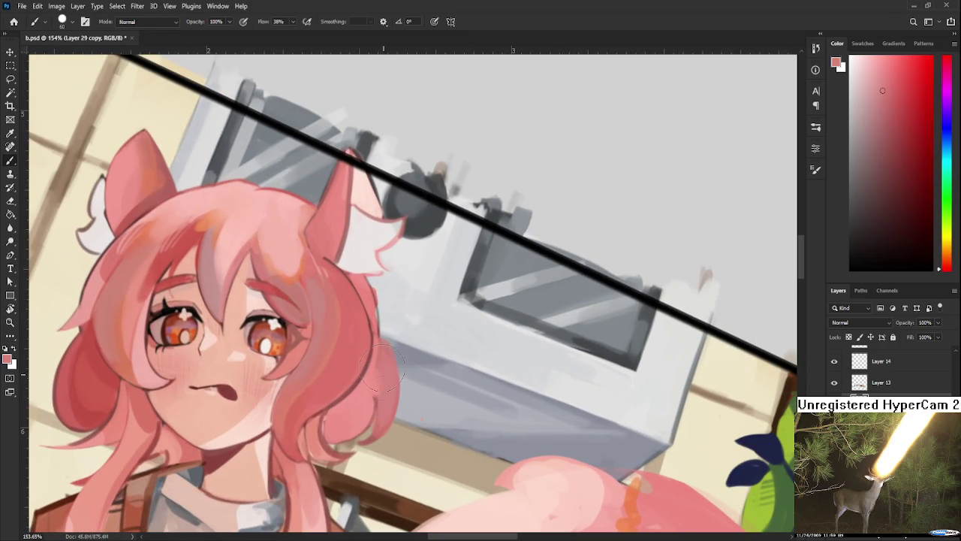
pyautogui.press(']')
pyautogui.press(']')
pyautogui.press(']')
pyautogui.press('[')
pyautogui.press('[')
pyautogui.press('[')
pyautogui.press('e')
pyautogui.moveTo(395, 364)
pyautogui.mouseDown()
pyautogui.moveTo(360, 443)
pyautogui.moveTo(371, 427)
pyautogui.mouseUp()
pyautogui.press('r')
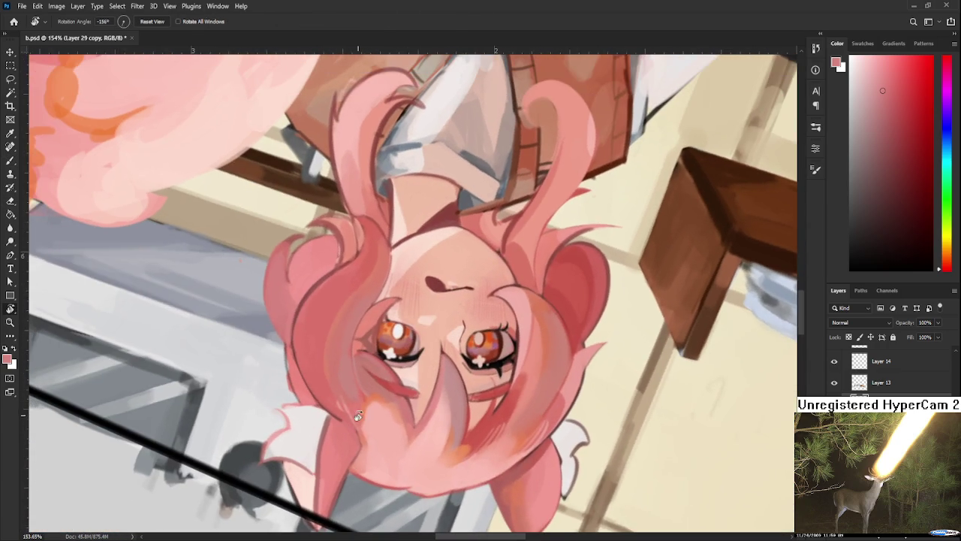
# - Brighten the outer hair edge with a light pink stroke
pyautogui.press('b')
pyautogui.keyDown('alt'); pyautogui.click(376, 467); pyautogui.keyUp('alt')
pyautogui.moveTo(289, 360)
pyautogui.mouseDown()
pyautogui.moveTo(317, 409)
pyautogui.moveTo(288, 386)
pyautogui.mouseUp()
pyautogui.press('e')
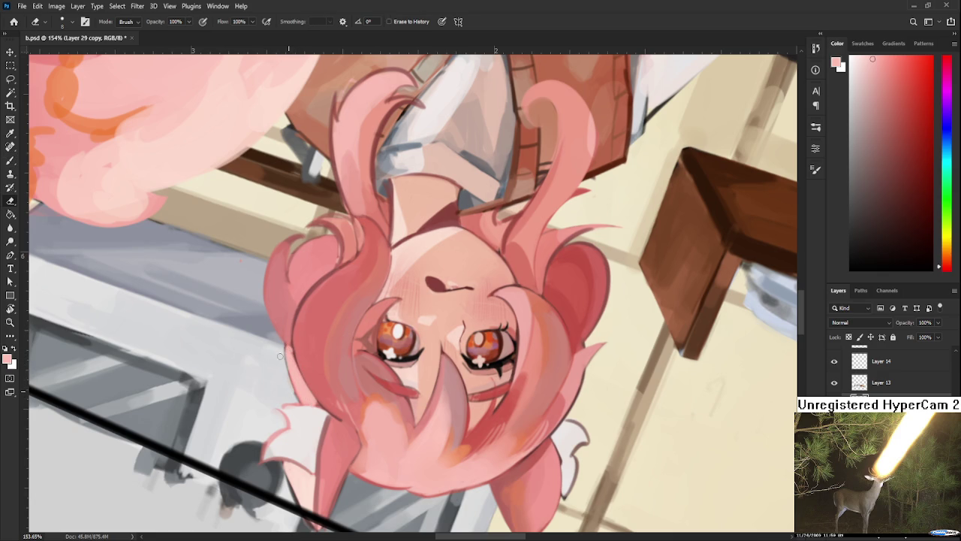
pyautogui.press('b')
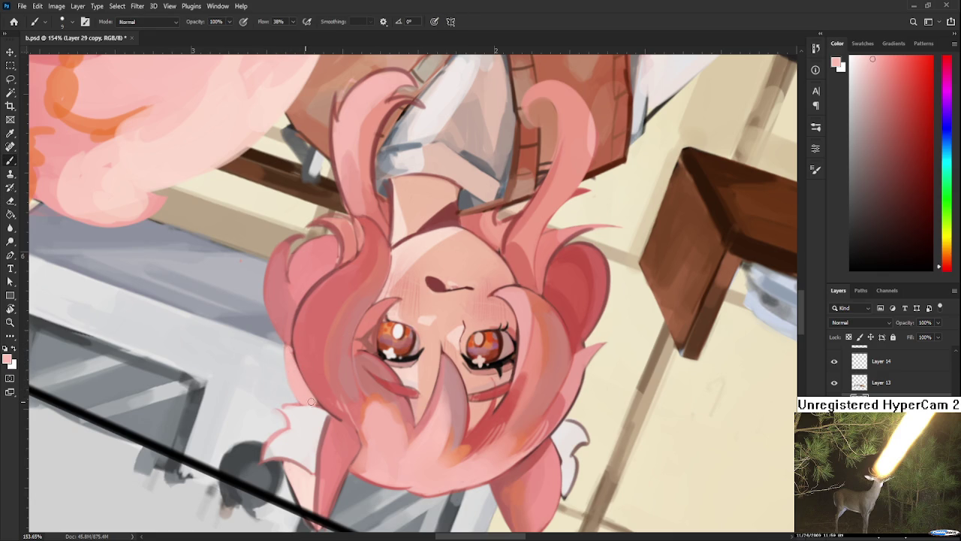
# - Sample dark red and lighter pink-red tones from the hair
pyautogui.keyDown('alt'); pyautogui.click(314, 362); pyautogui.keyUp('alt')
pyautogui.keyDown('alt'); pyautogui.click(303, 309); pyautogui.keyUp('alt')
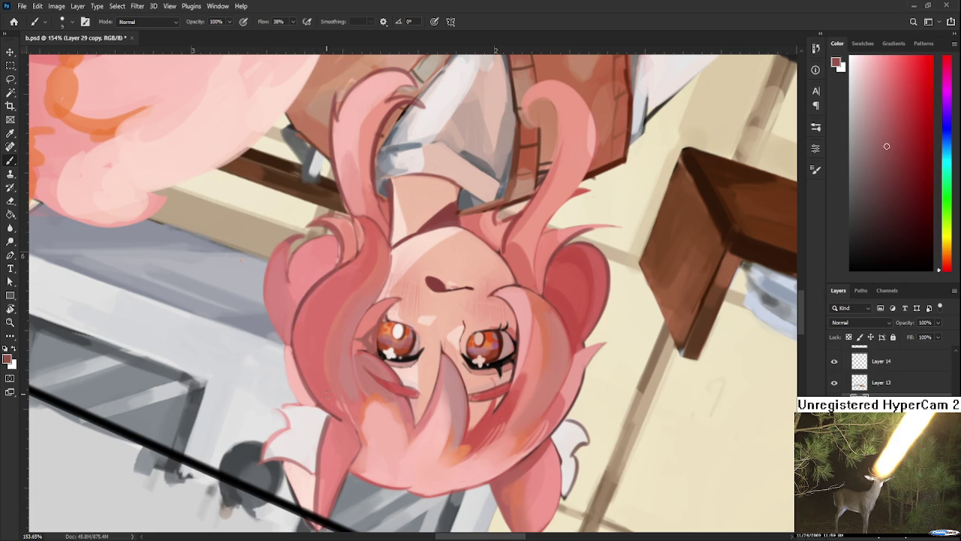
pyautogui.keyDown('alt'); pyautogui.click(319, 375); pyautogui.keyUp('alt')
pyautogui.scroll(-1, 327, 364)
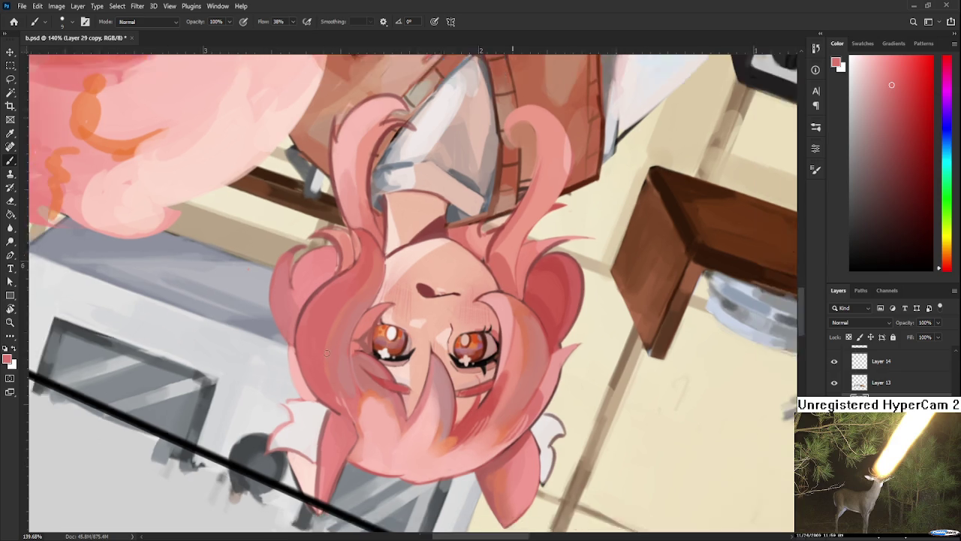
pyautogui.scroll(-1, 323, 375)
pyautogui.scroll(1, 314, 406)
pyautogui.scroll(1, 307, 403)
# - Sample more tones from the hair lock and turn the character nearly upright
pyautogui.moveTo(278, 315); pyautogui.dragTo(315, 390)
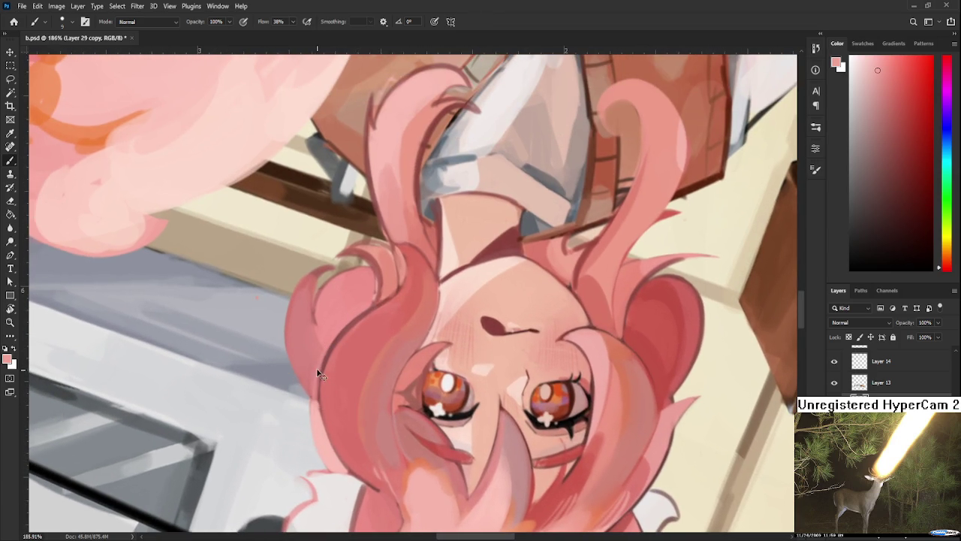
pyautogui.keyDown('alt'); pyautogui.click(320, 414); pyautogui.keyUp('alt')
pyautogui.keyDown('alt'); pyautogui.click(327, 355); pyautogui.keyUp('alt')
pyautogui.keyDown('alt'); pyautogui.click(313, 375); pyautogui.keyUp('alt')
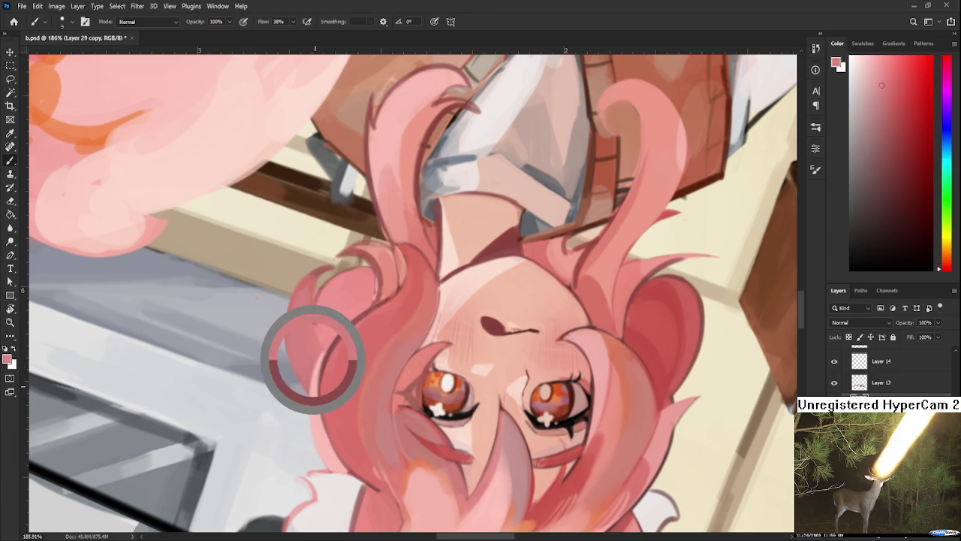
pyautogui.press('r')
pyautogui.moveTo(317, 364); pyautogui.dragTo(388, 361)
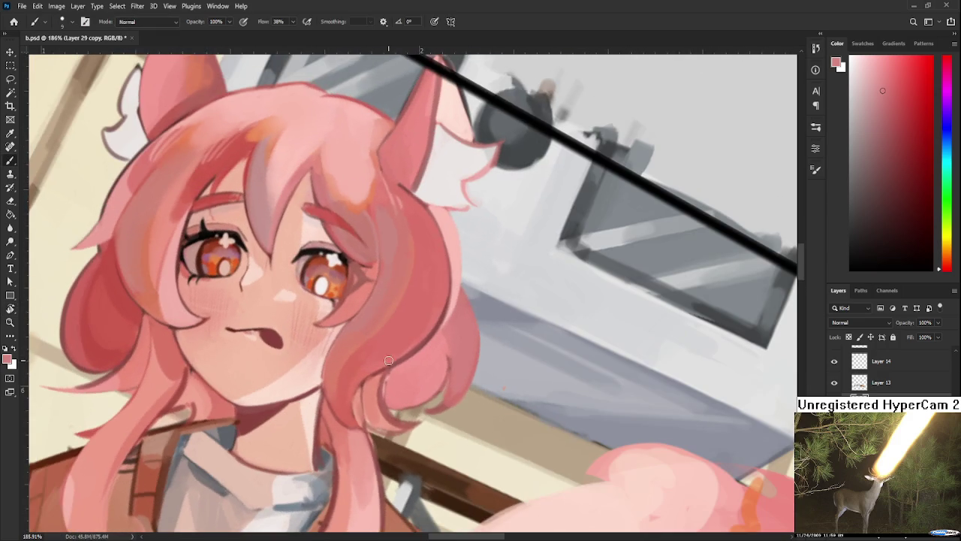
# - Sample lighter hair pinks and rotate the canvas view back to level
pyautogui.keyDown('alt'); pyautogui.click(396, 388); pyautogui.keyUp('alt')
pyautogui.keyDown('alt'); pyautogui.click(448, 359); pyautogui.keyUp('alt')
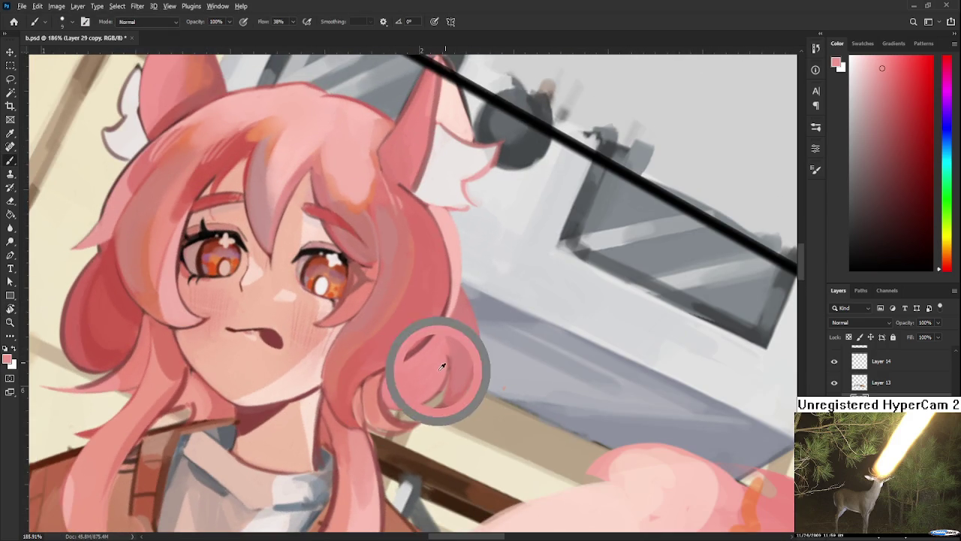
pyautogui.scroll(-2, 425, 377)
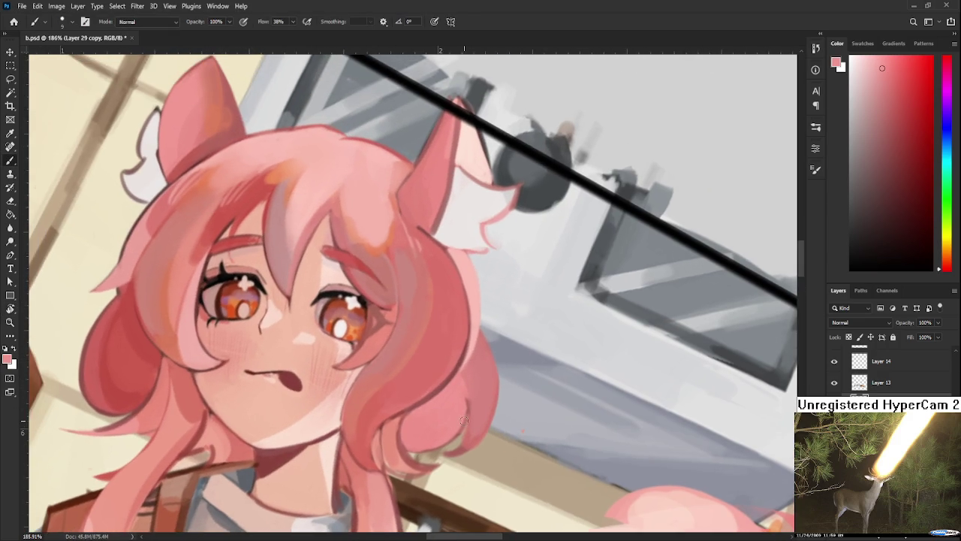
pyautogui.scroll(-3, 428, 368)
pyautogui.scroll(-3, 434, 357)
pyautogui.scroll(-1, 435, 355)
pyautogui.scroll(-2, 430, 353)
pyautogui.press('r')
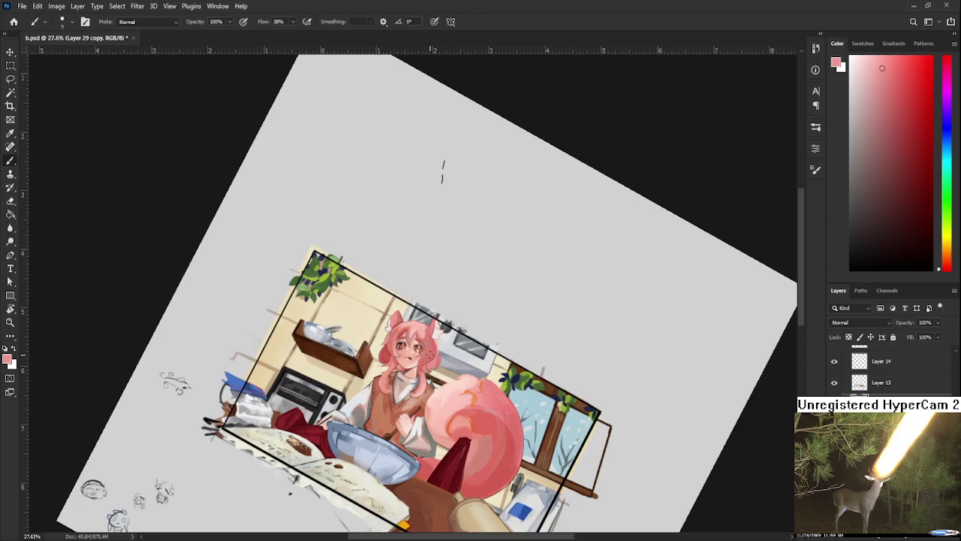
pyautogui.moveTo(430, 353); pyautogui.dragTo(381, 168)
pyautogui.scroll(2, 432, 333)
pyautogui.scroll(3, 432, 333)
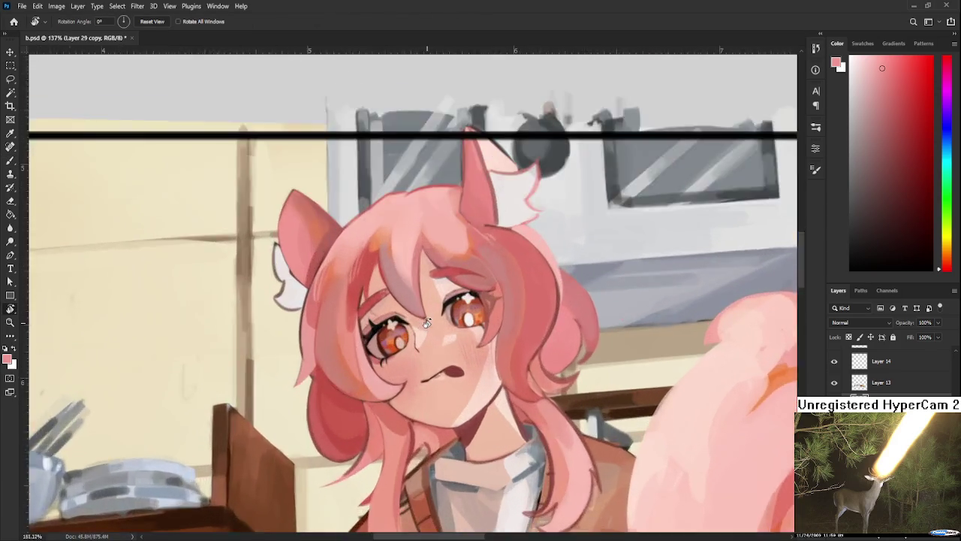
pyautogui.scroll(3, 436, 335)
pyautogui.scroll(1, 440, 337)
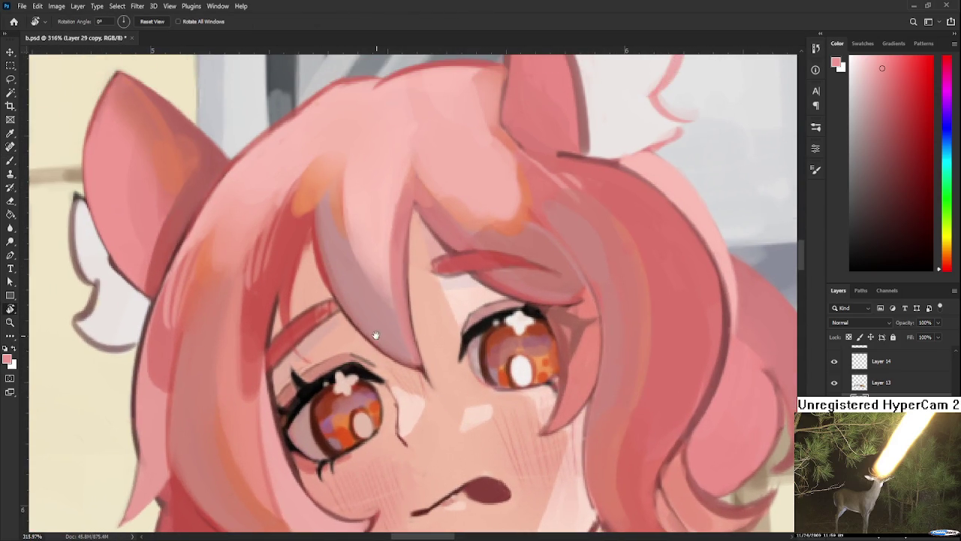
pyautogui.scroll(2, 428, 353)
pyautogui.hscroll(-1, 450, 338)
pyautogui.press('b')
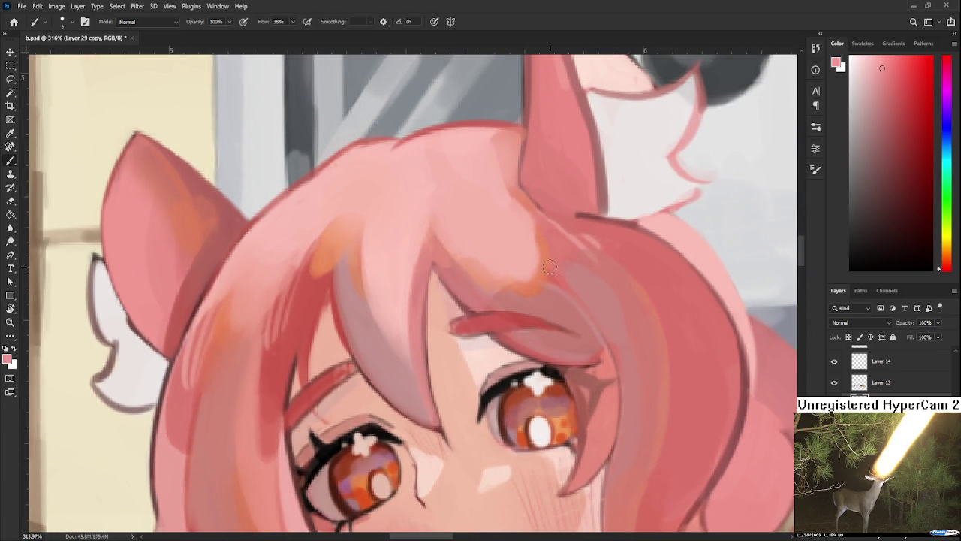
# - Choose a red-pink colour and slightly enlarge the brush near the eyes
pyautogui.keyDown('alt'); pyautogui.click(434, 459); pyautogui.keyUp('alt')
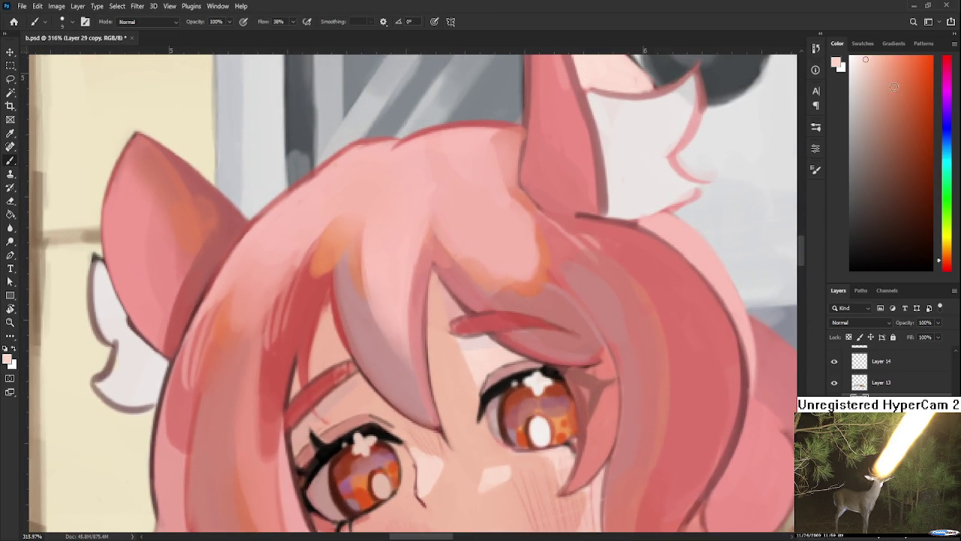
pyautogui.click(946, 270)
pyautogui.click(895, 62)
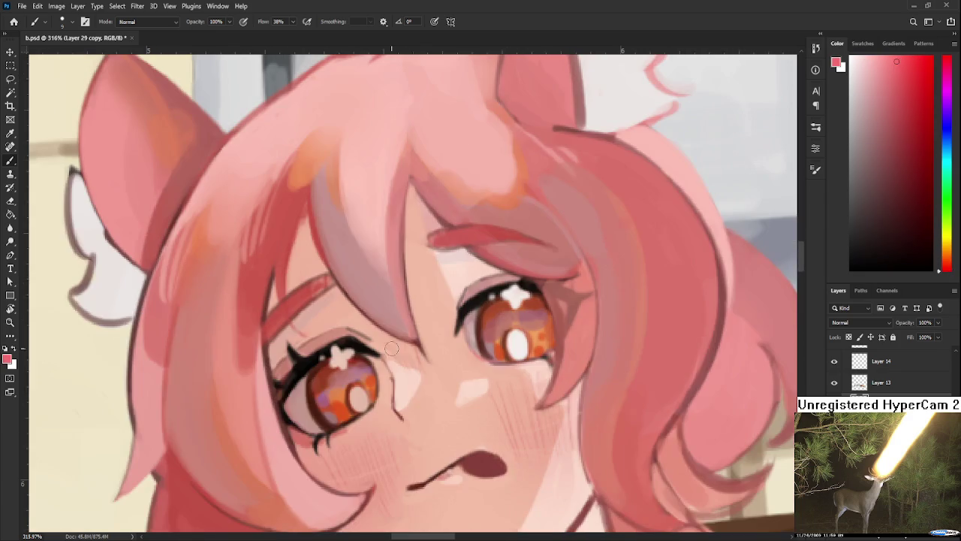
pyautogui.moveTo(421, 432); pyautogui.dragTo(395, 349)
pyautogui.press(']')
pyautogui.press(']')
pyautogui.press(']')
pyautogui.press(']')
pyautogui.press(']')
pyautogui.press(']')
# - Paint reddish accents below the brow and light strokes beside the right eye and hair strand
pyautogui.scroll(-1, 450, 375)
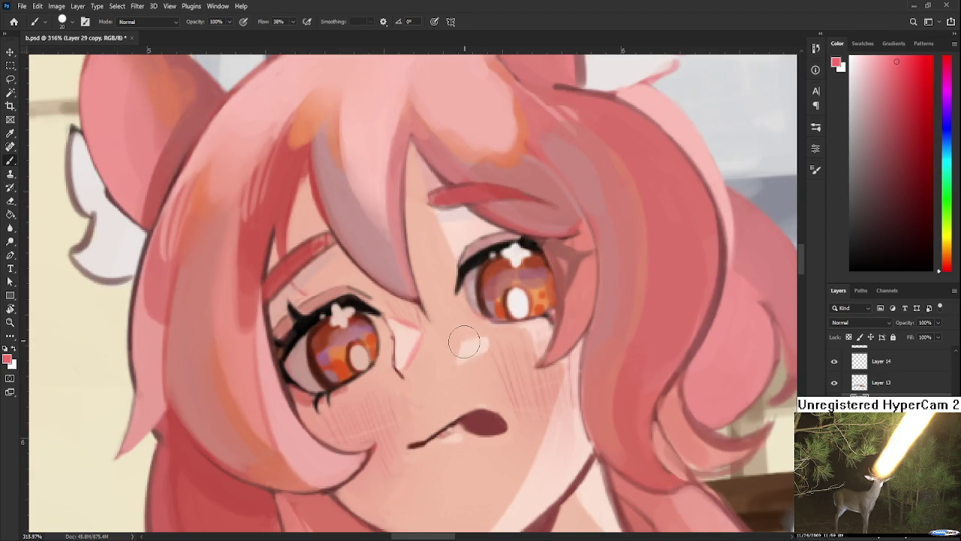
pyautogui.moveTo(487, 279); pyautogui.dragTo(434, 332)
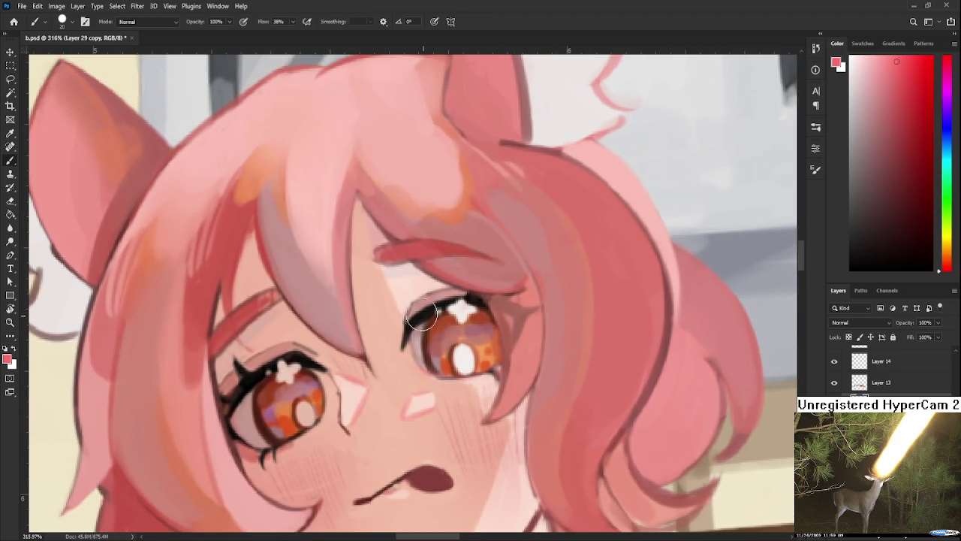
pyautogui.moveTo(389, 283); pyautogui.dragTo(399, 307)
pyautogui.moveTo(462, 435); pyautogui.dragTo(454, 406)
pyautogui.moveTo(389, 180)
pyautogui.mouseDown()
pyautogui.moveTo(379, 248)
pyautogui.moveTo(371, 225)
pyautogui.mouseUp()
pyautogui.moveTo(493, 356); pyautogui.dragTo(478, 315)
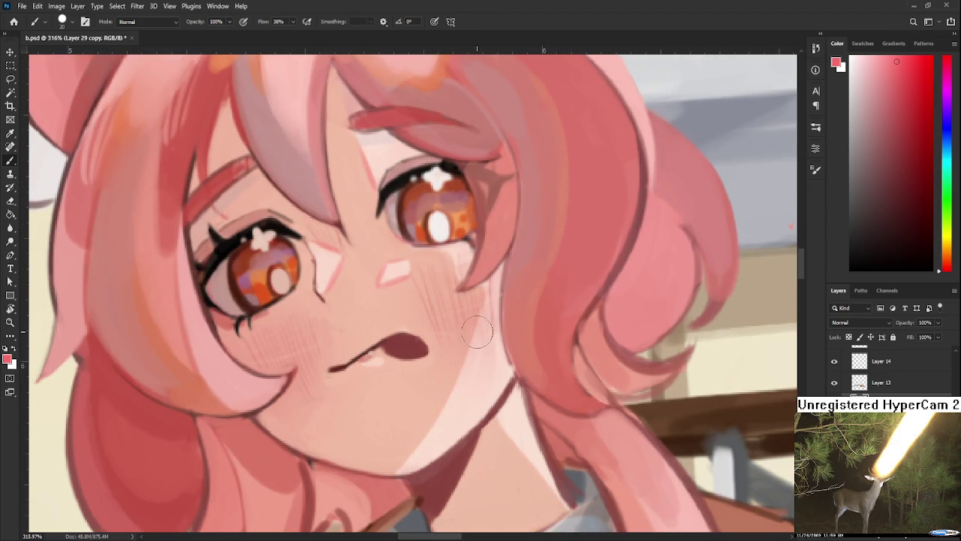
# - Sample the pale skin pink near the jaw and bring the jaw and neck into view
pyautogui.keyDown('alt'); pyautogui.click(452, 403); pyautogui.keyUp('alt')
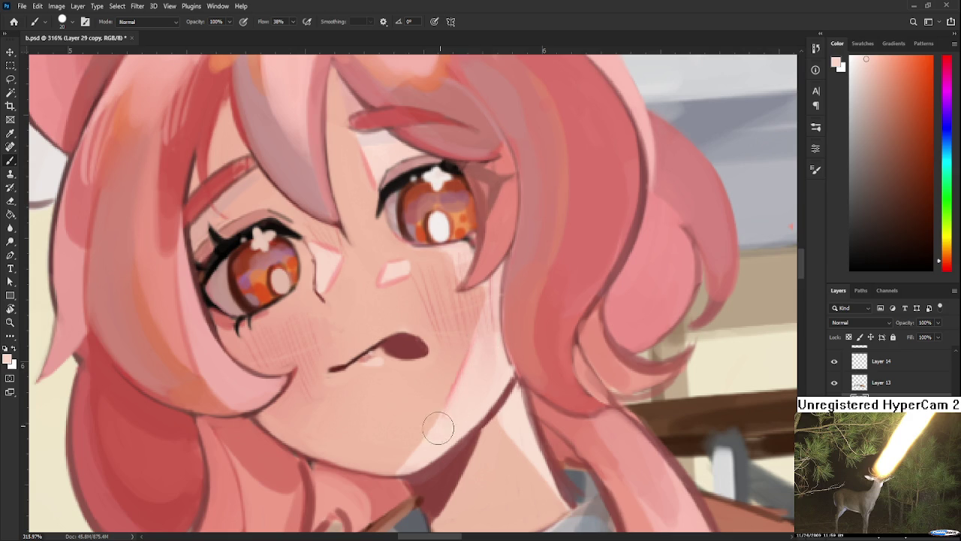
pyautogui.moveTo(476, 333); pyautogui.dragTo(460, 400)
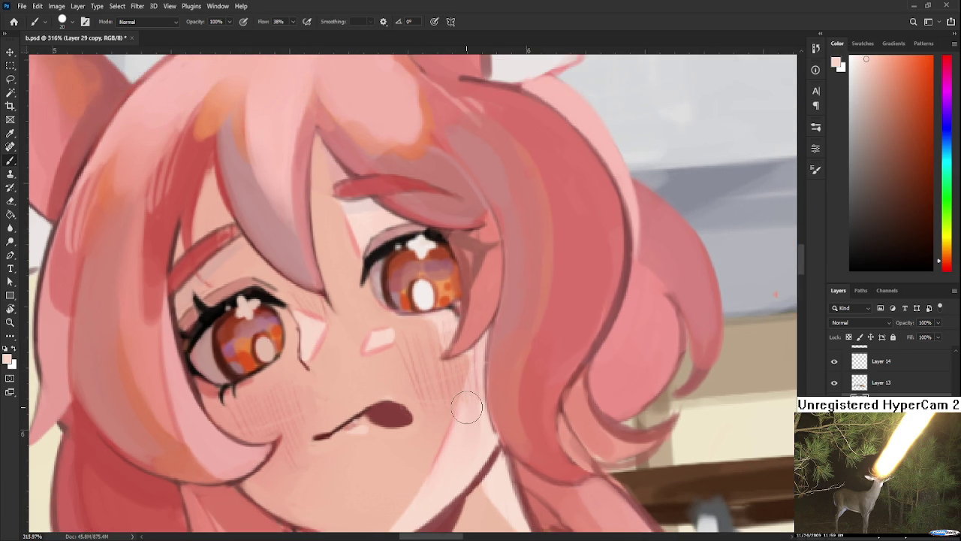
pyautogui.scroll(-4, 480, 428)
pyautogui.scroll(-2, 495, 443)
pyautogui.scroll(-2, 518, 457)
pyautogui.scroll(-2, 518, 406)
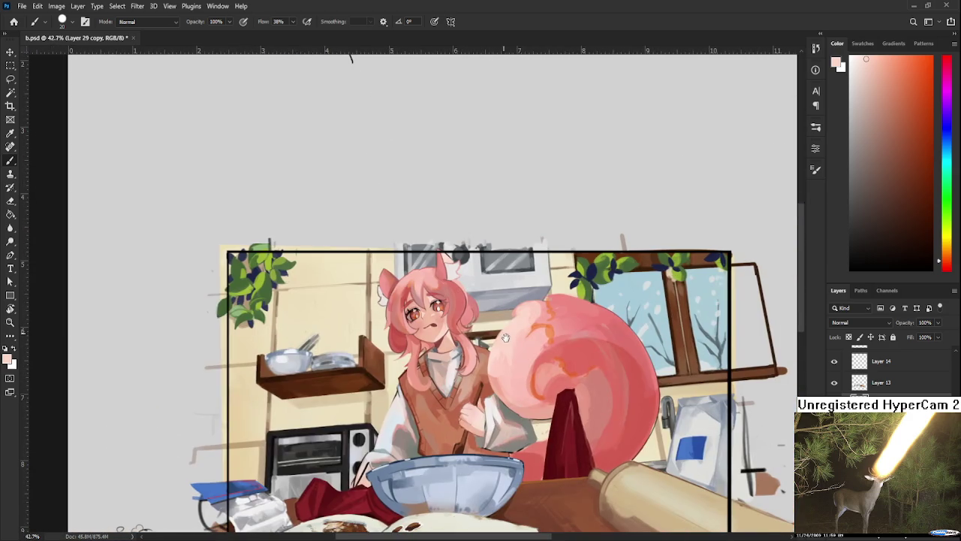
pyautogui.scroll(-1, 505, 337)
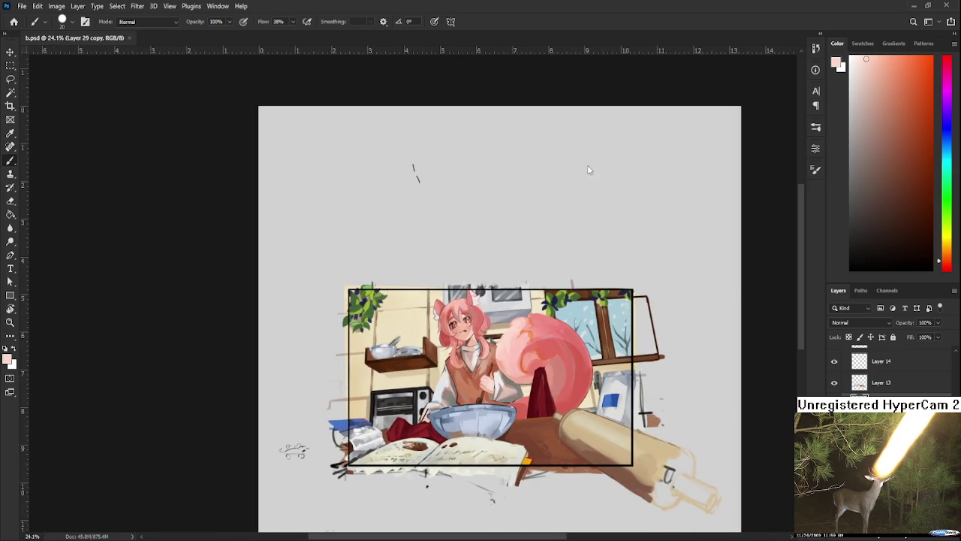
pyautogui.scroll(1, 438, 323)
pyautogui.scroll(1, 438, 323)
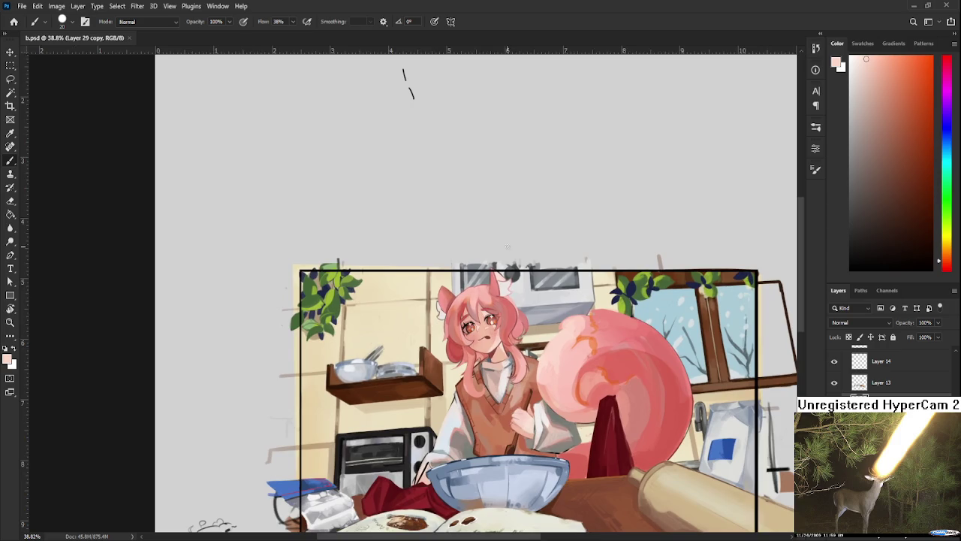
pyautogui.scroll(2, 495, 315)
pyautogui.scroll(2, 488, 323)
pyautogui.scroll(1, 486, 325)
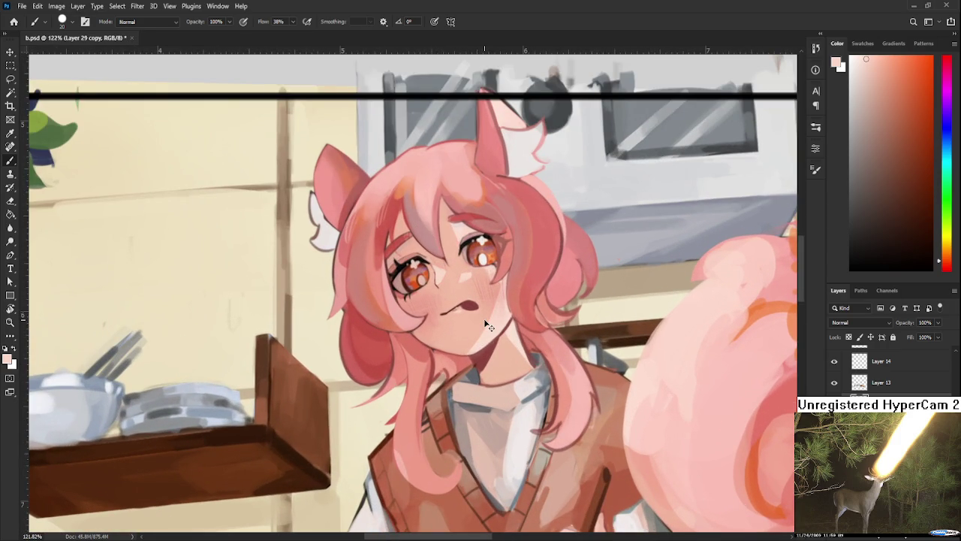
pyautogui.scroll(3, 485, 325)
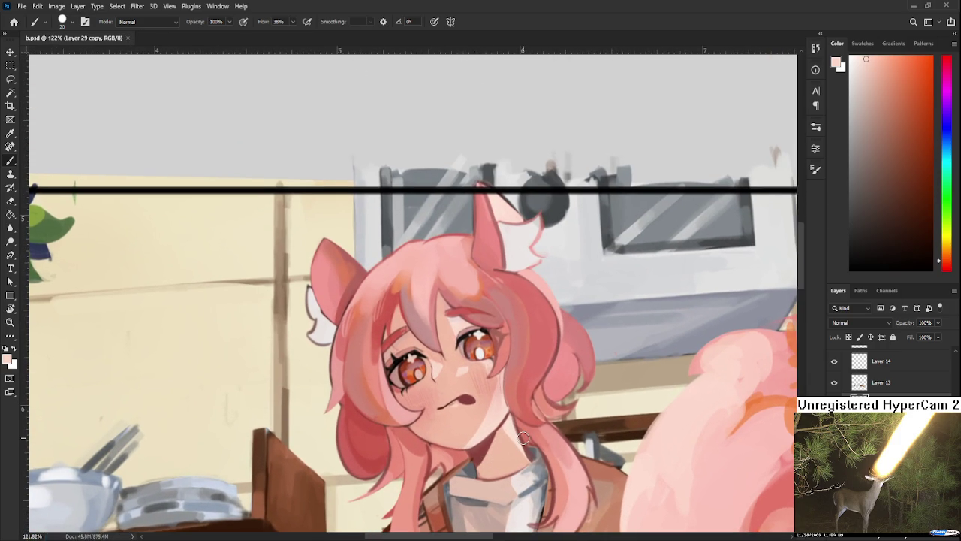
pyautogui.scroll(-1, 523, 437)
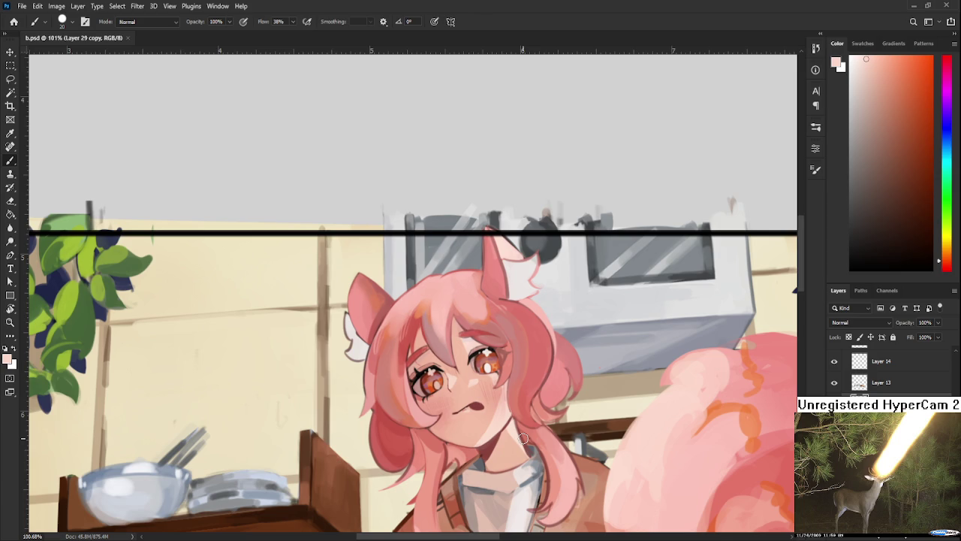
pyautogui.scroll(-1, 523, 437)
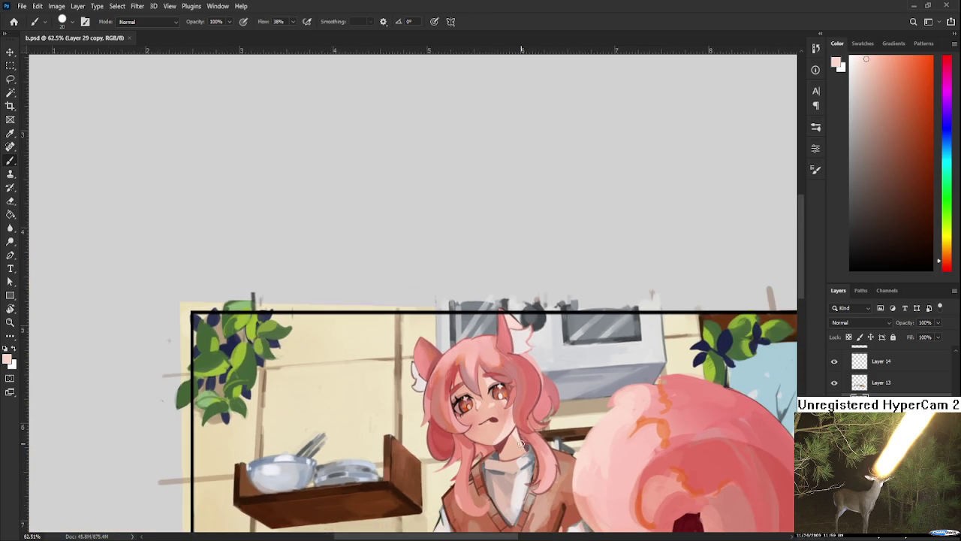
pyautogui.scroll(-1, 521, 440)
pyautogui.scroll(1, 521, 440)
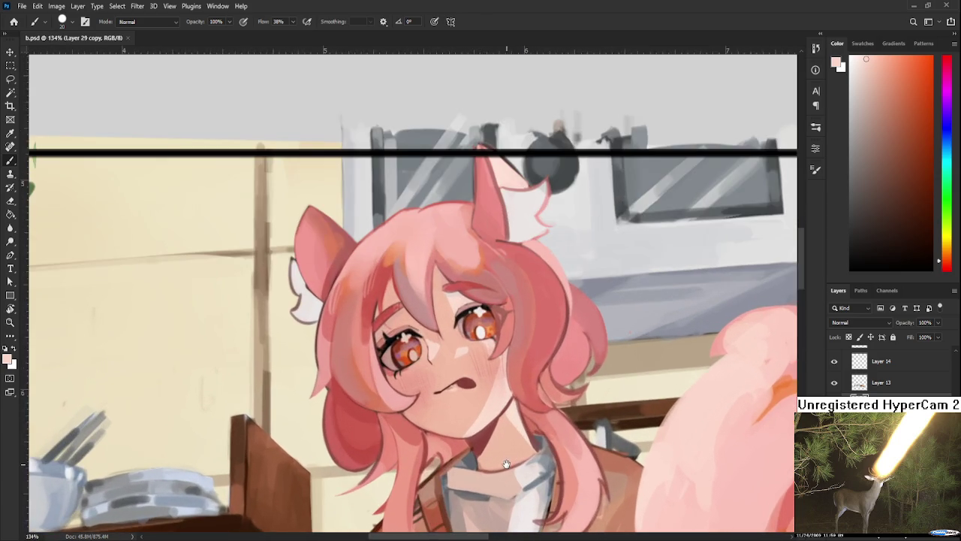
pyautogui.scroll(1, 507, 375)
pyautogui.scroll(1, 505, 370)
pyautogui.scroll(1, 506, 368)
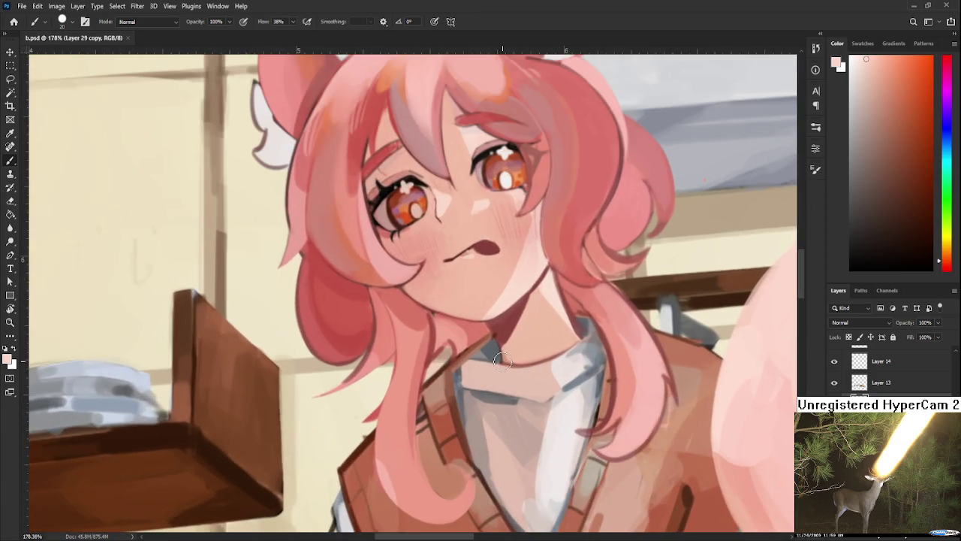
pyautogui.scroll(-2, 505, 365)
pyautogui.scroll(-1, 505, 361)
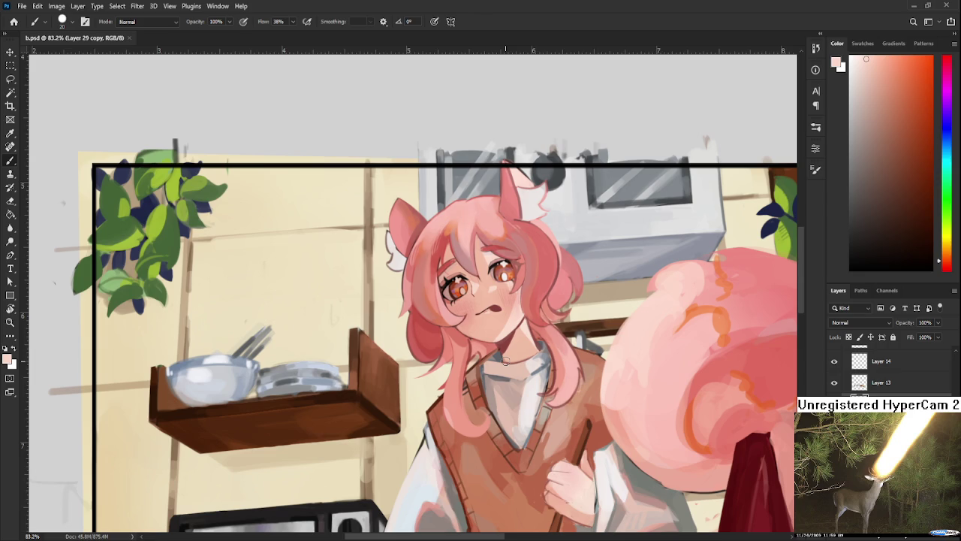
pyautogui.press('r')
pyautogui.moveTo(505, 361); pyautogui.dragTo(605, 463)
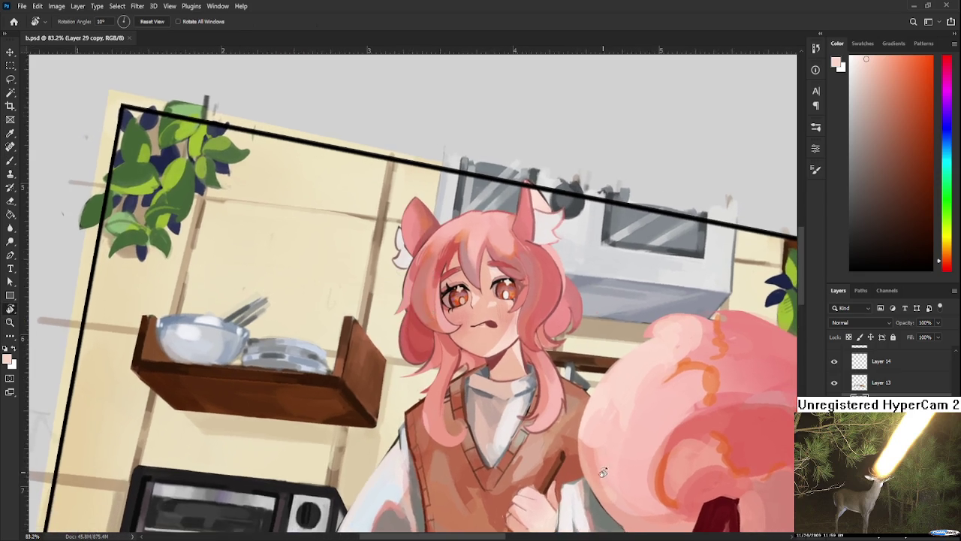
# - Rotate the canvas for easier strokes, sample the hair pink and shrink the brush
pyautogui.scroll(2, 570, 395)
pyautogui.scroll(2, 571, 395)
pyautogui.scroll(2, 556, 405)
pyautogui.scroll(-2, 534, 422)
pyautogui.moveTo(535, 423)
pyautogui.mouseDown()
pyautogui.moveTo(394, 457)
pyautogui.moveTo(304, 418)
pyautogui.mouseUp()
pyautogui.press('b')
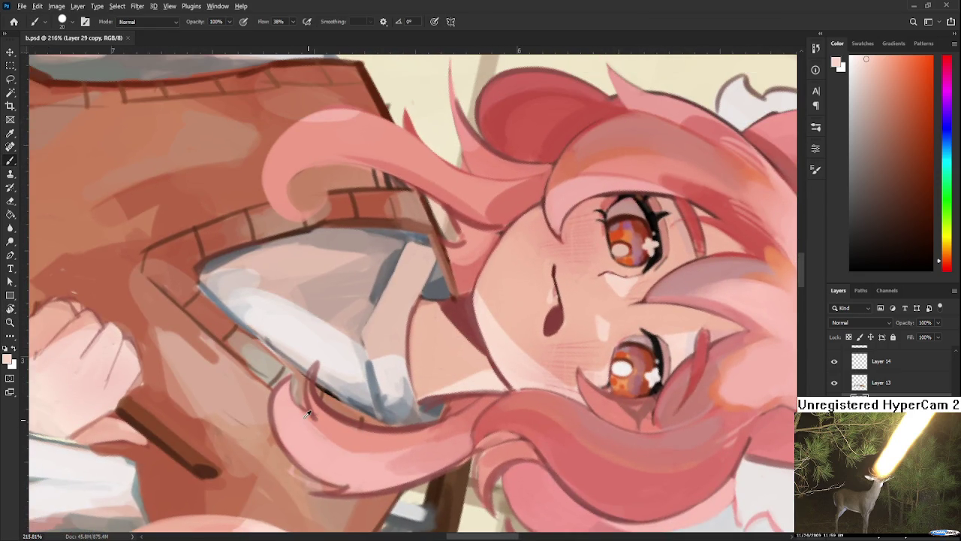
pyautogui.keyDown('alt'); pyautogui.click(332, 423); pyautogui.keyUp('alt')
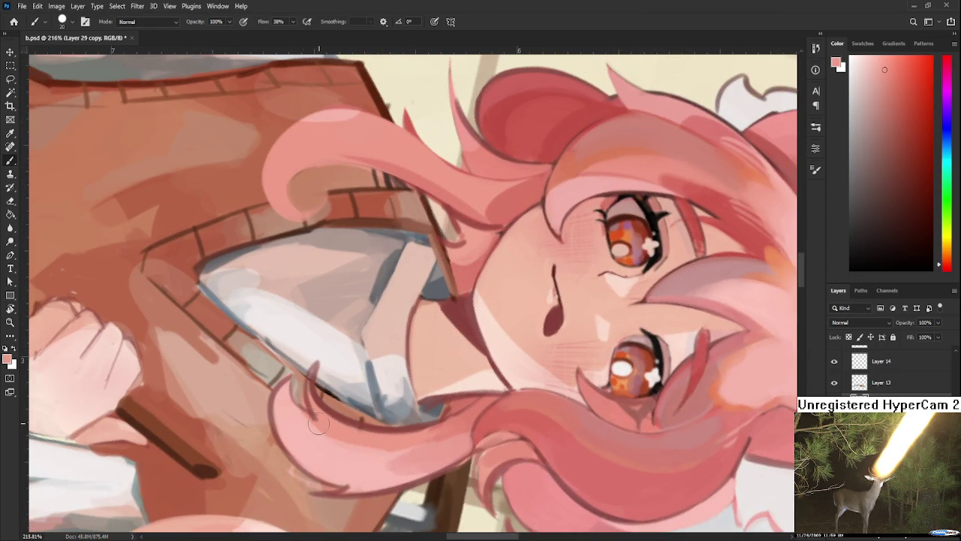
pyautogui.keyDown('alt'); pyautogui.click(323, 405); pyautogui.keyUp('alt')
pyautogui.press('[')
# - Extend the hair strand edge downward and repaint its edge and tip lighter
pyautogui.moveTo(313, 367); pyautogui.dragTo(308, 414)
pyautogui.moveTo(313, 366); pyautogui.dragTo(308, 417)
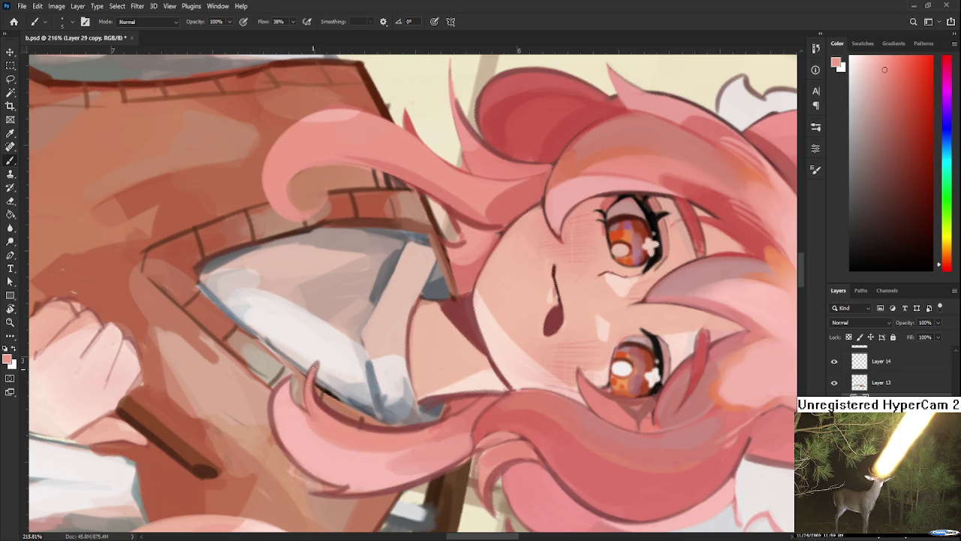
pyautogui.moveTo(312, 368); pyautogui.dragTo(312, 400)
pyautogui.keyDown('alt'); pyautogui.click(299, 383); pyautogui.keyUp('alt')
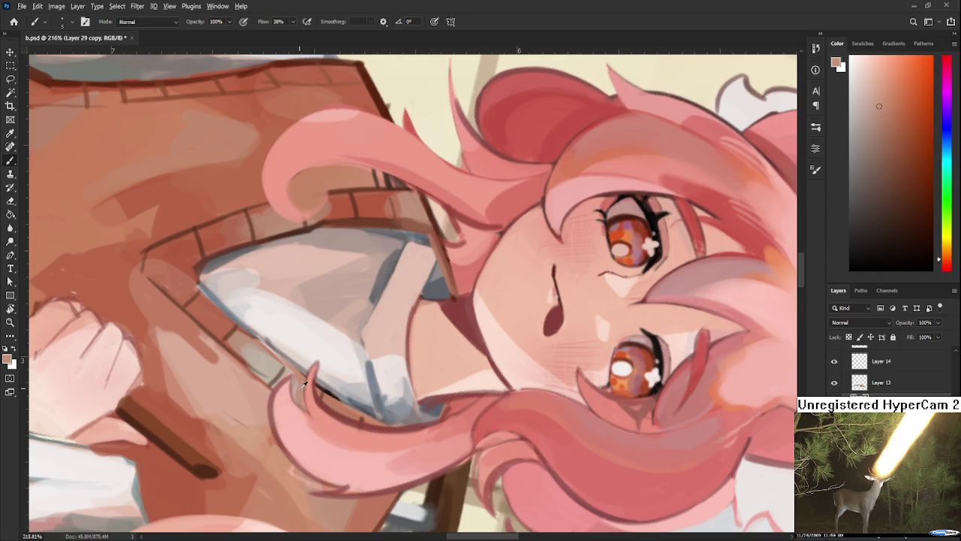
pyautogui.keyDown('alt'); pyautogui.click(319, 398); pyautogui.keyUp('alt')
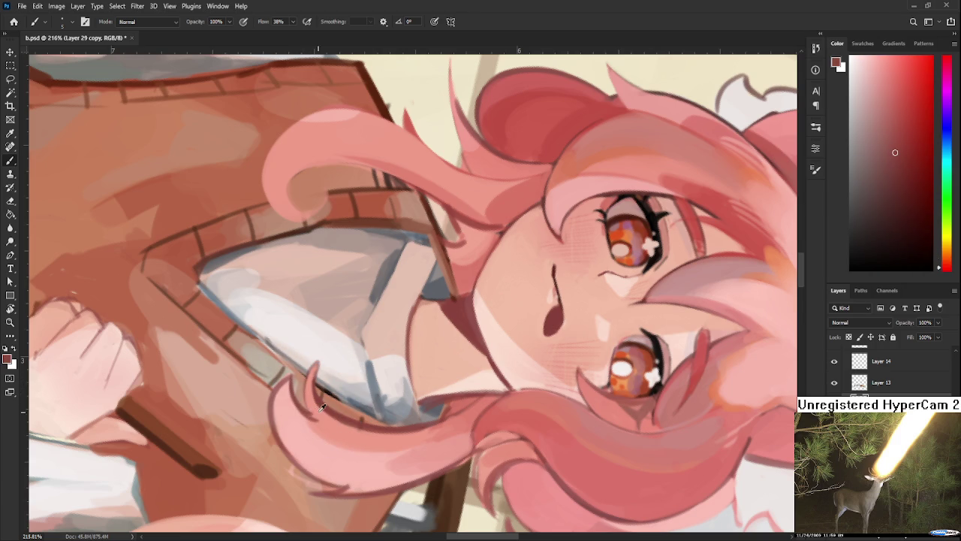
pyautogui.keyDown('alt'); pyautogui.click(321, 403); pyautogui.keyUp('alt')
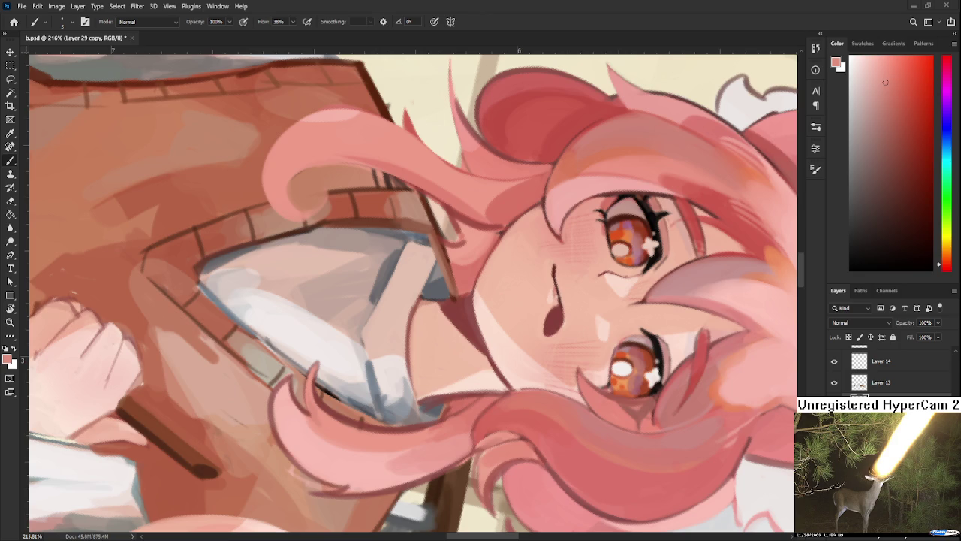
pyautogui.scroll(-3, 255, 383)
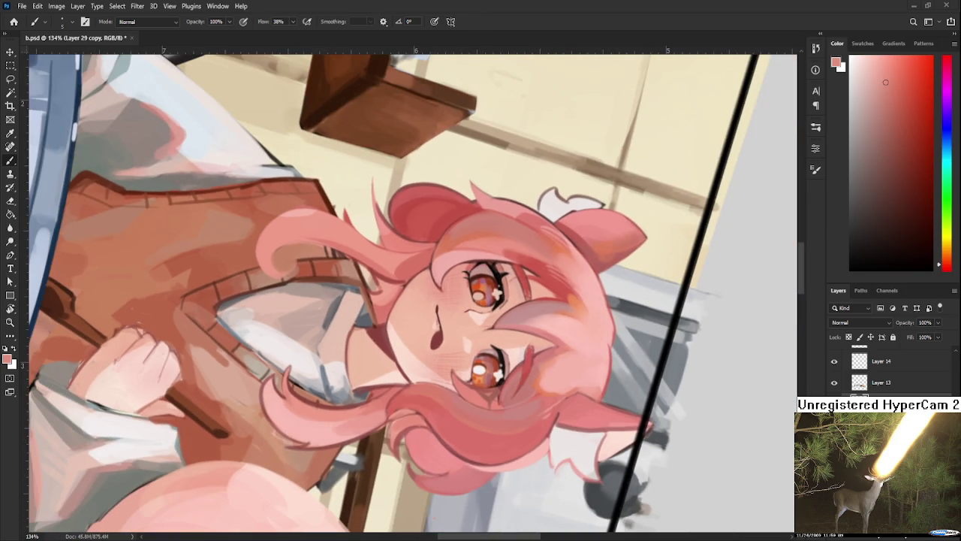
# - Brighten the hair outline beside the neck and repaint the strand beside the collar
pyautogui.press('r')
pyautogui.moveTo(424, 357); pyautogui.dragTo(433, 387)
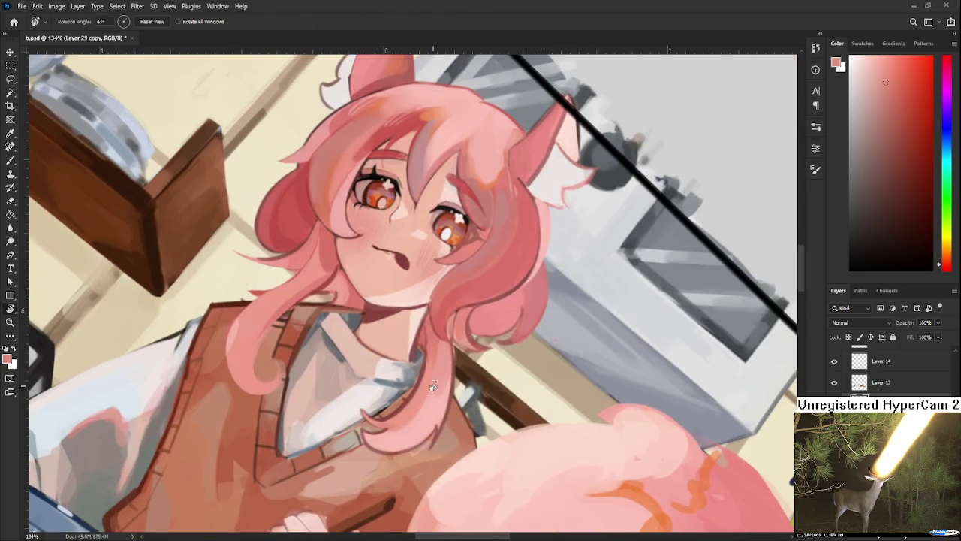
pyautogui.press('b')
pyautogui.keyDown('alt'); pyautogui.click(430, 373); pyautogui.keyUp('alt')
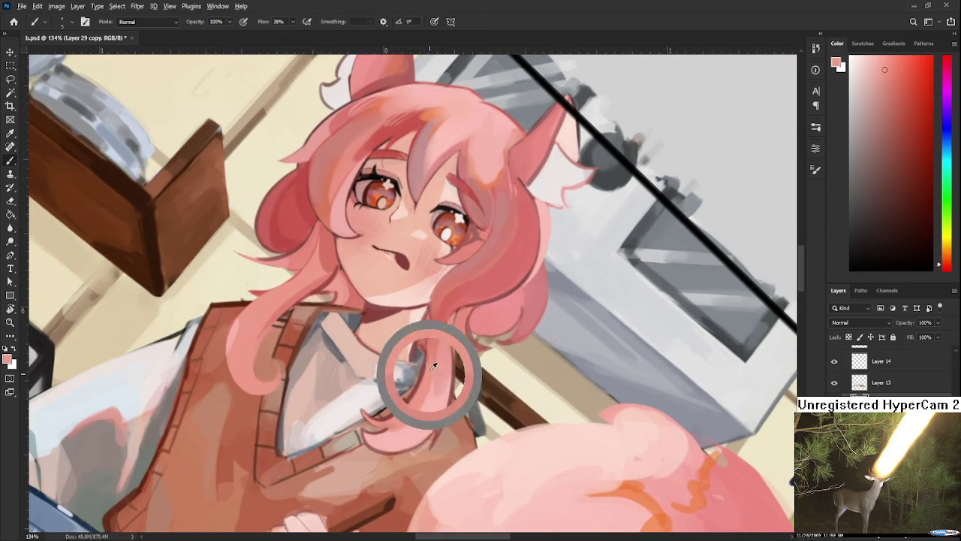
pyautogui.moveTo(422, 384)
pyautogui.mouseDown()
pyautogui.moveTo(430, 349)
pyautogui.moveTo(471, 306)
pyautogui.mouseUp()
pyautogui.keyDown('alt'); pyautogui.click(429, 334); pyautogui.keyUp('alt')
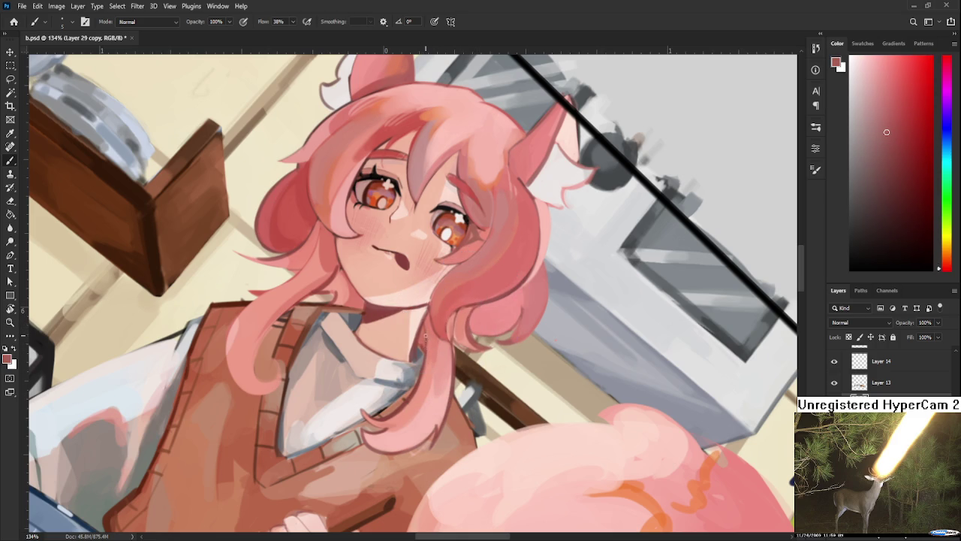
pyautogui.keyDown('alt'); pyautogui.click(421, 366); pyautogui.keyUp('alt')
pyautogui.moveTo(430, 331); pyautogui.dragTo(424, 368)
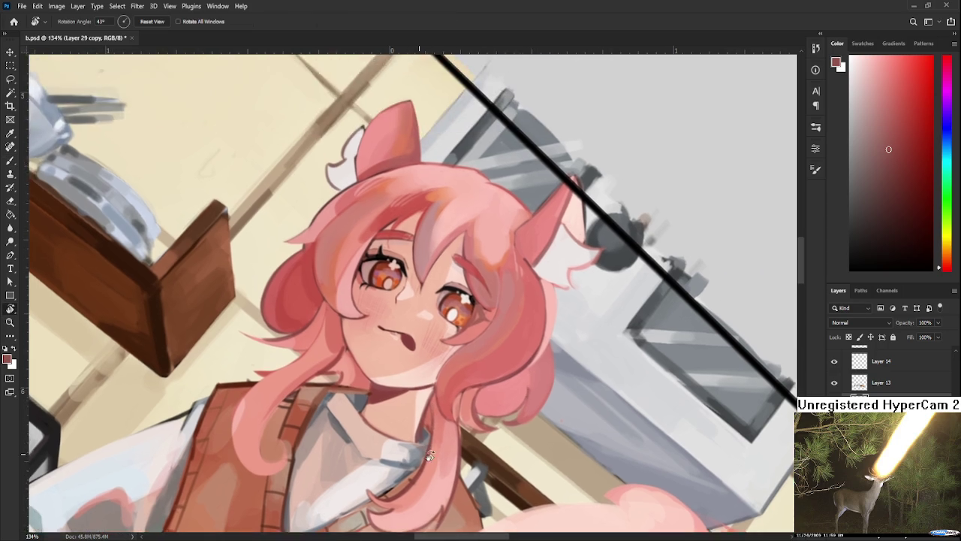
pyautogui.moveTo(417, 373); pyautogui.dragTo(468, 424)
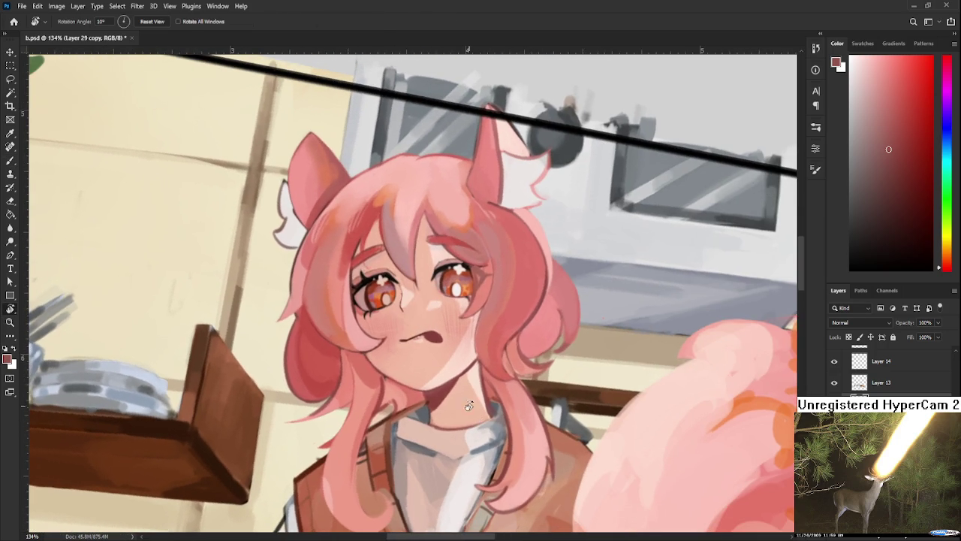
# - Sample colours from the neck and shift the view down slightly
pyautogui.keyDown('alt'); pyautogui.click(433, 400); pyautogui.keyUp('alt')
pyautogui.keyDown('alt'); pyautogui.click(430, 393); pyautogui.keyUp('alt')
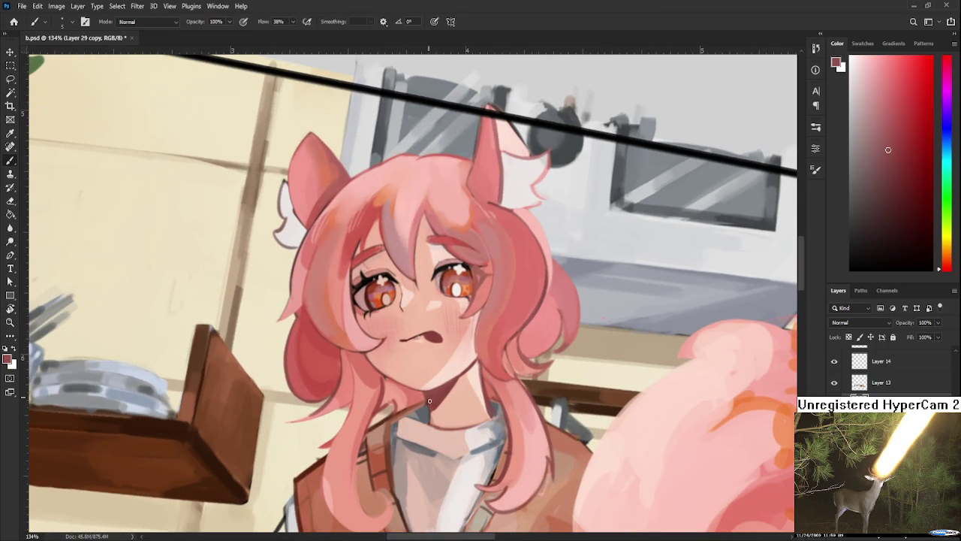
pyautogui.moveTo(434, 393); pyautogui.dragTo(450, 422)
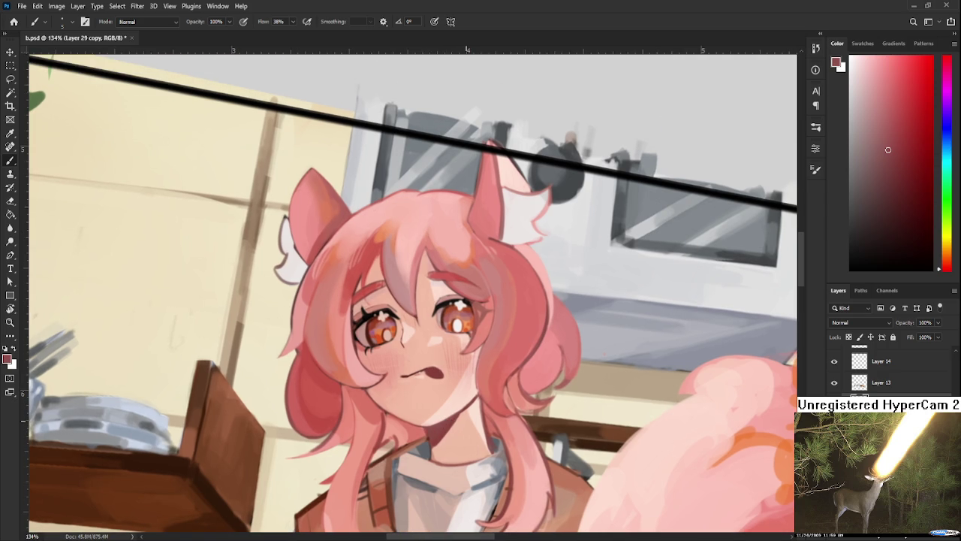
pyautogui.scroll(2, 407, 381)
pyautogui.scroll(1, 407, 382)
pyautogui.scroll(2, 407, 381)
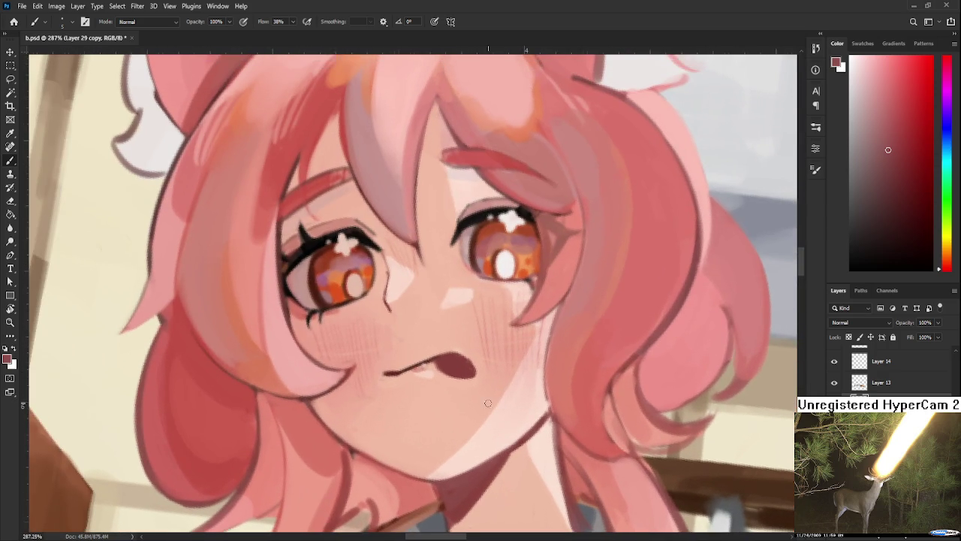
# - Try darkening the hair edge beside the cheek, undoing both attempts
pyautogui.keyDown('alt'); pyautogui.click(297, 396); pyautogui.keyUp('alt')
pyautogui.moveTo(568, 295); pyautogui.dragTo(365, 321)
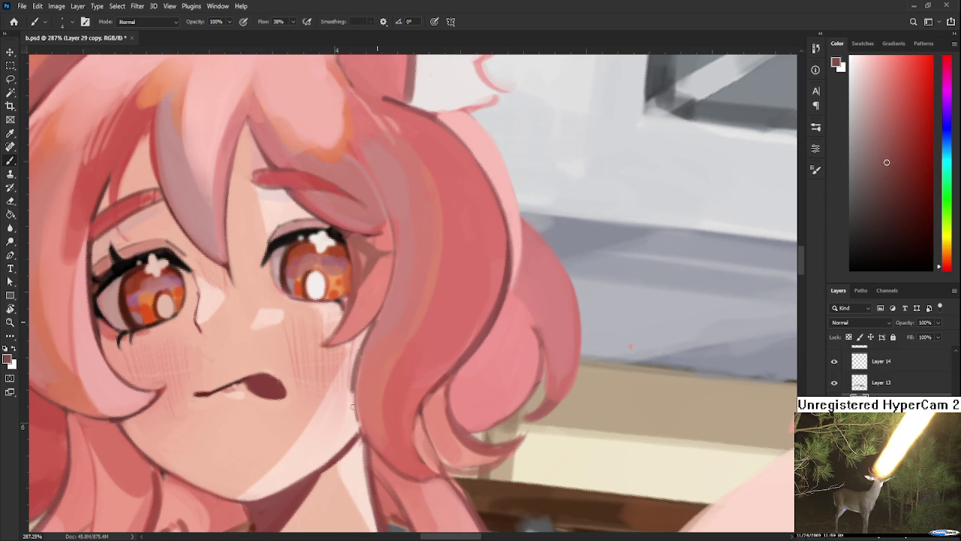
pyautogui.moveTo(372, 324); pyautogui.dragTo(355, 449)
pyautogui.hotkey('ctrl', 'z')
pyautogui.moveTo(372, 324)
pyautogui.mouseDown()
pyautogui.moveTo(360, 443)
pyautogui.moveTo(378, 442)
pyautogui.mouseUp()
pyautogui.hotkey('ctrl', 'z')
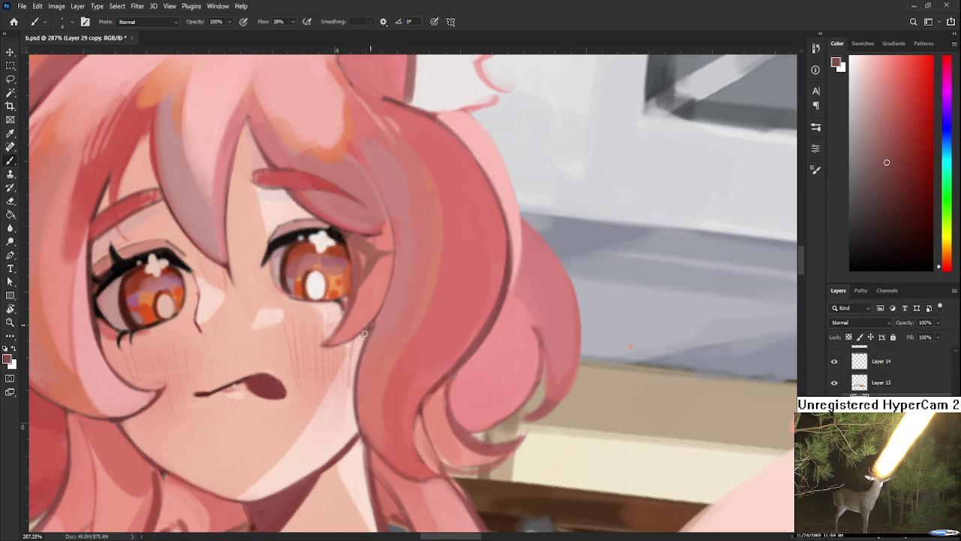
# - Eyedrop a lighter skin tone from the cheek and zoom out to the full illustration
pyautogui.moveTo(379, 324); pyautogui.dragTo(391, 388)
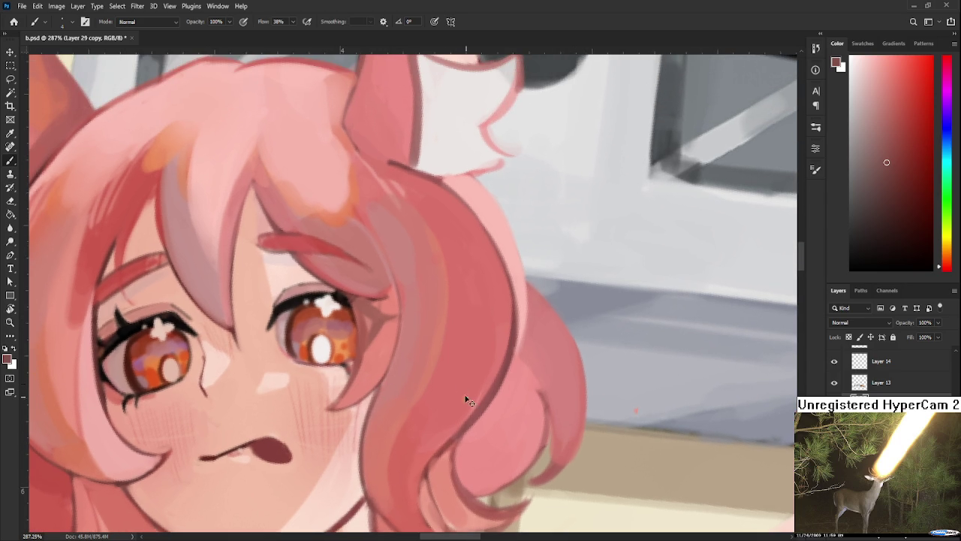
pyautogui.keyDown('alt'); pyautogui.click(343, 368); pyautogui.keyUp('alt')
pyautogui.scroll(-3, 490, 396)
pyautogui.scroll(-3, 489, 396)
pyautogui.scroll(-3, 489, 396)
pyautogui.scroll(-3, 489, 396)
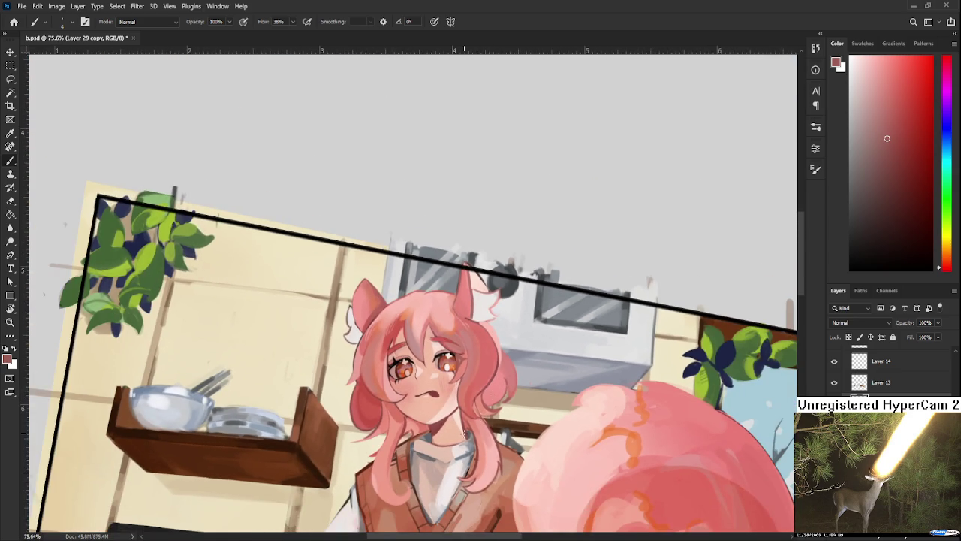
# - Zoom in and sample several lighter pink tones from the hair near the face
pyautogui.scroll(2, 466, 433)
pyautogui.scroll(2, 450, 420)
pyautogui.scroll(2, 434, 408)
pyautogui.keyDown('alt'); pyautogui.click(431, 409); pyautogui.keyUp('alt')
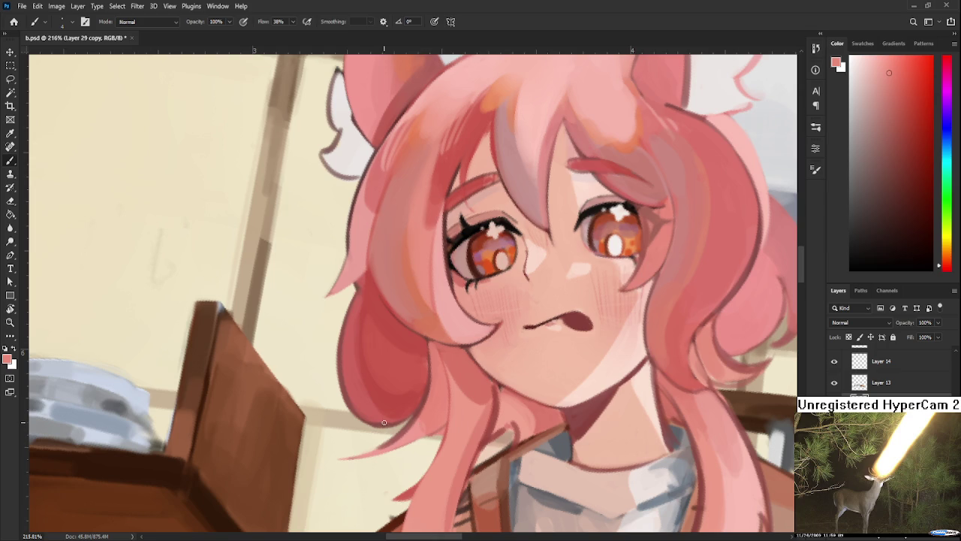
pyautogui.keyDown('alt'); pyautogui.click(420, 425); pyautogui.keyUp('alt')
pyautogui.moveTo(463, 406)
pyautogui.mouseDown()
pyautogui.moveTo(347, 353)
pyautogui.moveTo(375, 330)
pyautogui.mouseUp()
pyautogui.keyDown('alt'); pyautogui.click(373, 330); pyautogui.keyUp('alt')
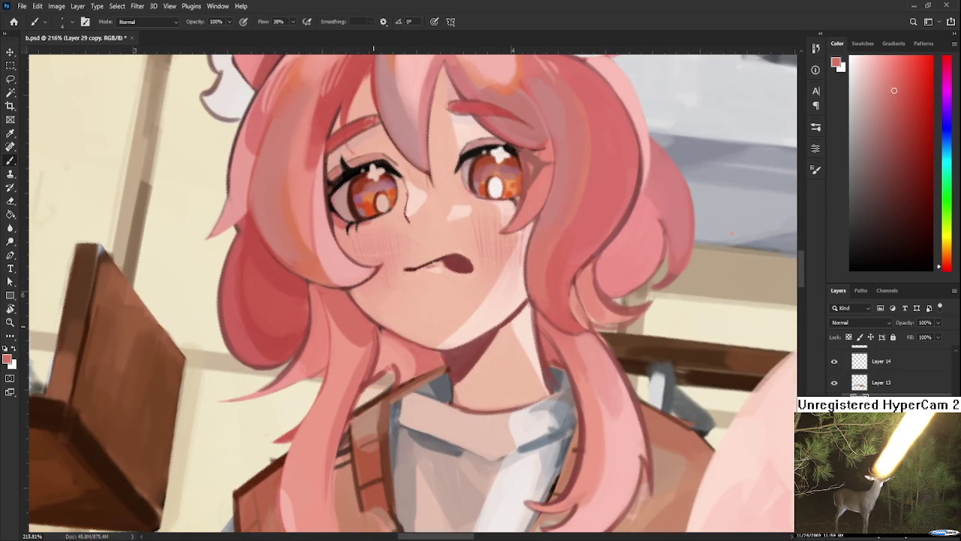
pyautogui.keyDown('alt'); pyautogui.click(368, 330); pyautogui.keyUp('alt')
pyautogui.keyDown('alt'); pyautogui.click(386, 335); pyautogui.keyUp('alt')
pyautogui.keyDown('alt'); pyautogui.click(381, 330); pyautogui.keyUp('alt')
pyautogui.keyDown('alt'); pyautogui.click(392, 339); pyautogui.keyUp('alt')
pyautogui.keyDown('alt'); pyautogui.click(387, 339); pyautogui.keyUp('alt')
# - Tilt the canvas view and paint a lighter pink stroke along the hair edge
pyautogui.moveTo(398, 343); pyautogui.dragTo(363, 359)
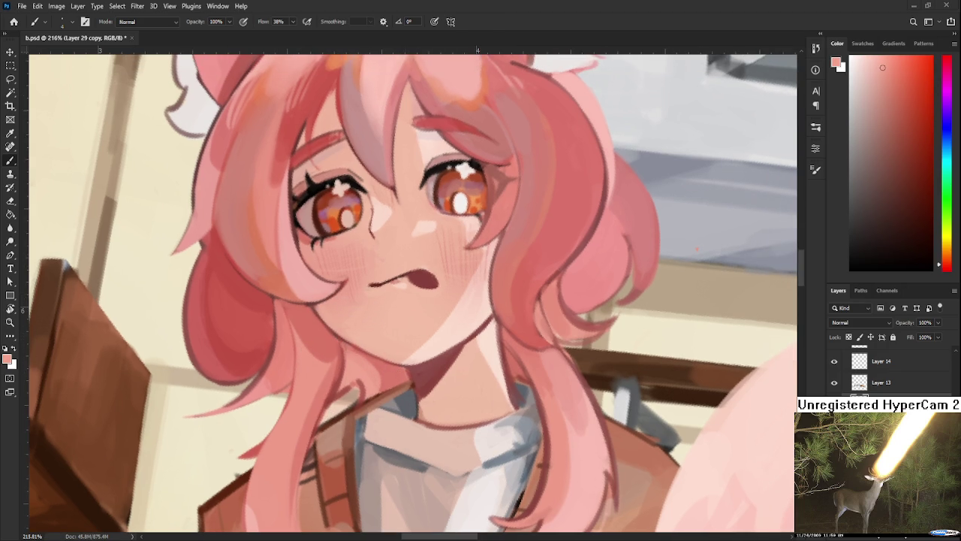
pyautogui.moveTo(464, 373); pyautogui.dragTo(327, 315)
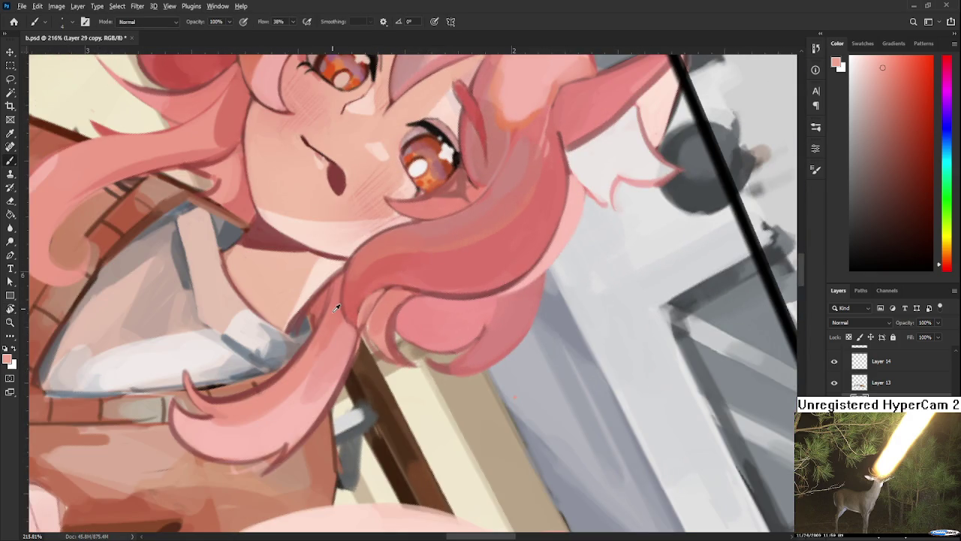
pyautogui.keyDown('alt'); pyautogui.click(332, 309); pyautogui.keyUp('alt')
pyautogui.moveTo(308, 344); pyautogui.dragTo(334, 287)
# - Bring the lower hair strand into view and sample alternating light pinks and darker reds
pyautogui.scroll(-3, 418, 289)
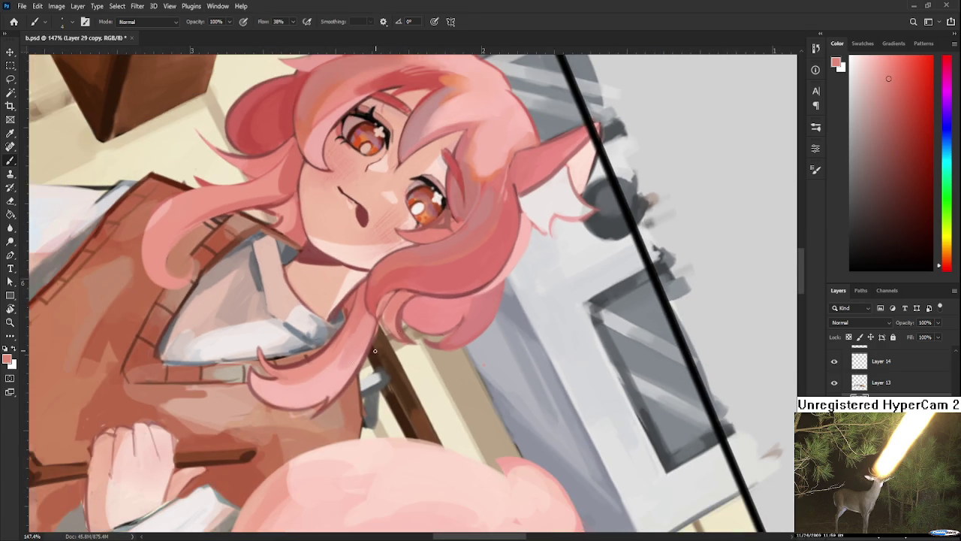
pyautogui.scroll(3, 315, 372)
pyautogui.moveTo(387, 321); pyautogui.dragTo(351, 359)
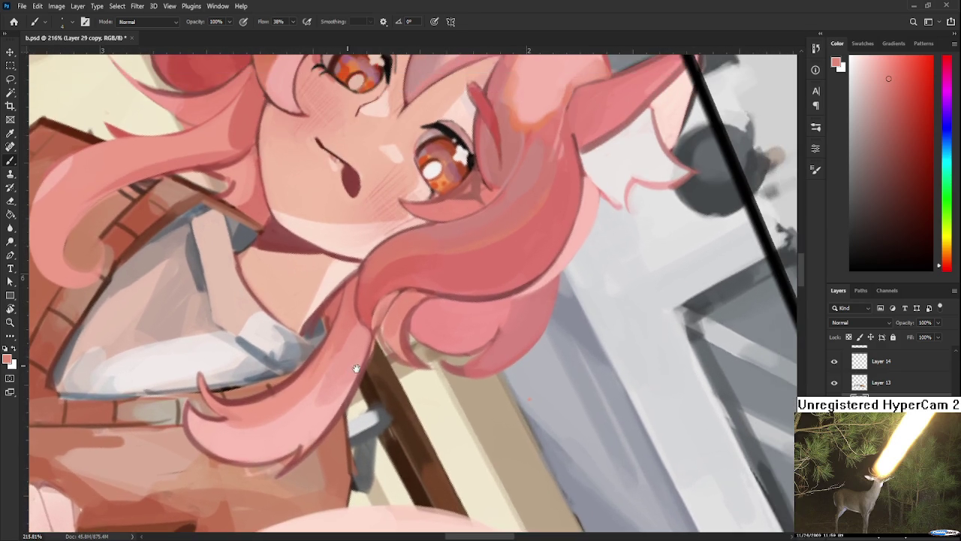
pyautogui.keyDown('alt'); pyautogui.click(342, 365); pyautogui.keyUp('alt')
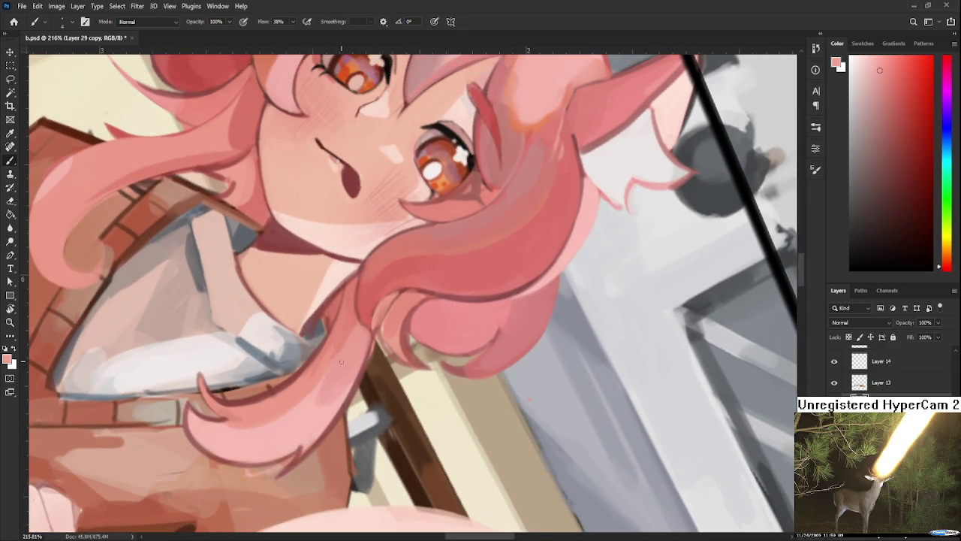
pyautogui.moveTo(424, 329); pyautogui.dragTo(406, 404)
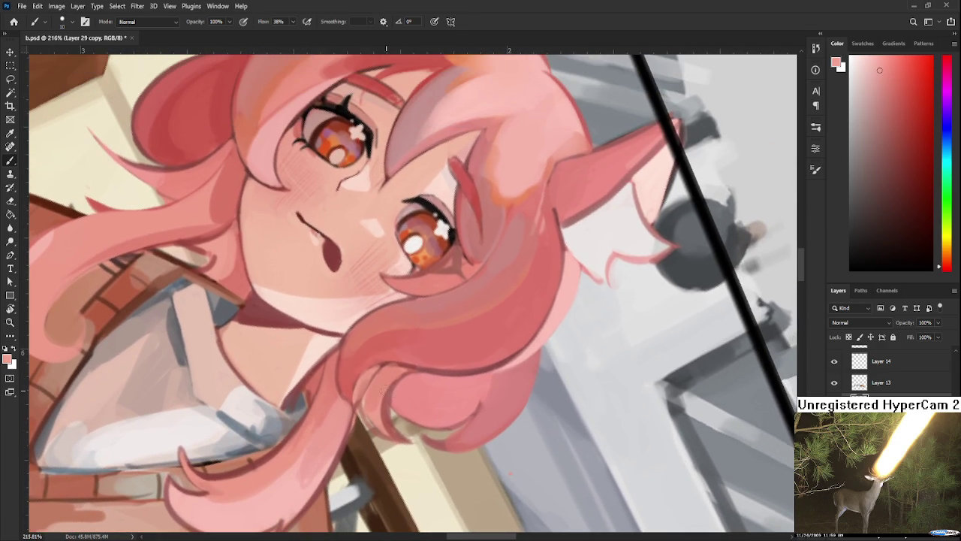
pyautogui.keyDown('alt'); pyautogui.click(371, 404); pyautogui.keyUp('alt')
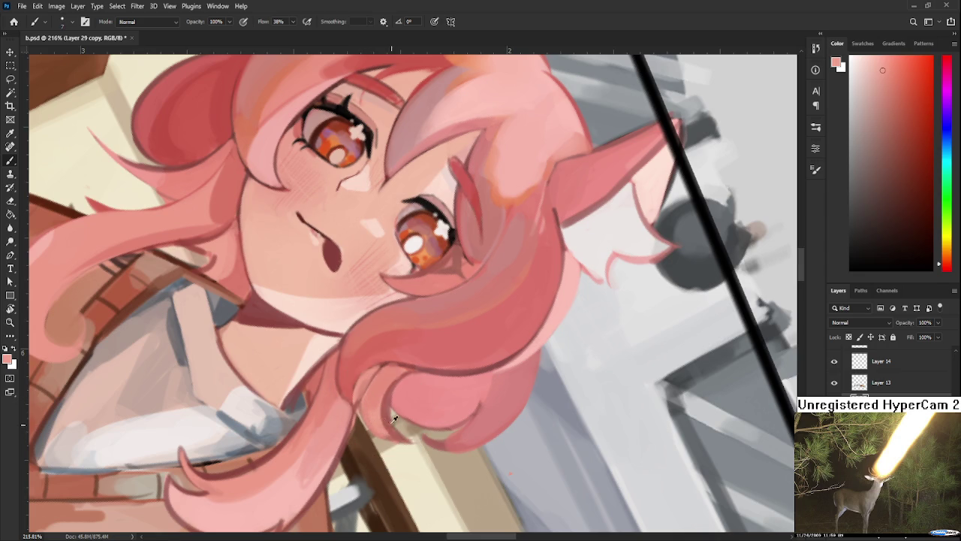
pyautogui.keyDown('alt'); pyautogui.click(383, 409); pyautogui.keyUp('alt')
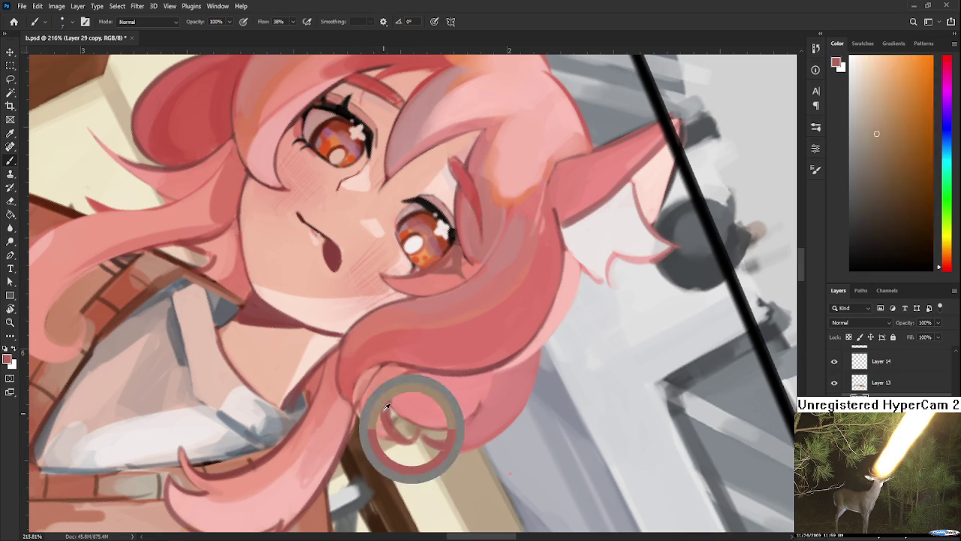
pyautogui.keyDown('alt'); pyautogui.click(382, 387); pyautogui.keyUp('alt')
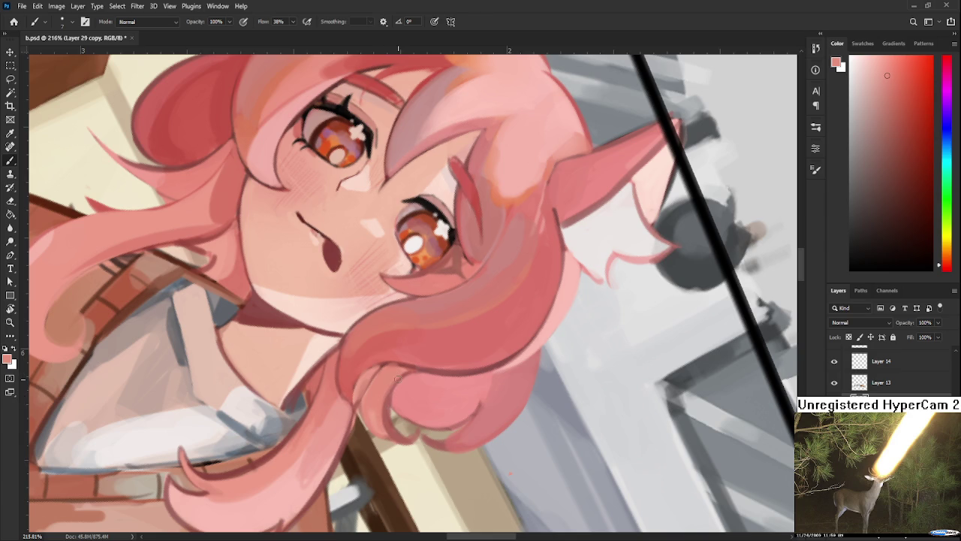
pyautogui.keyDown('alt'); pyautogui.click(372, 401); pyautogui.keyUp('alt')
pyautogui.keyDown('alt'); pyautogui.click(383, 405); pyautogui.keyUp('alt')
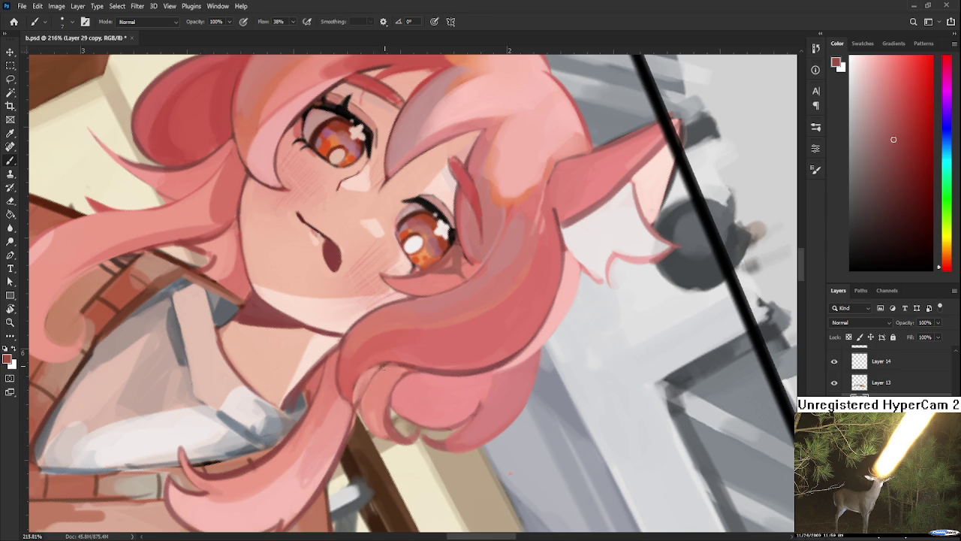
pyautogui.keyDown('alt'); pyautogui.click(378, 395); pyautogui.keyUp('alt')
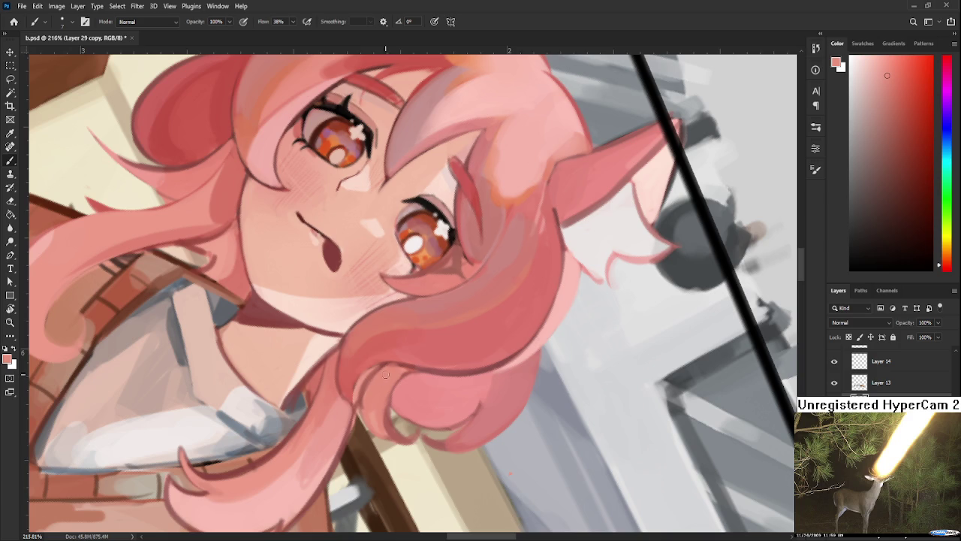
pyautogui.keyDown('alt'); pyautogui.click(390, 424); pyautogui.keyUp('alt')
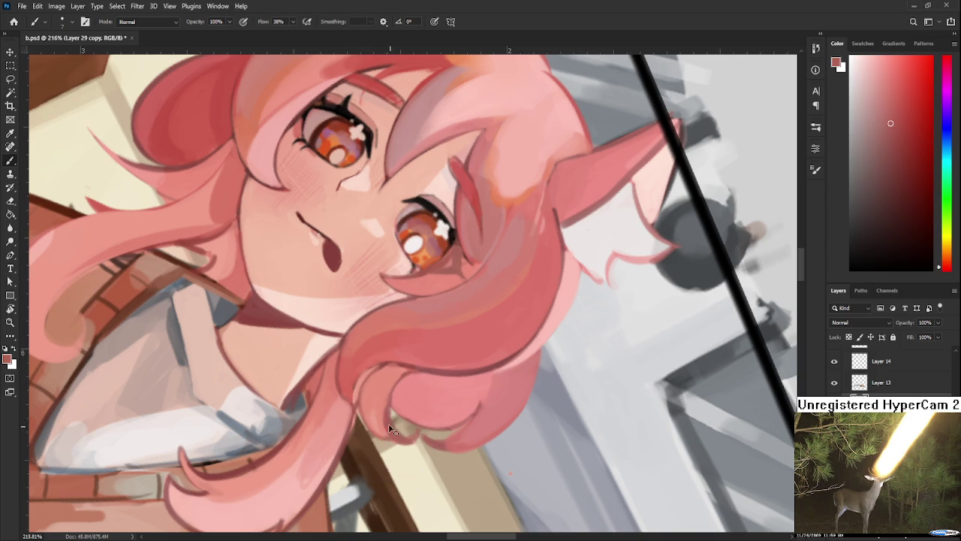
pyautogui.moveTo(365, 408); pyautogui.dragTo(427, 365)
# - Darken the strand's outline, then resample close pink-red tones from the hair
pyautogui.moveTo(356, 410); pyautogui.dragTo(353, 426)
pyautogui.keyDown('alt'); pyautogui.click(355, 388); pyautogui.keyUp('alt')
pyautogui.keyDown('alt'); pyautogui.click(350, 380); pyautogui.keyUp('alt')
pyautogui.keyDown('alt'); pyautogui.click(346, 395); pyautogui.keyUp('alt')
pyautogui.keyDown('alt'); pyautogui.click(349, 385); pyautogui.keyUp('alt')
pyautogui.scroll(-3, 409, 305)
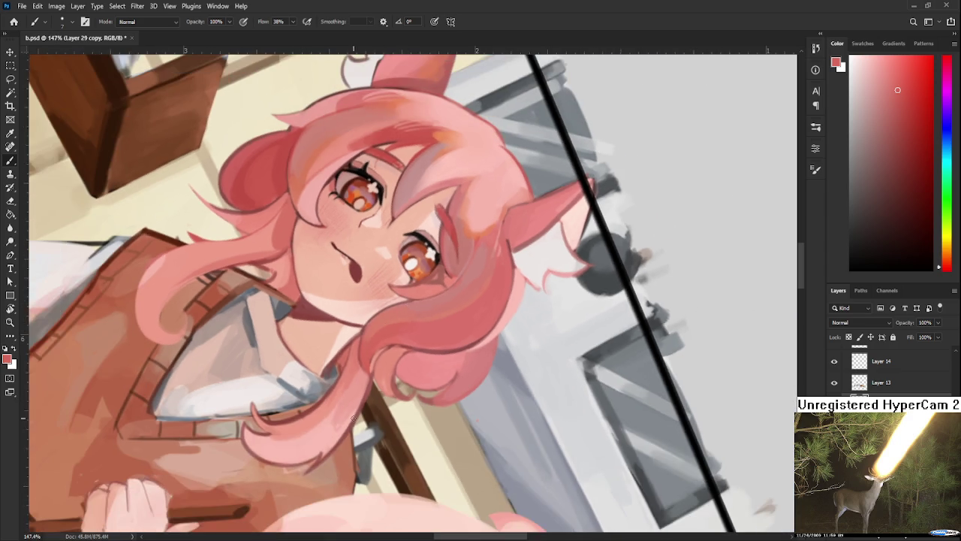
# - Move the view to the shoulder, rotate it, and sample peach and light pink tones
pyautogui.scroll(3, 353, 391)
pyautogui.moveTo(327, 404); pyautogui.dragTo(357, 299)
pyautogui.moveTo(447, 363); pyautogui.dragTo(417, 371)
pyautogui.press('b')
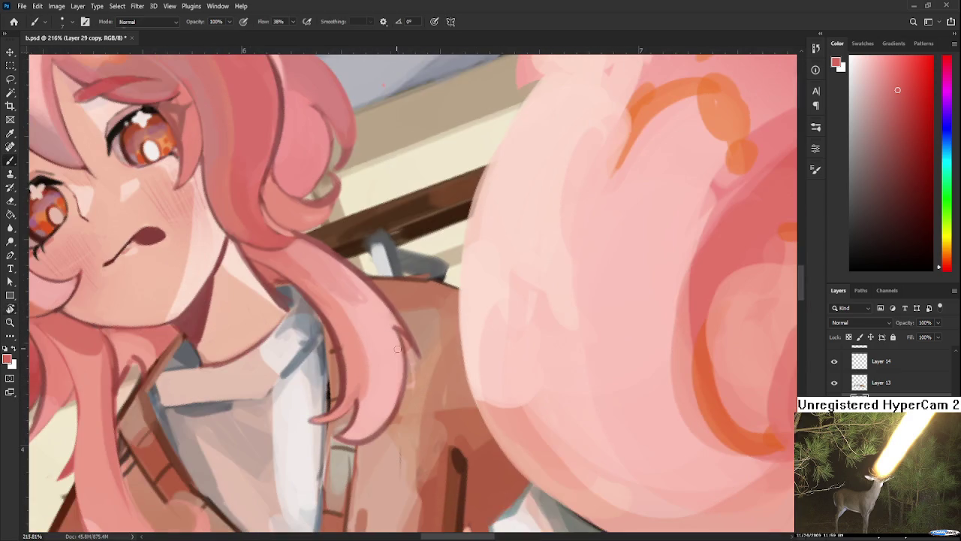
pyautogui.keyDown('alt'); pyautogui.click(416, 376); pyautogui.keyUp('alt')
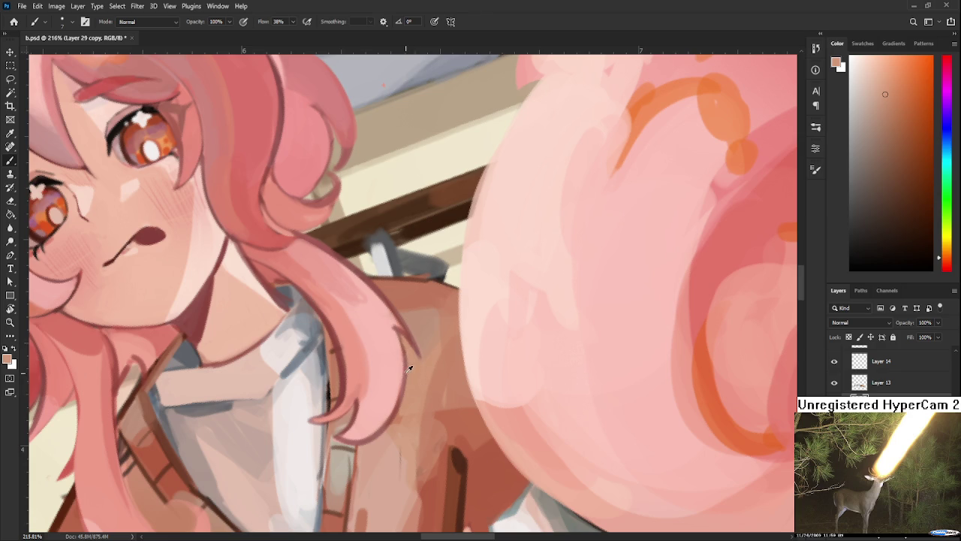
pyautogui.keyDown('alt'); pyautogui.click(392, 344); pyautogui.keyUp('alt')
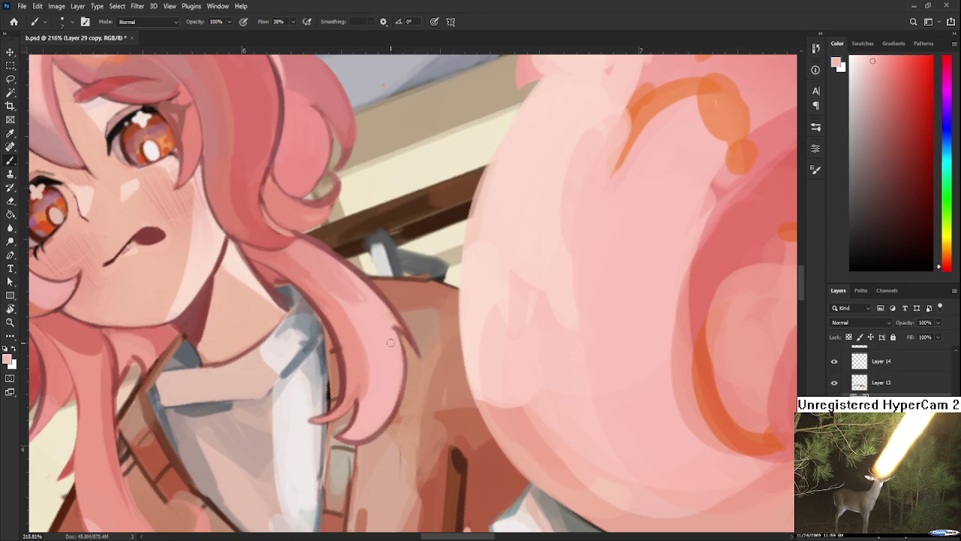
# - Paint soft pink shading on the hair strand over the vest from a new angle
pyautogui.press('r')
pyautogui.moveTo(392, 321); pyautogui.dragTo(369, 331)
pyautogui.keyDown('alt'); pyautogui.click(394, 298); pyautogui.keyUp('alt')
pyautogui.moveTo(398, 297); pyautogui.dragTo(392, 325)
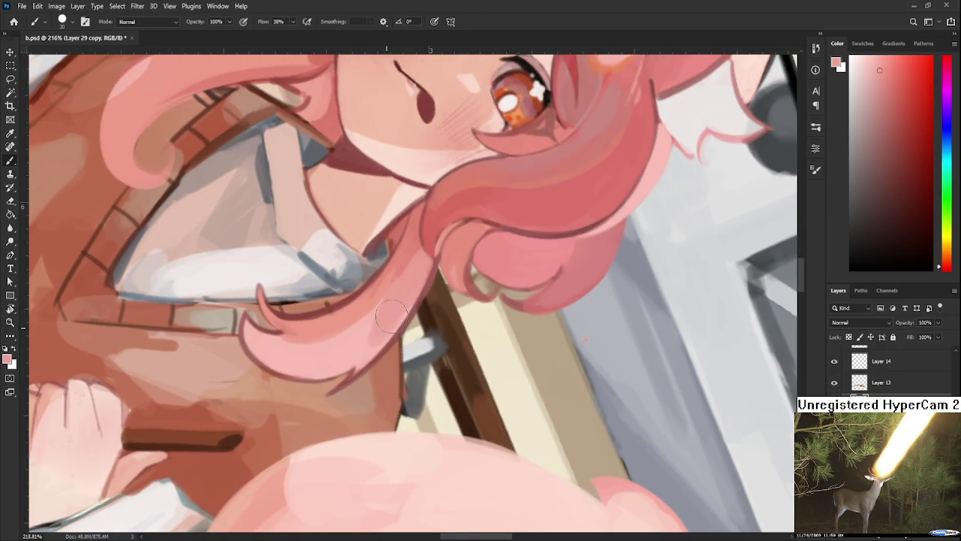
pyautogui.keyDown('alt'); pyautogui.click(375, 320); pyautogui.keyUp('alt')
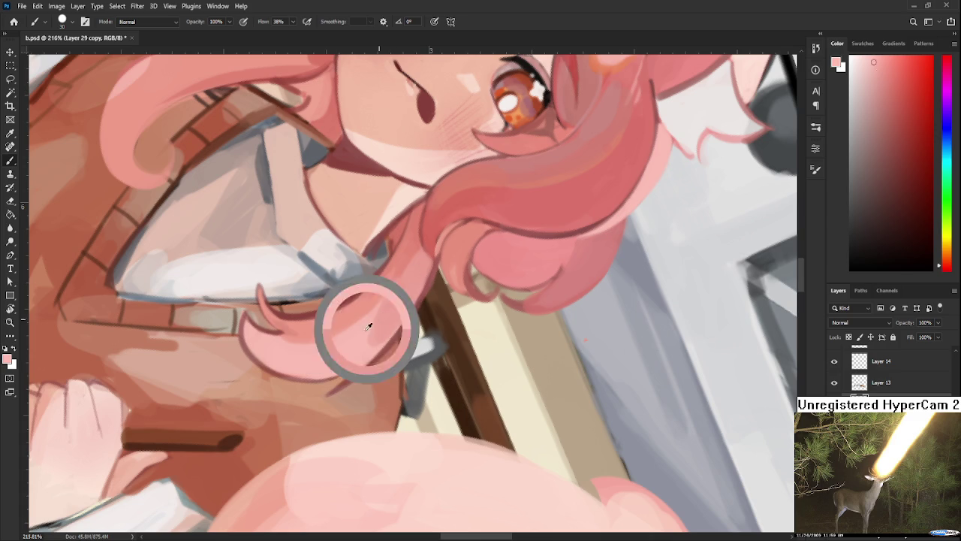
pyautogui.moveTo(413, 295); pyautogui.dragTo(388, 385)
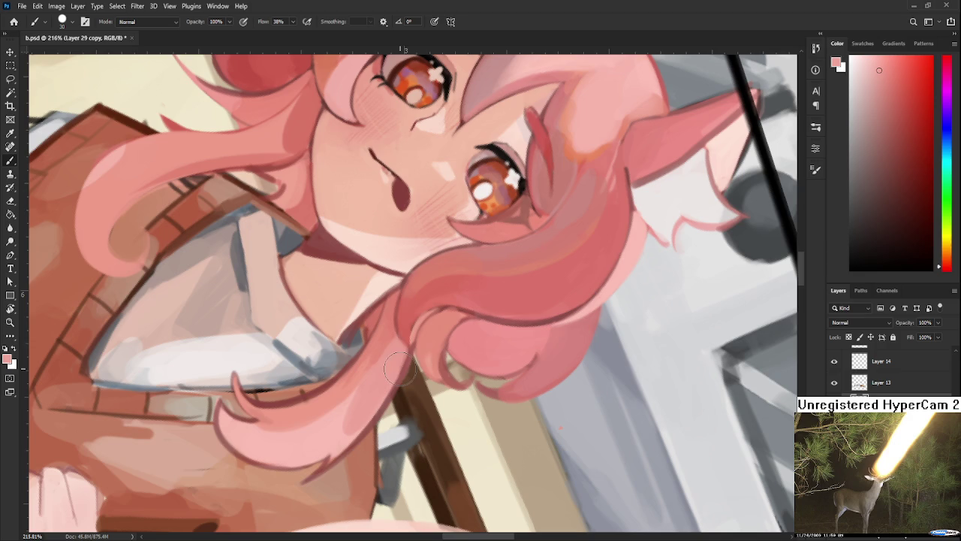
pyautogui.scroll(-2, 643, 396)
pyautogui.scroll(-2, 644, 396)
pyautogui.scroll(-1, 644, 396)
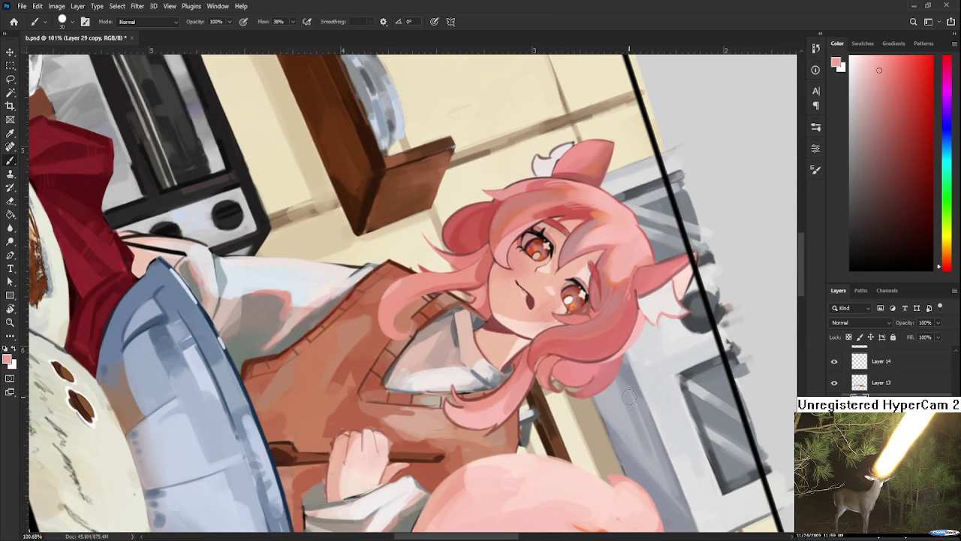
pyautogui.scroll(-1, 629, 397)
pyautogui.scroll(-1, 623, 412)
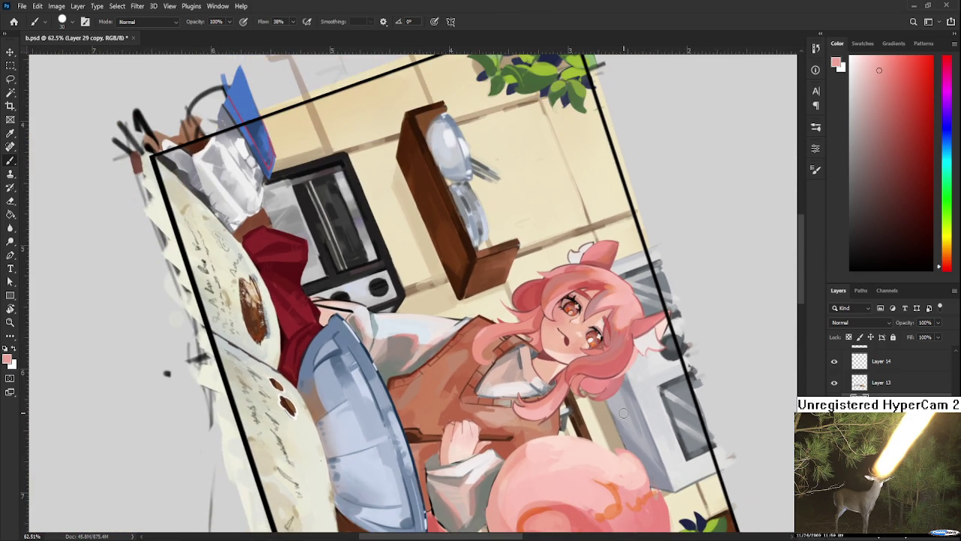
pyautogui.scroll(-1, 624, 412)
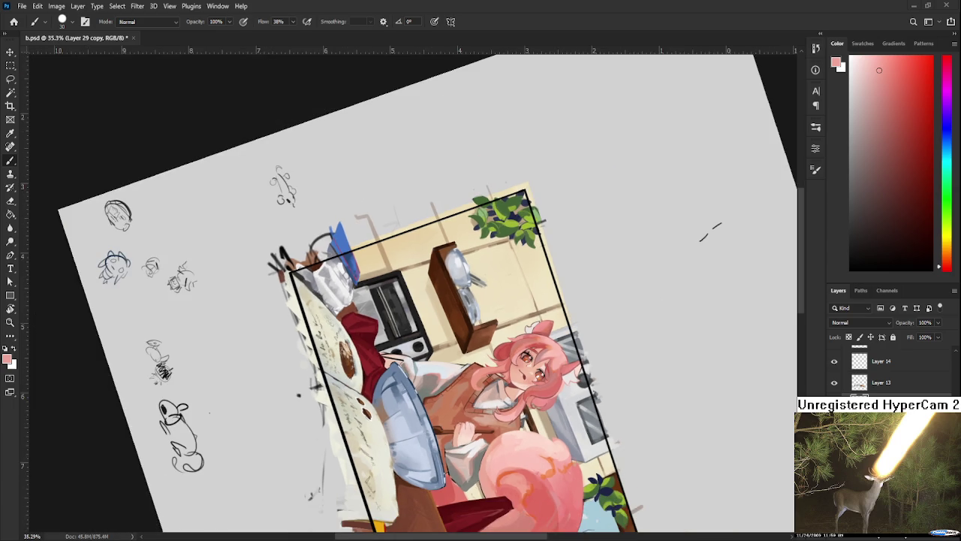
pyautogui.press('r')
pyautogui.moveTo(526, 451)
pyautogui.mouseDown()
pyautogui.moveTo(633, 366)
pyautogui.moveTo(483, 429)
pyautogui.mouseUp()
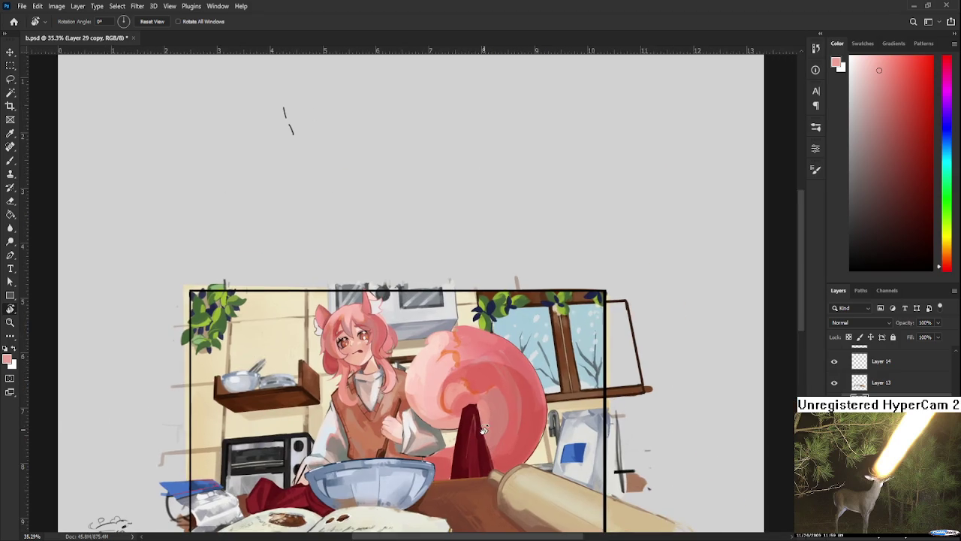
pyautogui.scroll(5, 349, 386)
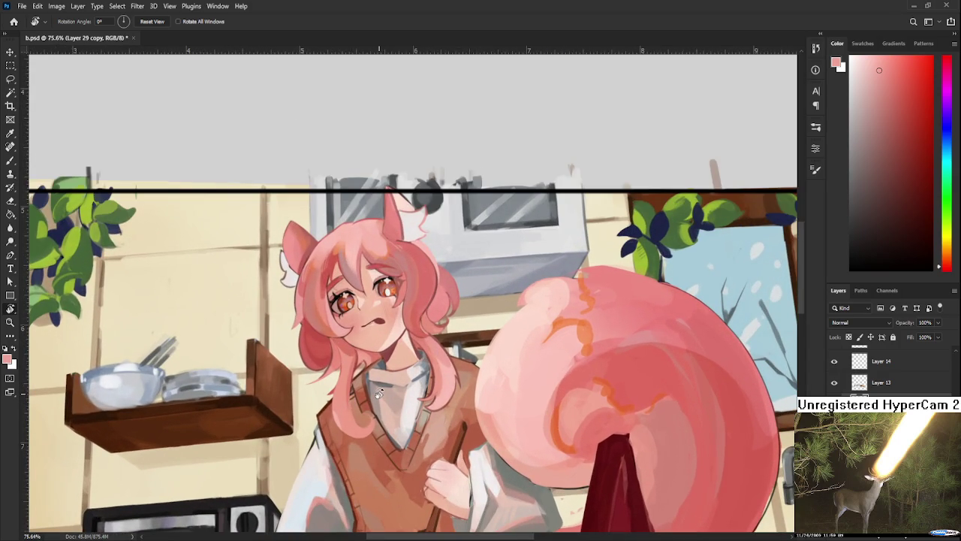
pyautogui.scroll(-2, 379, 396)
pyautogui.scroll(-2, 380, 396)
pyautogui.scroll(-2, 380, 394)
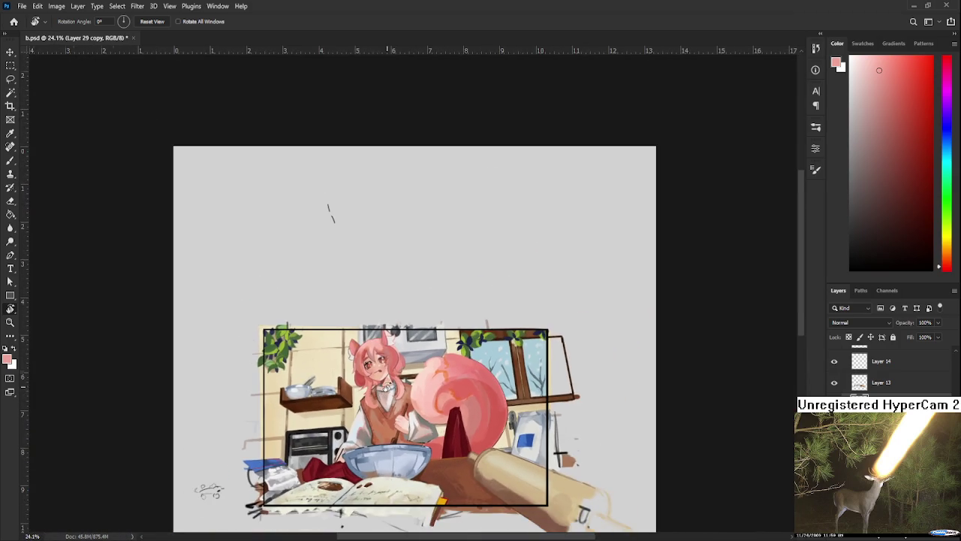
pyautogui.scroll(2, 383, 387)
pyautogui.scroll(1, 384, 391)
pyautogui.scroll(1, 384, 405)
pyautogui.scroll(1, 385, 431)
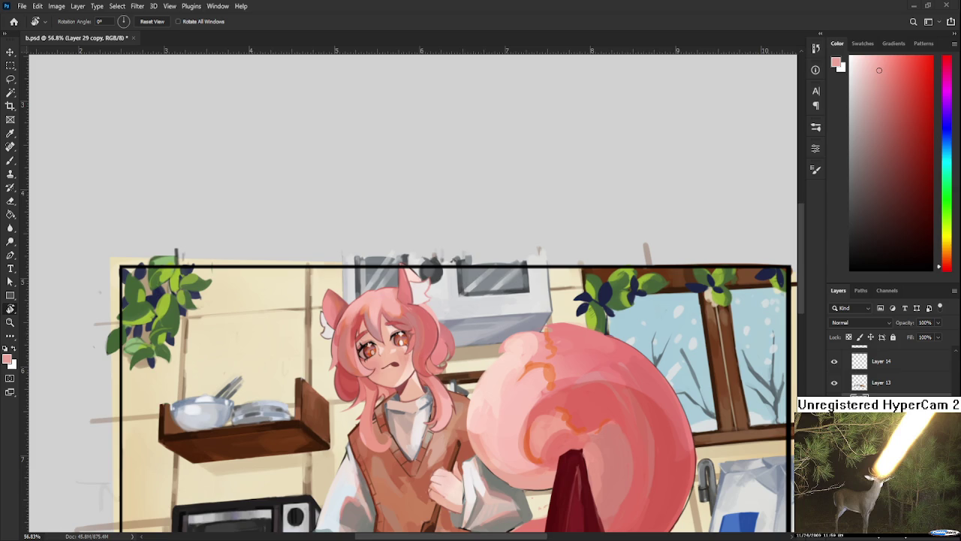
pyautogui.scroll(1, 275, 423)
pyautogui.scroll(1, 274, 422)
pyautogui.scroll(1, 274, 423)
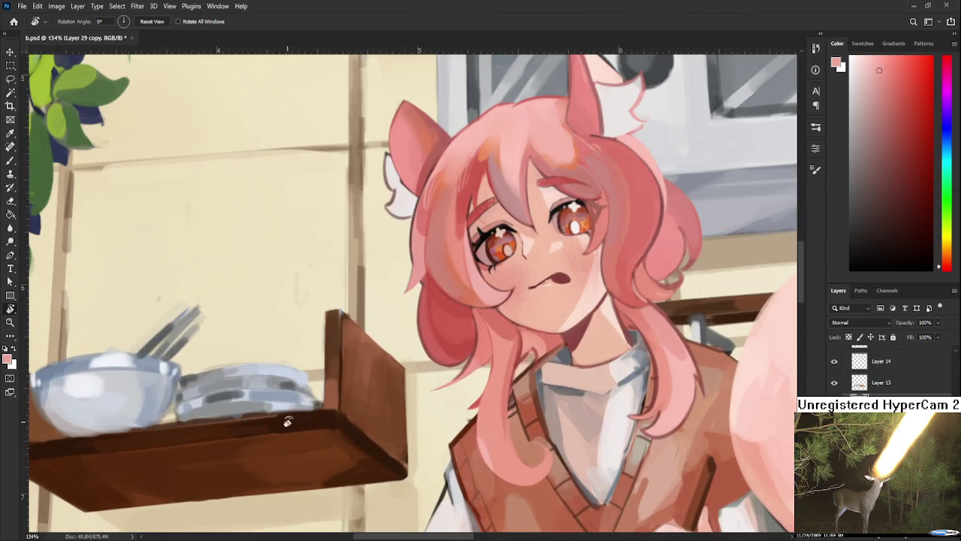
pyautogui.moveTo(274, 423); pyautogui.dragTo(257, 395)
pyautogui.scroll(-1, 258, 396)
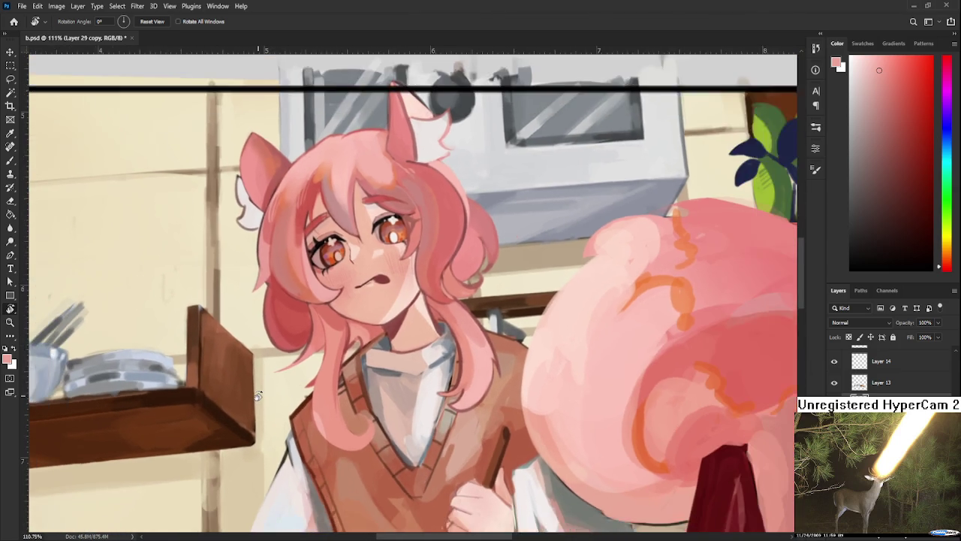
pyautogui.scroll(-1, 259, 396)
pyautogui.scroll(-1, 261, 397)
pyautogui.scroll(-1, 262, 398)
pyautogui.scroll(1, 263, 396)
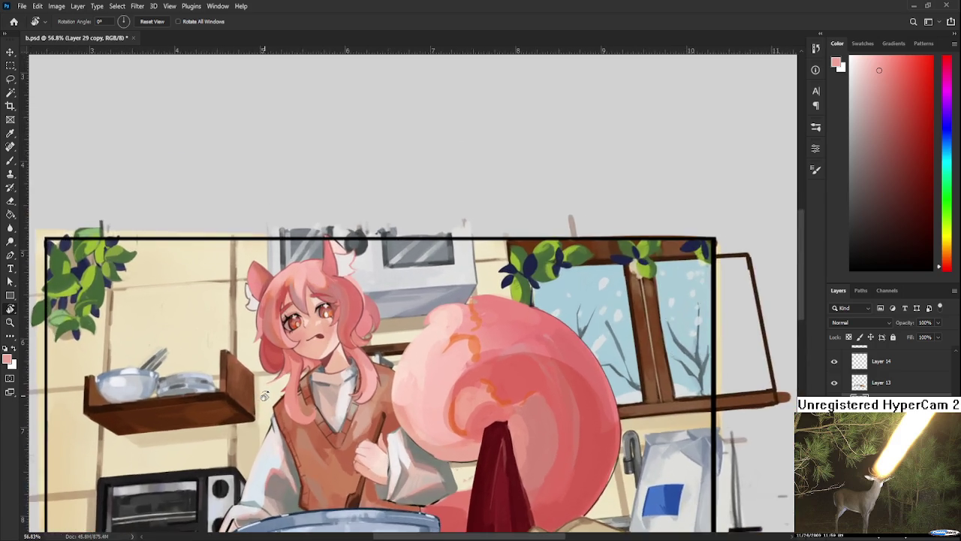
pyautogui.scroll(1, 263, 396)
pyautogui.scroll(1, 263, 396)
pyautogui.scroll(1, 431, 404)
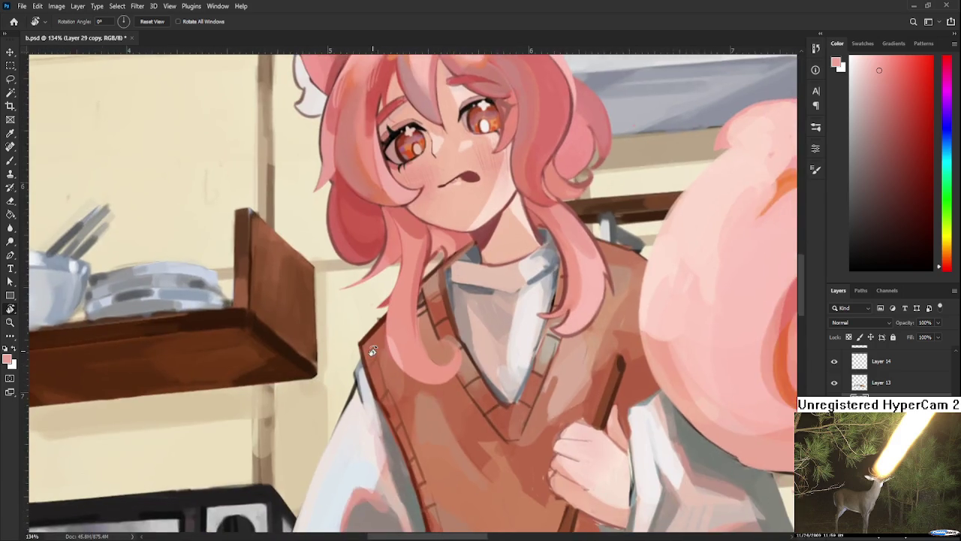
pyautogui.moveTo(431, 404); pyautogui.dragTo(376, 353)
pyautogui.scroll(-3, 369, 362)
pyautogui.scroll(-1, 369, 362)
# - Zoom in and sample the sleeve's light grey with a fine brush
pyautogui.scroll(1, 371, 368)
pyautogui.scroll(1, 373, 375)
pyautogui.scroll(1, 376, 381)
pyautogui.scroll(2, 373, 379)
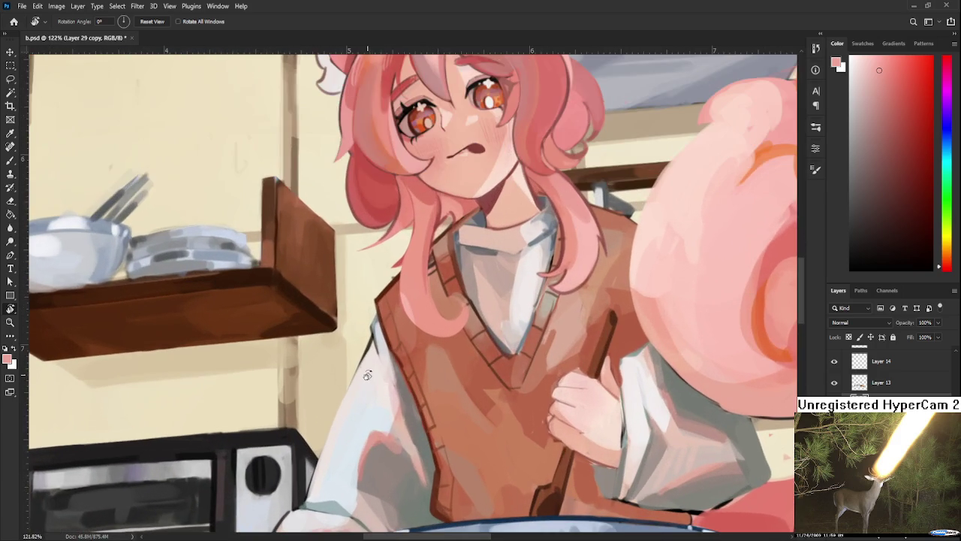
pyautogui.press('b')
pyautogui.keyDown('alt'); pyautogui.click(384, 338); pyautogui.keyUp('alt')
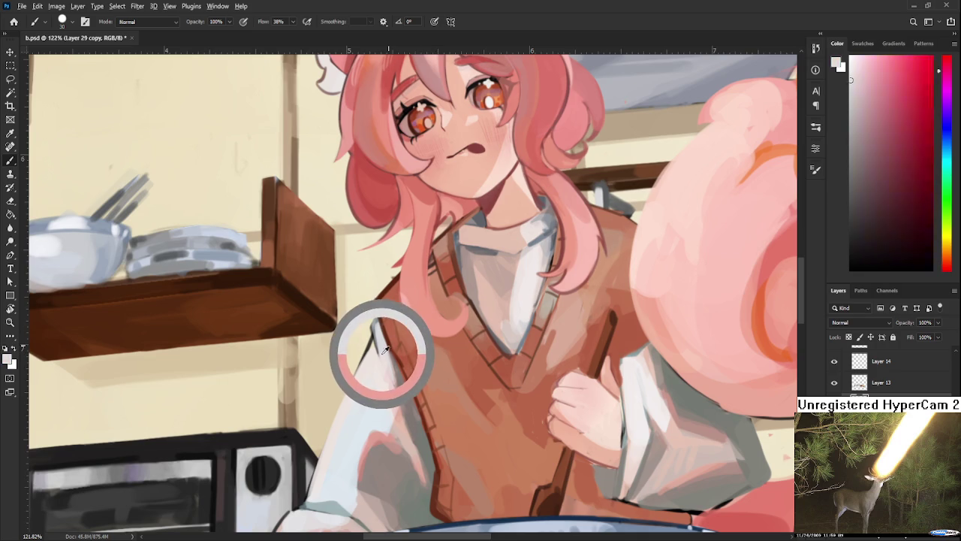
pyautogui.press('[')
pyautogui.press('[')
pyautogui.press('[')
# - Briefly use the Eraser around the face and collar, then sample salmon pink near the collar
pyautogui.moveTo(379, 342); pyautogui.dragTo(338, 421)
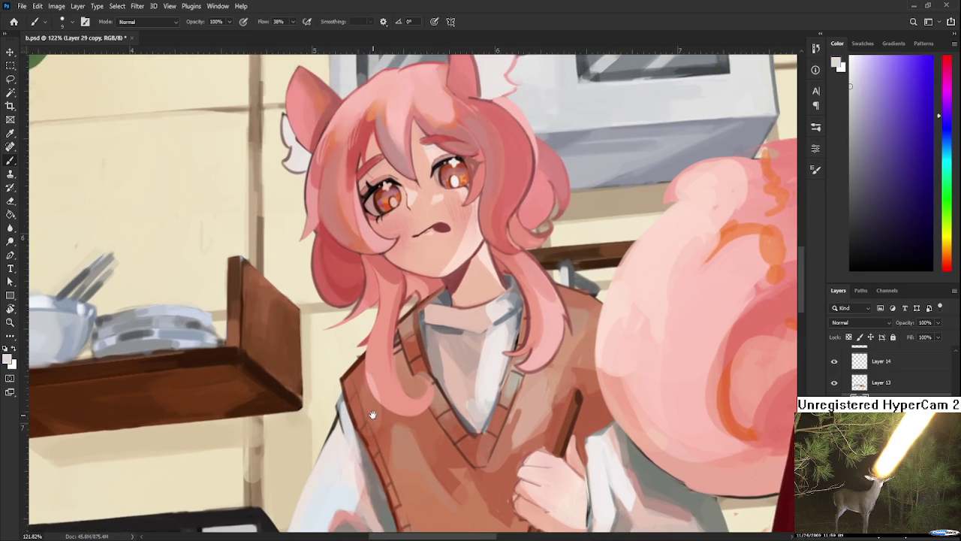
pyautogui.press('e')
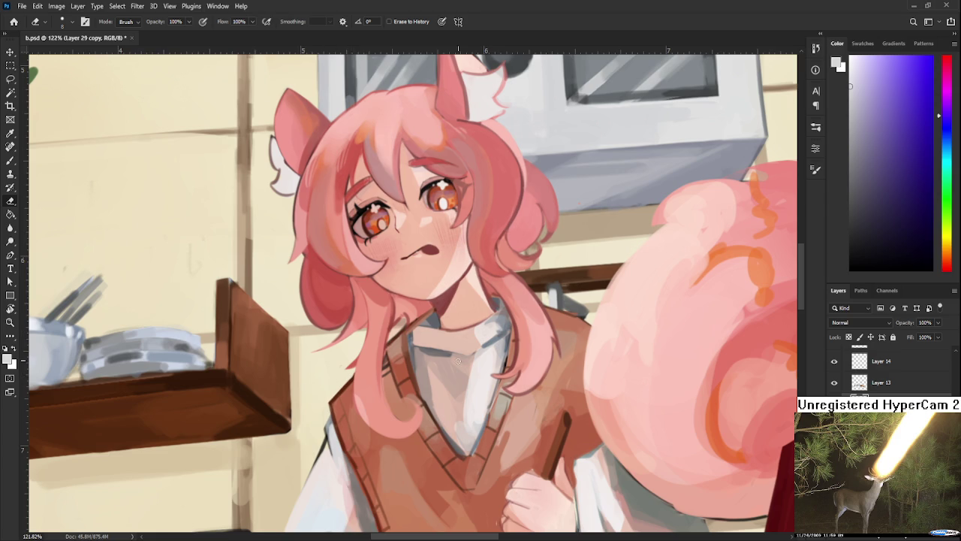
pyautogui.moveTo(477, 317); pyautogui.dragTo(360, 340)
pyautogui.press('b')
pyautogui.keyDown('alt'); pyautogui.click(398, 397); pyautogui.keyUp('alt')
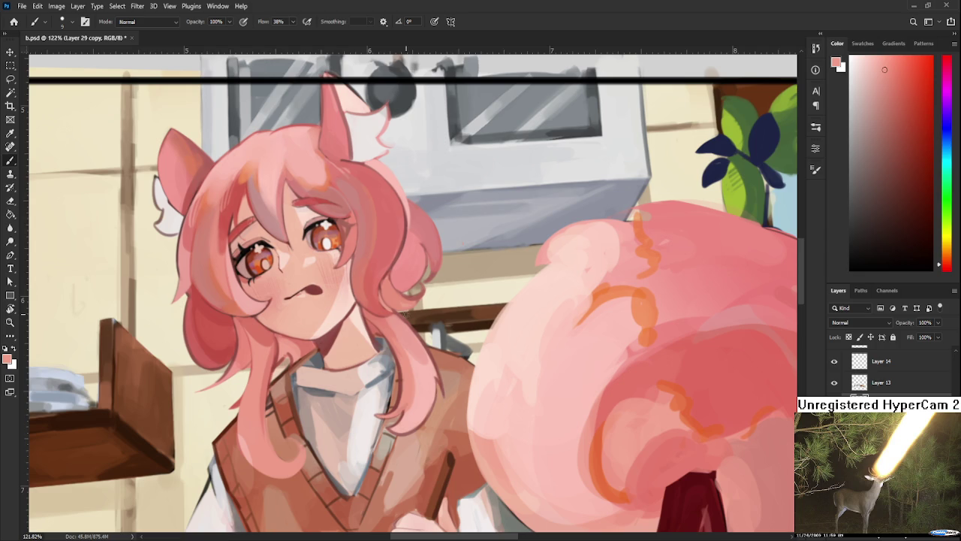
pyautogui.scroll(-5, 449, 306)
# - Zoom to the collar and start shading it with sampled near-white and grey-blue tones
pyautogui.scroll(4, 454, 364)
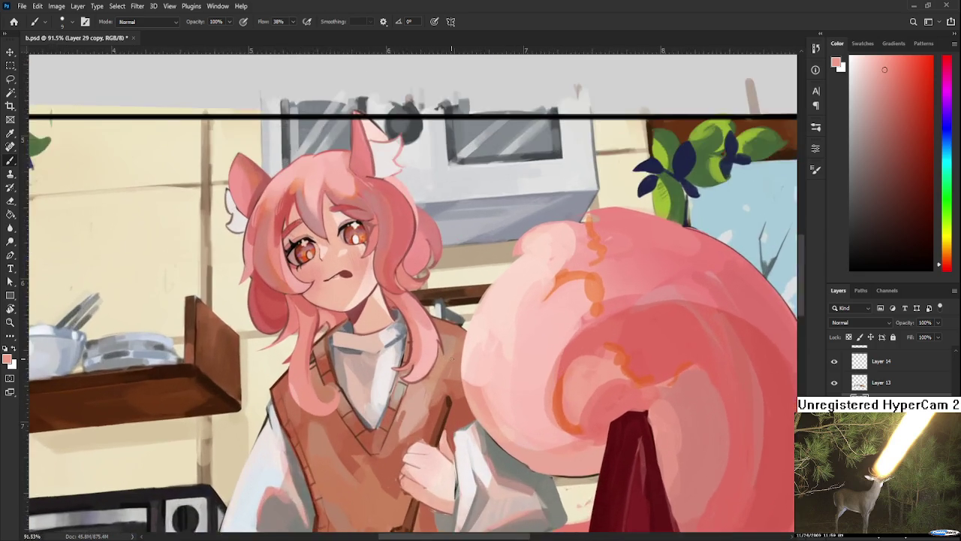
pyautogui.scroll(3, 453, 364)
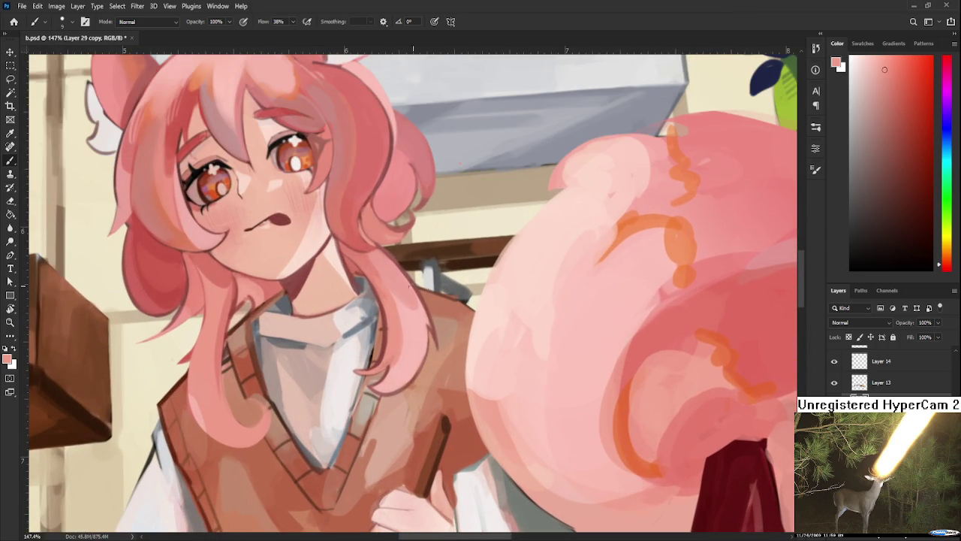
pyautogui.moveTo(425, 287); pyautogui.dragTo(464, 271)
pyautogui.keyDown('alt'); pyautogui.click(383, 295); pyautogui.keyUp('alt')
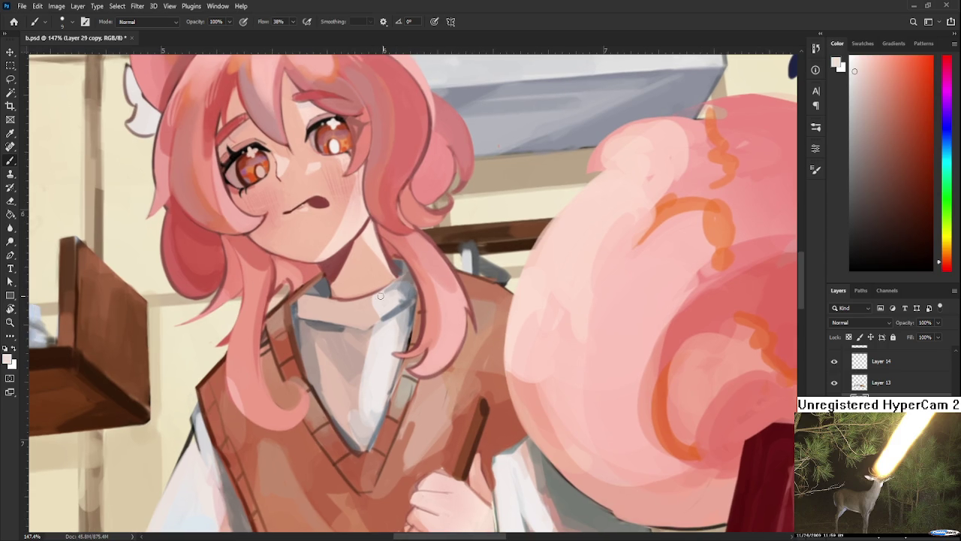
pyautogui.keyDown('alt'); pyautogui.click(410, 290); pyautogui.keyUp('alt')
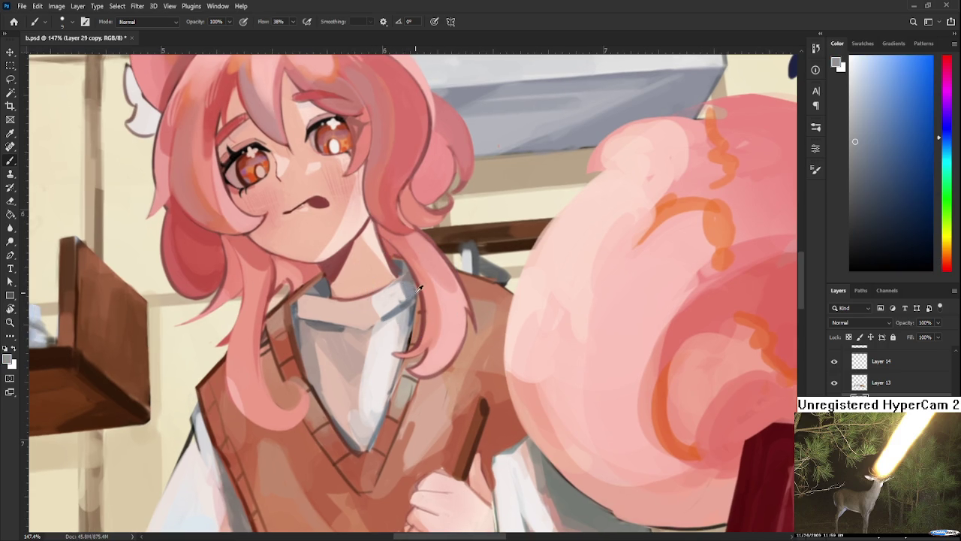
pyautogui.keyDown('alt'); pyautogui.click(409, 289); pyautogui.keyUp('alt')
pyautogui.keyDown('alt'); pyautogui.click(407, 290); pyautogui.keyUp('alt')
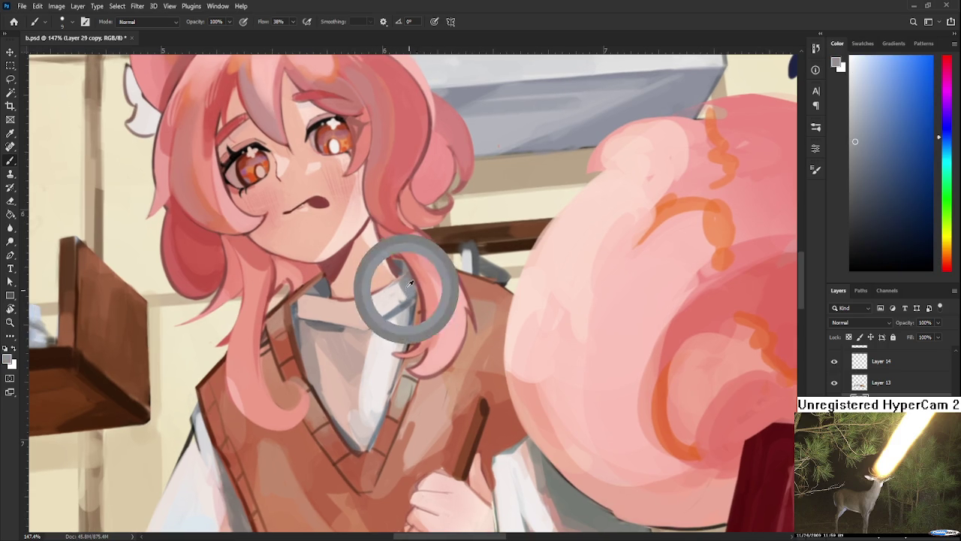
# - Finish shading the collar shadow with near-white and grey tones, then turn the canvas upside down
pyautogui.keyDown('alt'); pyautogui.click(400, 298); pyautogui.keyUp('alt')
pyautogui.keyDown('alt'); pyautogui.click(396, 311); pyautogui.keyUp('alt')
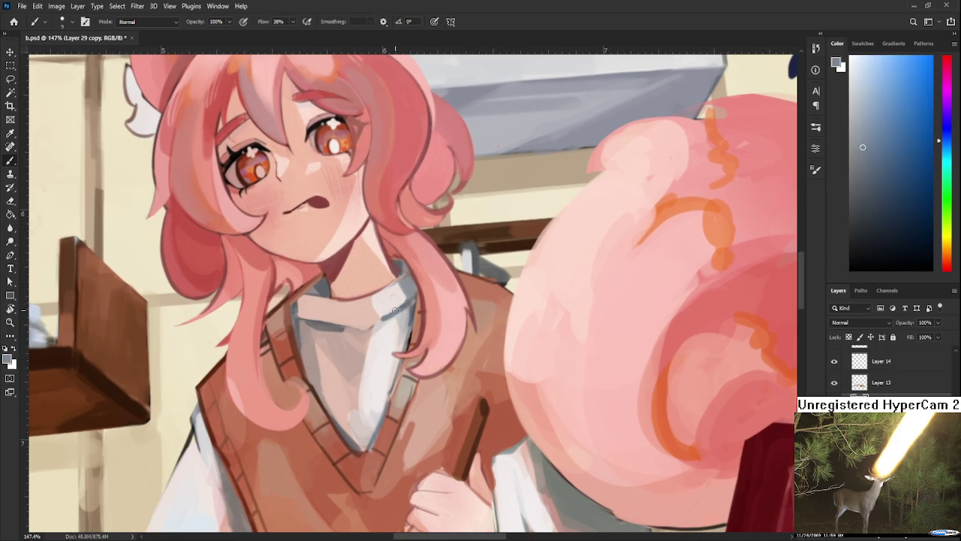
pyautogui.keyDown('alt'); pyautogui.click(394, 300); pyautogui.keyUp('alt')
pyautogui.keyDown('alt'); pyautogui.click(403, 293); pyautogui.keyUp('alt')
pyautogui.keyDown('alt'); pyautogui.click(400, 295); pyautogui.keyUp('alt')
pyautogui.keyDown('alt'); pyautogui.click(408, 289); pyautogui.keyUp('alt')
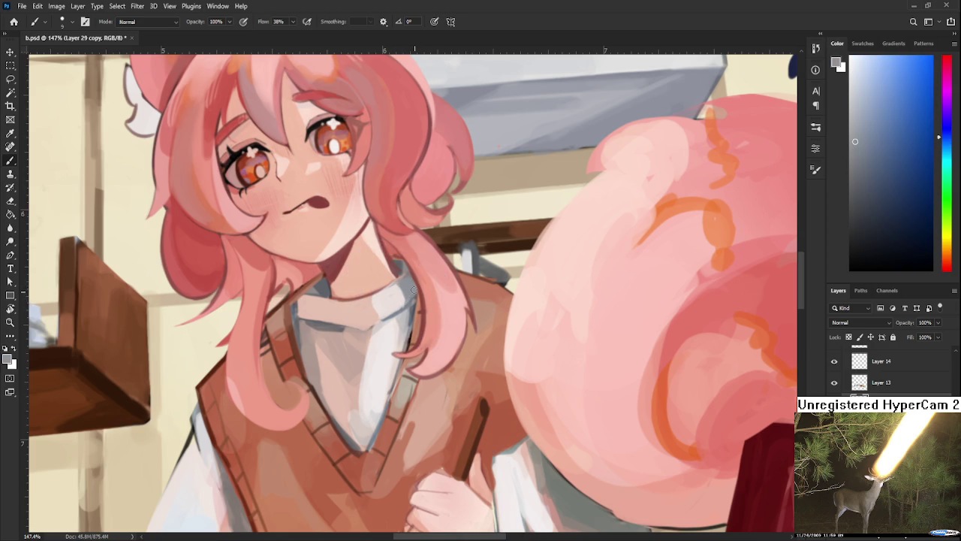
pyautogui.press('r')
pyautogui.moveTo(408, 276)
pyautogui.mouseDown()
pyautogui.moveTo(404, 314)
pyautogui.moveTo(419, 291)
pyautogui.moveTo(471, 308)
pyautogui.moveTo(450, 322)
pyautogui.mouseUp()
# - Paint red-pink and light skin pinks plus collar grey around the neck, then rotate the view near upright
pyautogui.press('b')
pyautogui.keyDown('alt'); pyautogui.click(455, 323); pyautogui.keyUp('alt')
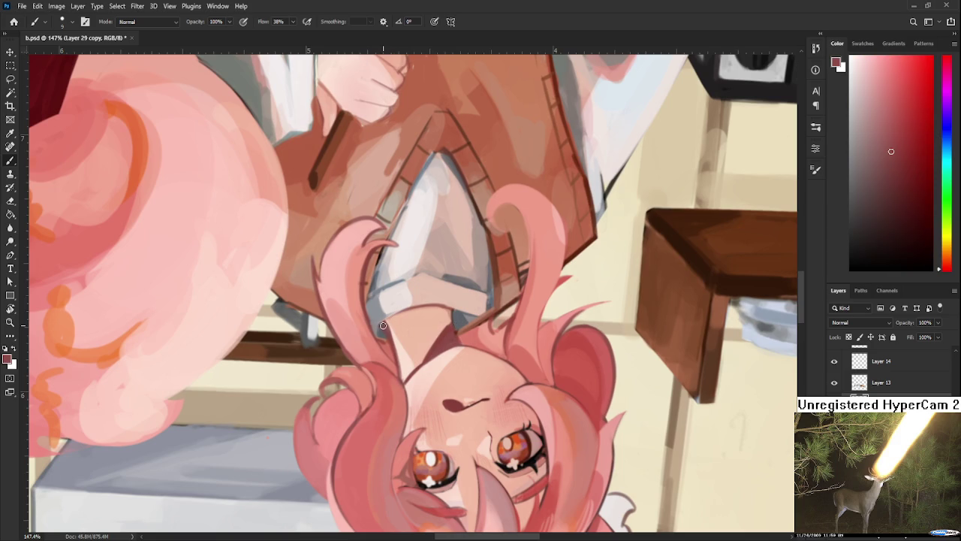
pyautogui.keyDown('alt'); pyautogui.click(396, 338); pyautogui.keyUp('alt')
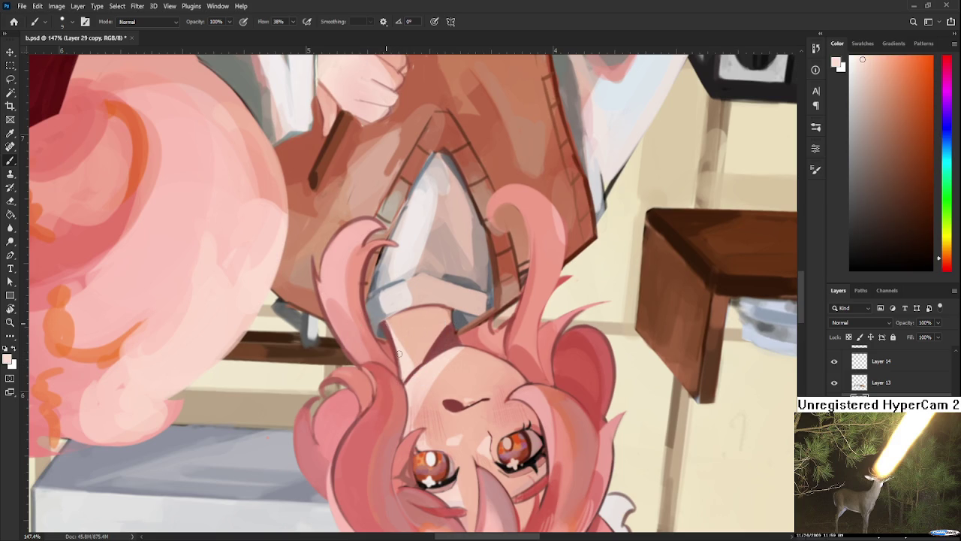
pyautogui.keyDown('alt'); pyautogui.click(392, 328); pyautogui.keyUp('alt')
pyautogui.keyDown('alt'); pyautogui.click(390, 317); pyautogui.keyUp('alt')
pyautogui.keyDown('alt'); pyautogui.click(379, 316); pyautogui.keyUp('alt')
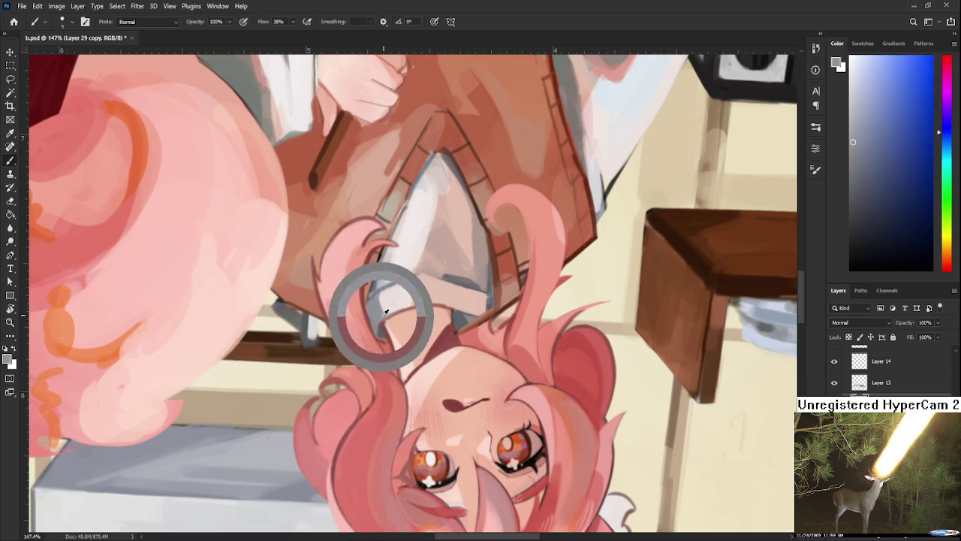
pyautogui.press('r')
pyautogui.moveTo(377, 365); pyautogui.dragTo(437, 349)
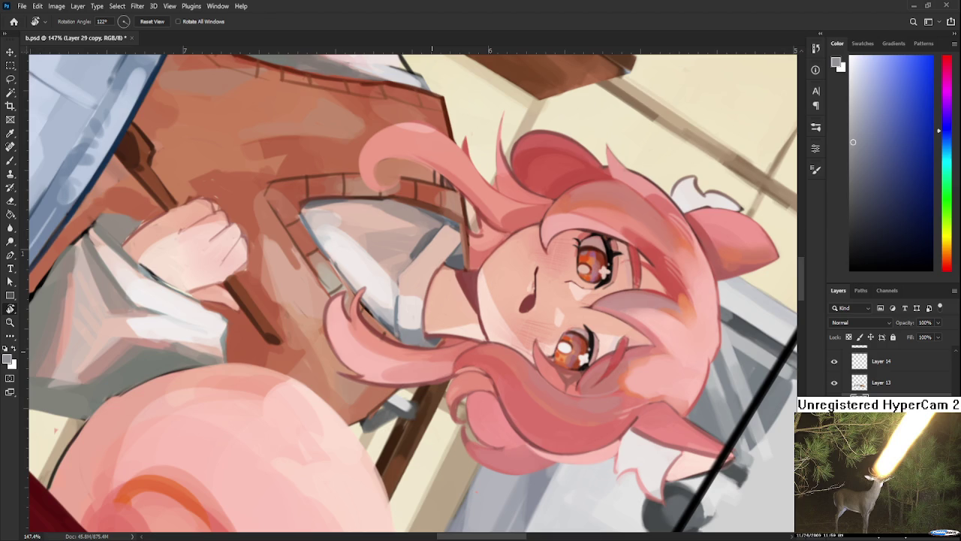
pyautogui.moveTo(434, 342)
pyautogui.mouseDown()
pyautogui.moveTo(436, 304)
pyautogui.moveTo(442, 327)
pyautogui.mouseUp()
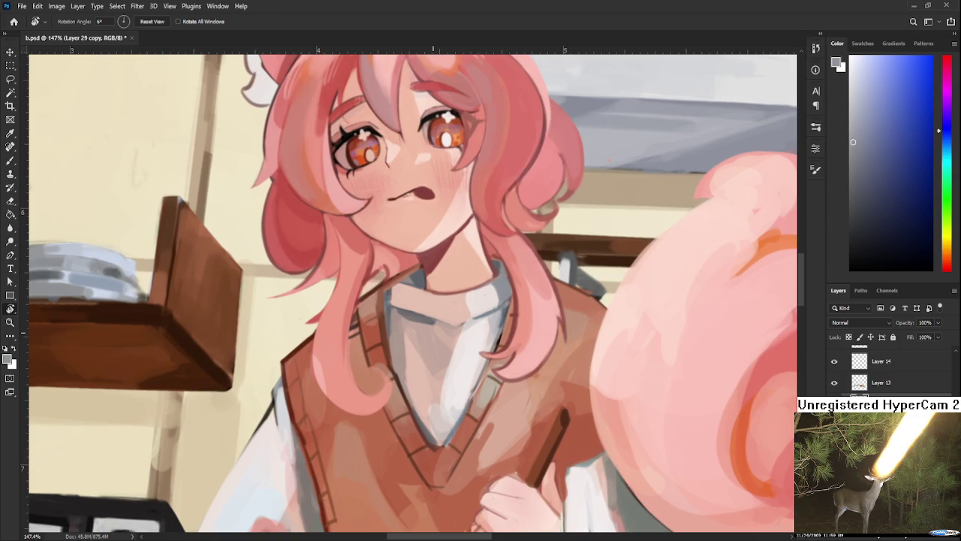
# - Blend the shirt front below the collar using sampled pinkish and lighter white shirt tones
pyautogui.moveTo(423, 395); pyautogui.dragTo(348, 395)
pyautogui.press('b')
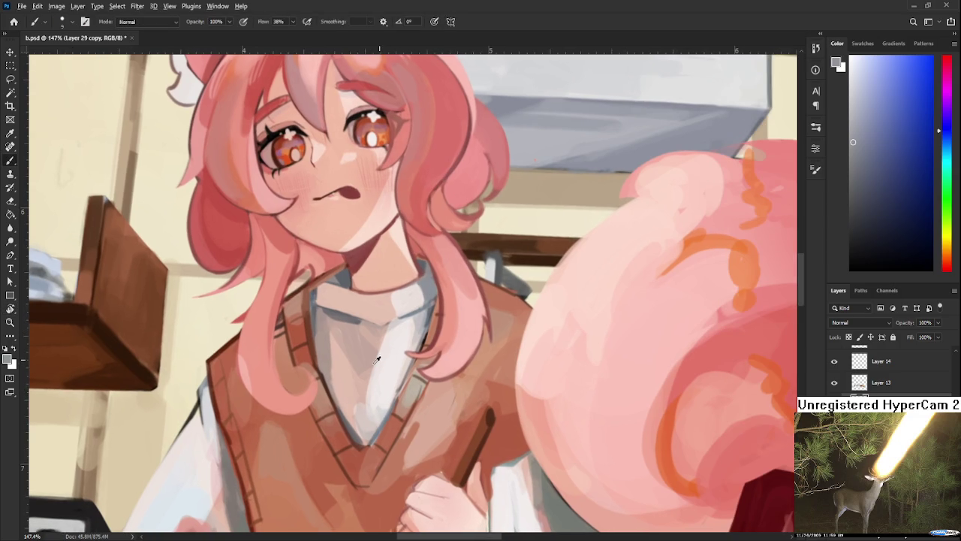
pyautogui.keyDown('alt'); pyautogui.click(378, 352); pyautogui.keyUp('alt')
pyautogui.keyDown('alt'); pyautogui.click(367, 360); pyautogui.keyUp('alt')
pyautogui.keyDown('alt'); pyautogui.click(385, 363); pyautogui.keyUp('alt')
pyautogui.keyDown('alt'); pyautogui.click(395, 336); pyautogui.keyUp('alt')
pyautogui.keyDown('alt'); pyautogui.click(354, 374); pyautogui.keyUp('alt')
pyautogui.keyDown('alt'); pyautogui.click(353, 374); pyautogui.keyUp('alt')
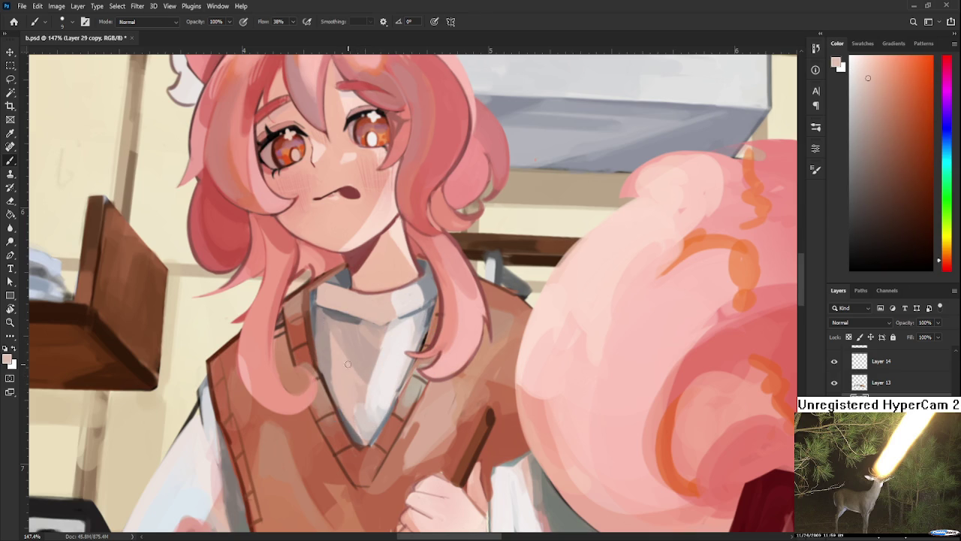
pyautogui.moveTo(356, 378); pyautogui.dragTo(351, 395)
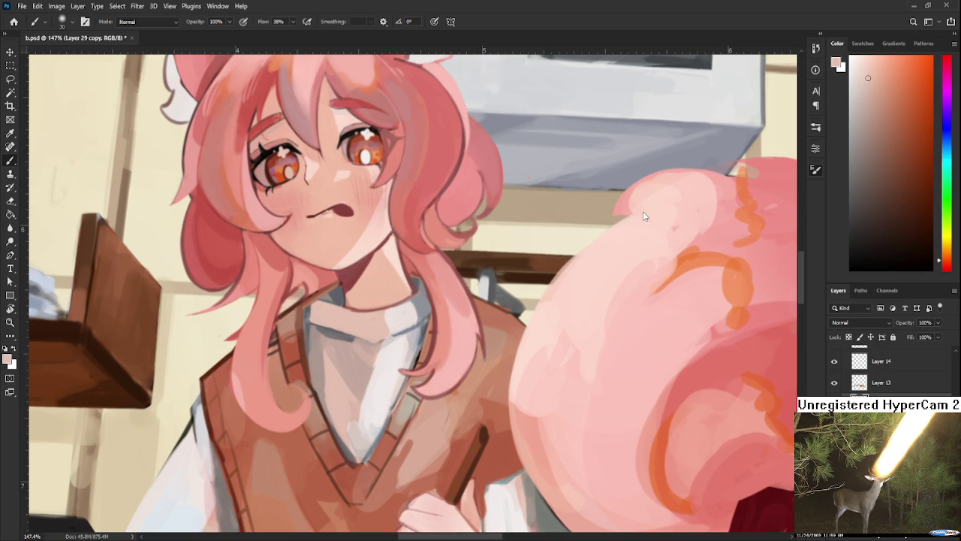
pyautogui.scroll(-3, 633, 274)
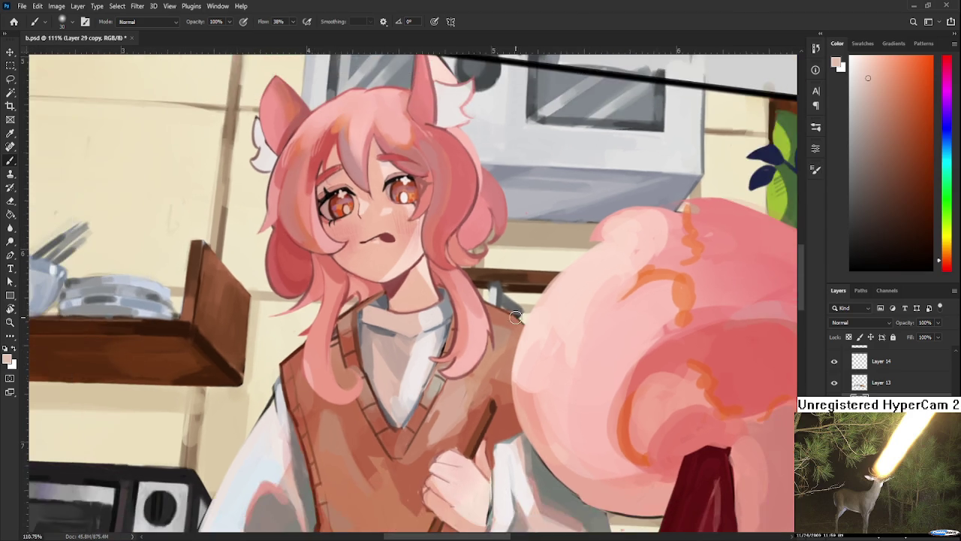
pyautogui.scroll(1, 472, 308)
pyautogui.scroll(1, 450, 326)
pyautogui.scroll(1, 425, 347)
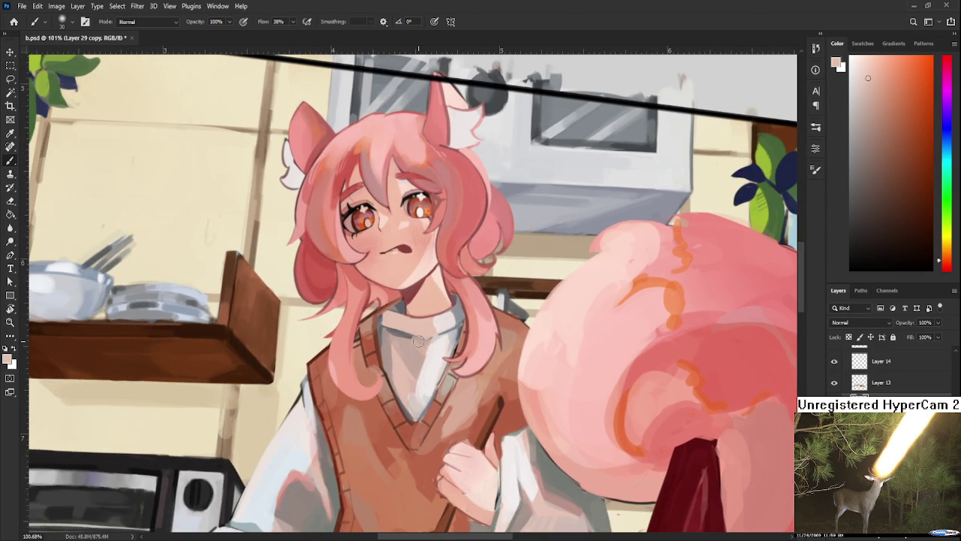
pyautogui.scroll(-2, 418, 341)
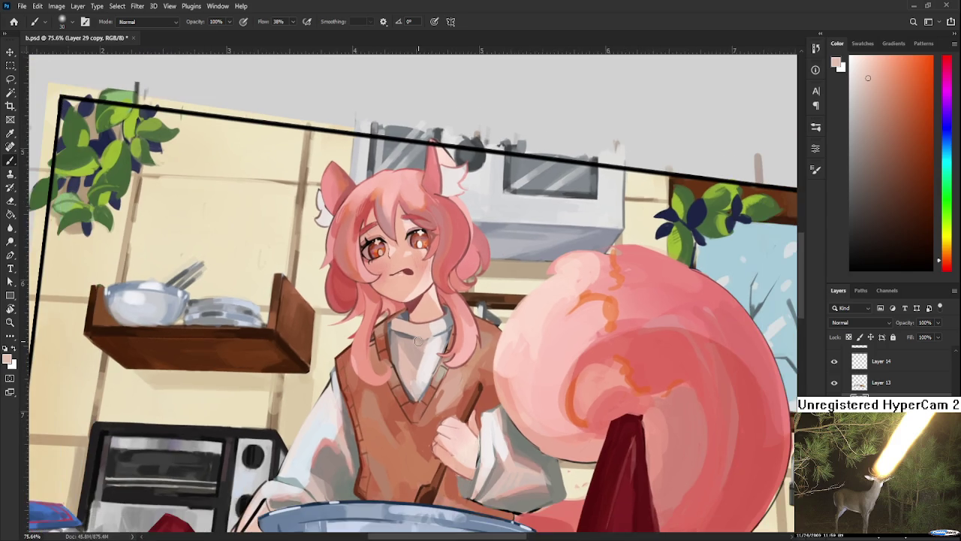
pyautogui.scroll(1, 420, 341)
pyautogui.scroll(1, 414, 363)
pyautogui.scroll(1, 408, 366)
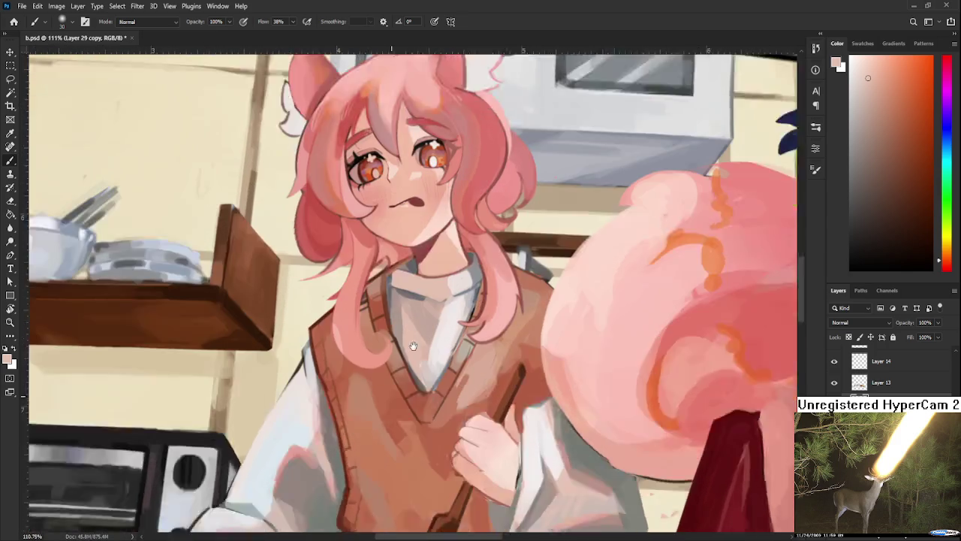
pyautogui.scroll(1, 424, 334)
pyautogui.scroll(1, 344, 394)
pyautogui.scroll(-2, 345, 391)
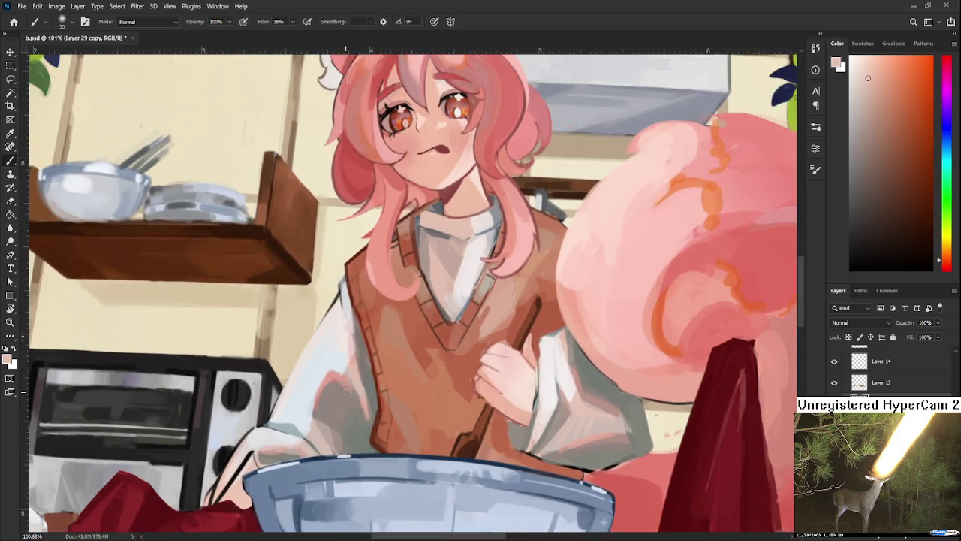
pyautogui.scroll(1, 345, 390)
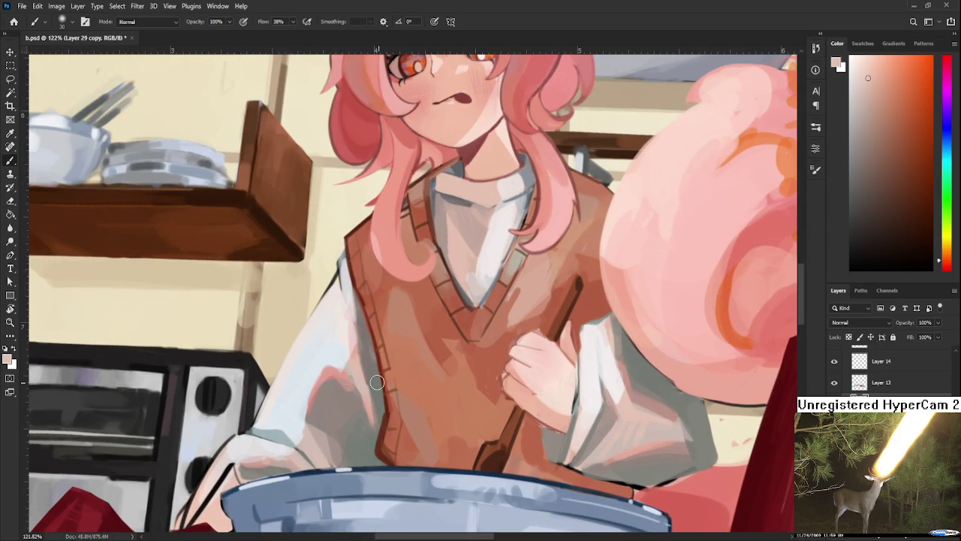
pyautogui.keyDown('alt'); pyautogui.click(325, 371); pyautogui.keyUp('alt')
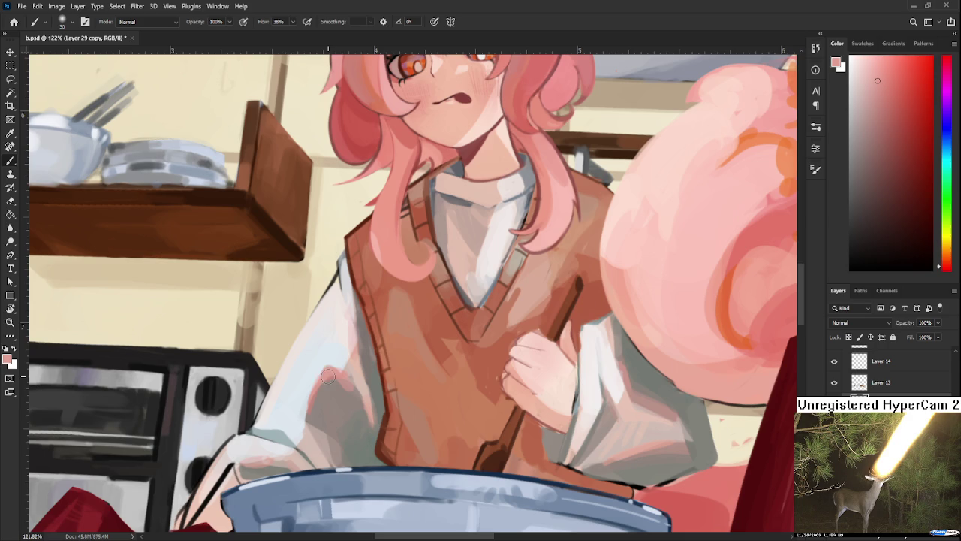
# - Dab the left sleeve with sampled light pink, greyish shadow, bluish-white and near-white tones
pyautogui.keyDown('alt'); pyautogui.click(321, 374); pyautogui.keyUp('alt')
pyautogui.keyDown('alt'); pyautogui.click(321, 374); pyautogui.keyUp('alt')
pyautogui.keyDown('alt'); pyautogui.click(326, 403); pyautogui.keyUp('alt')
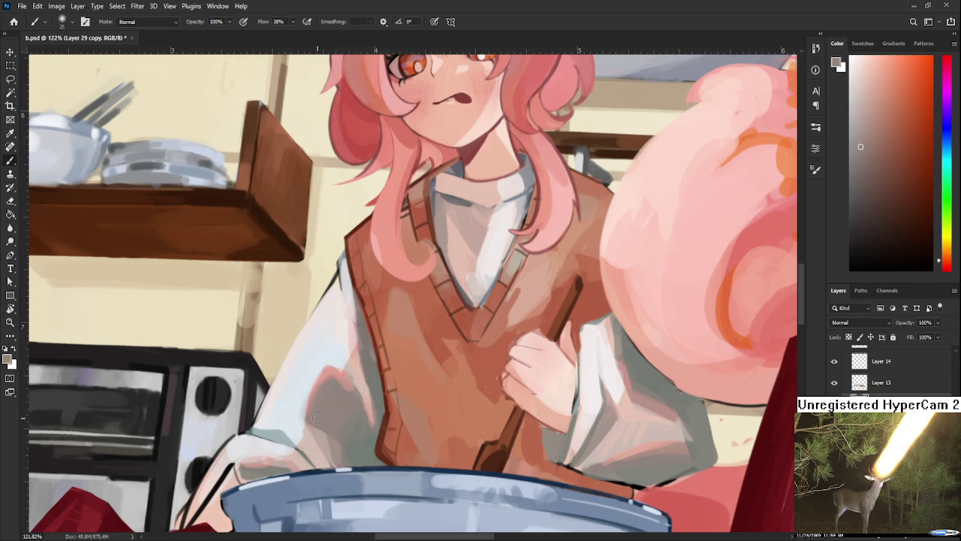
pyautogui.keyDown('alt'); pyautogui.click(356, 390); pyautogui.keyUp('alt')
pyautogui.keyDown('alt'); pyautogui.click(334, 368); pyautogui.keyUp('alt')
pyautogui.keyDown('alt'); pyautogui.click(330, 362); pyautogui.keyUp('alt')
pyautogui.keyDown('alt'); pyautogui.click(325, 374); pyautogui.keyUp('alt')
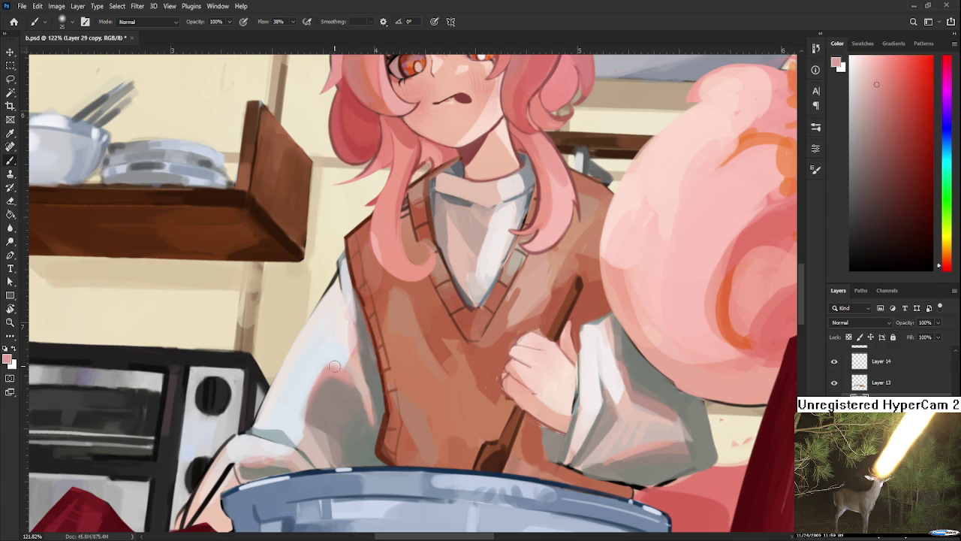
pyautogui.keyDown('alt'); pyautogui.click(340, 360); pyautogui.keyUp('alt')
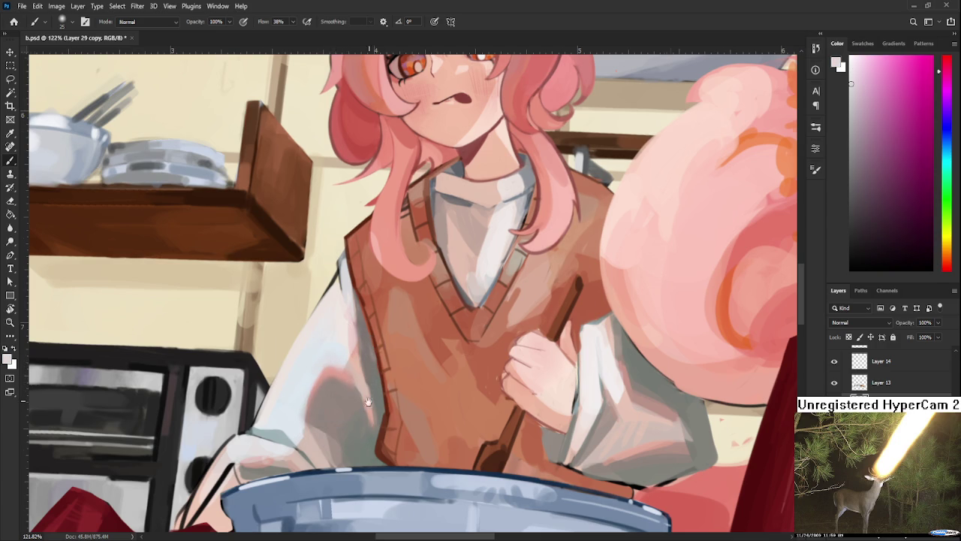
# - Zoom and pan over the sleeve to check it, recentring on the vest and bowl
pyautogui.moveTo(371, 395); pyautogui.dragTo(359, 418)
pyautogui.scroll(-3, 364, 398)
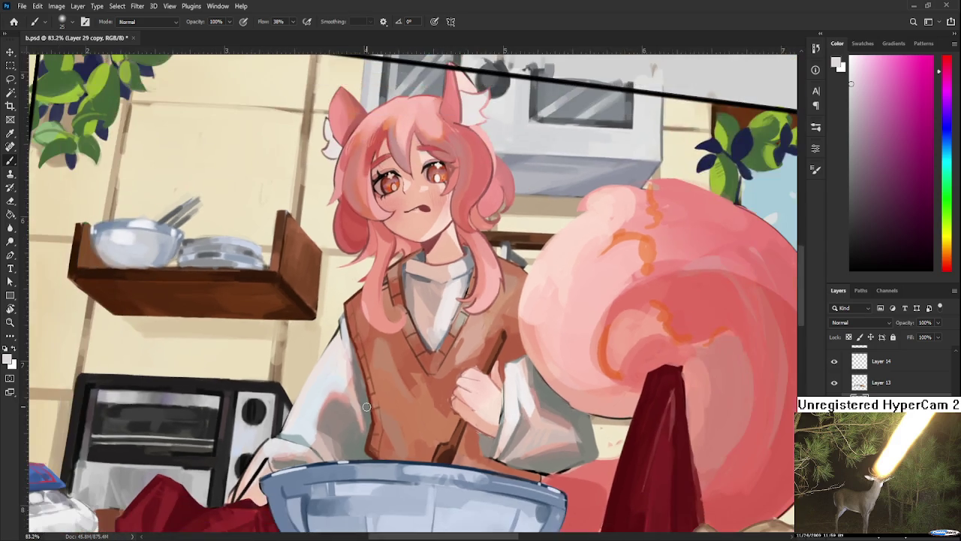
pyautogui.scroll(-2, 367, 406)
pyautogui.scroll(1, 366, 406)
pyautogui.scroll(2, 366, 413)
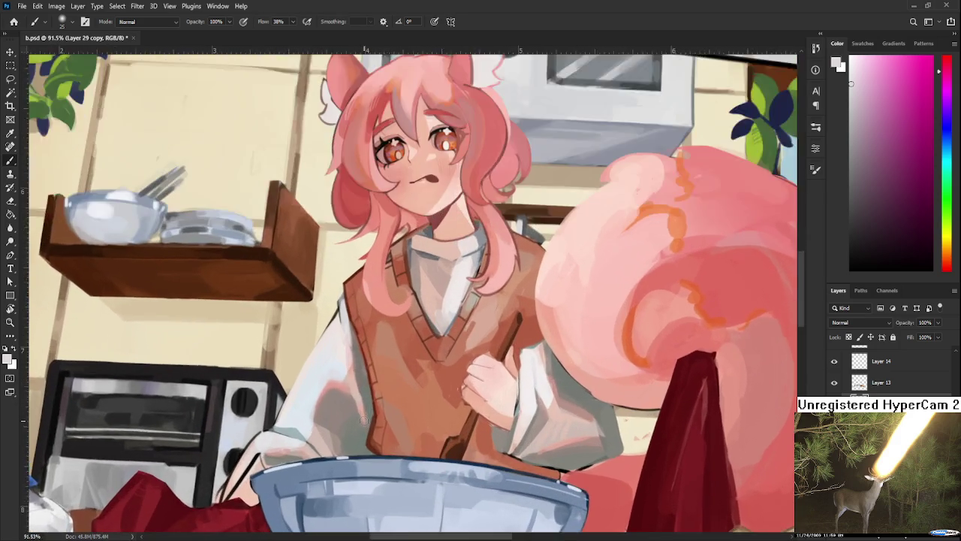
pyautogui.scroll(1, 365, 420)
pyautogui.scroll(1, 365, 420)
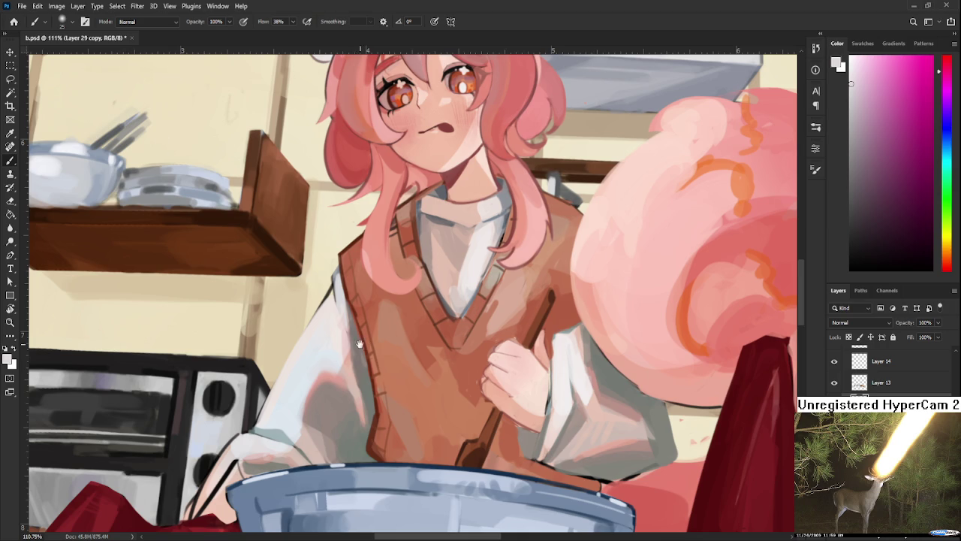
pyautogui.moveTo(361, 342); pyautogui.dragTo(388, 323)
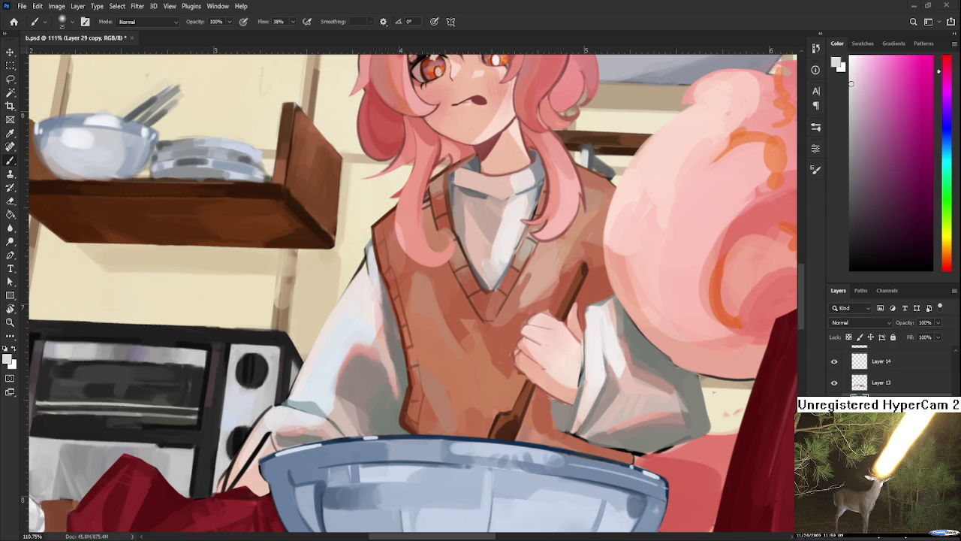
pyautogui.scroll(2, 371, 383)
# - Sample vest brown and pink tones, then paint grey shading on the sleeve beside the vest
pyautogui.moveTo(364, 401); pyautogui.dragTo(376, 368)
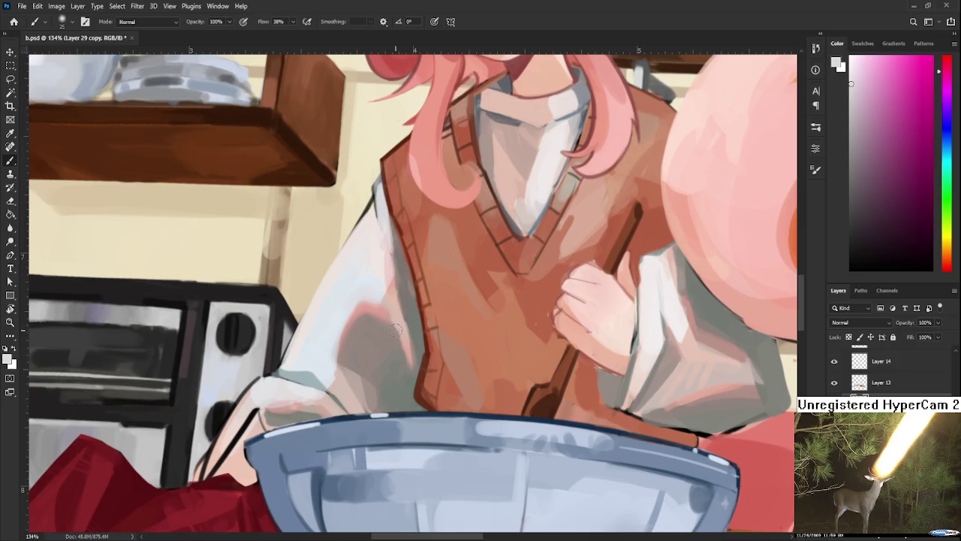
pyautogui.keyDown('alt'); pyautogui.click(393, 336); pyautogui.keyUp('alt')
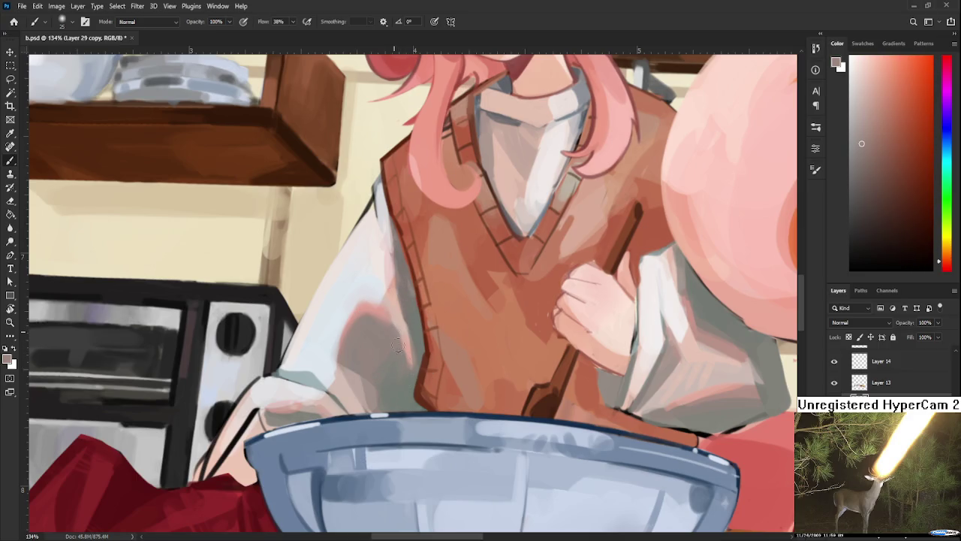
pyautogui.keyDown('alt'); pyautogui.click(395, 380); pyautogui.keyUp('alt')
pyautogui.keyDown('alt'); pyautogui.click(414, 335); pyautogui.keyUp('alt')
pyautogui.moveTo(490, 343)
pyautogui.mouseDown()
pyautogui.moveTo(425, 368)
pyautogui.moveTo(376, 420)
pyautogui.mouseUp()
pyautogui.keyDown('alt'); pyautogui.click(374, 371); pyautogui.keyUp('alt')
pyautogui.moveTo(375, 375); pyautogui.dragTo(379, 413)
# - Refine the sleeve-vest edge with sampled greenish-grey, pink, greyish-brown and orange-brown tones
pyautogui.keyDown('alt'); pyautogui.click(376, 375); pyautogui.keyUp('alt')
pyautogui.keyDown('alt'); pyautogui.click(381, 401); pyautogui.keyUp('alt')
pyautogui.keyDown('alt'); pyautogui.click(384, 373); pyautogui.keyUp('alt')
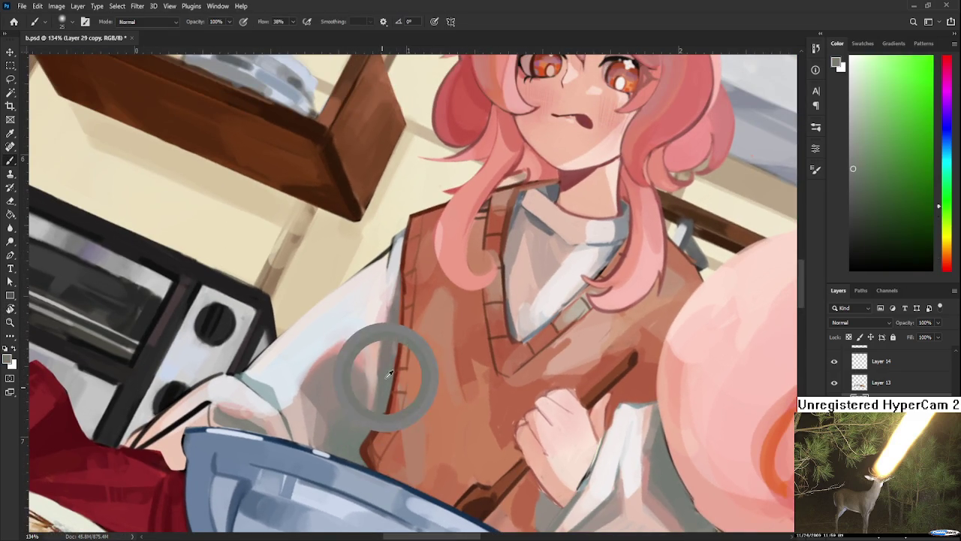
pyautogui.keyDown('alt'); pyautogui.click(366, 355); pyautogui.keyUp('alt')
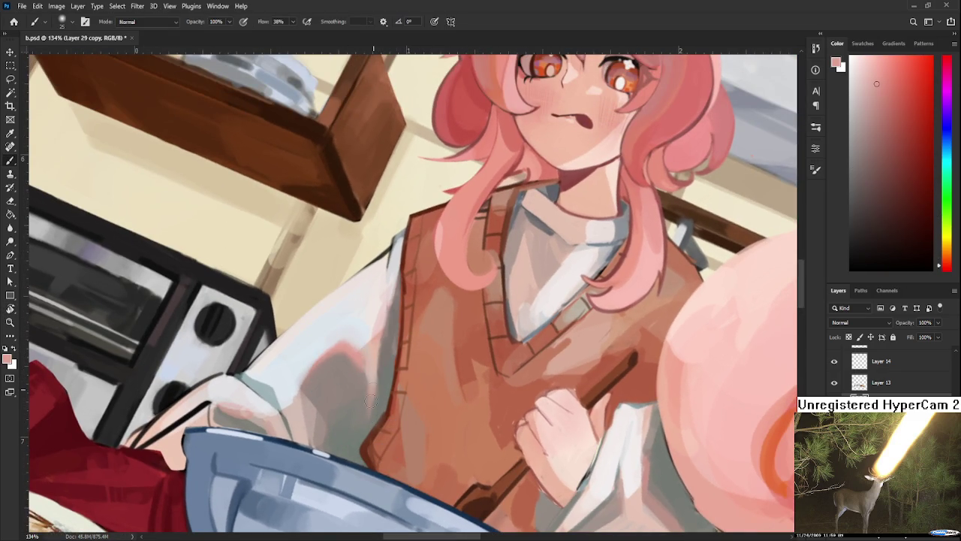
pyautogui.keyDown('alt'); pyautogui.click(373, 384); pyautogui.keyUp('alt')
pyautogui.keyDown('alt'); pyautogui.click(354, 341); pyautogui.keyUp('alt')
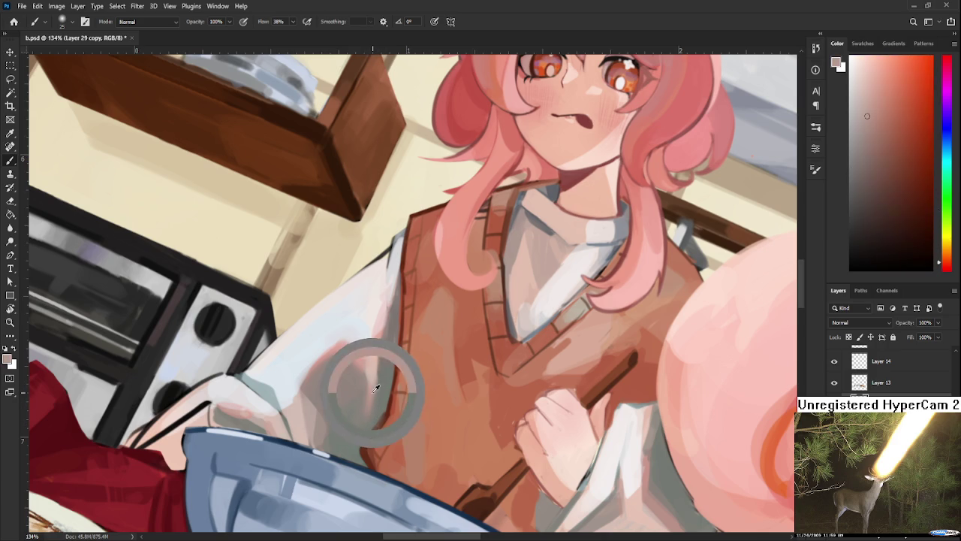
pyautogui.keyDown('alt'); pyautogui.click(366, 410); pyautogui.keyUp('alt')
pyautogui.keyDown('alt'); pyautogui.click(379, 406); pyautogui.keyUp('alt')
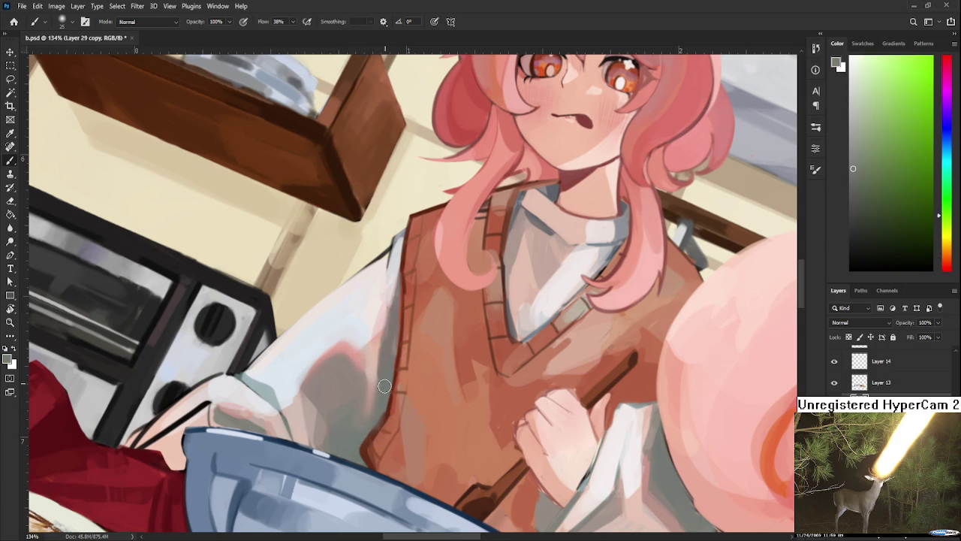
pyautogui.moveTo(390, 350); pyautogui.dragTo(372, 377)
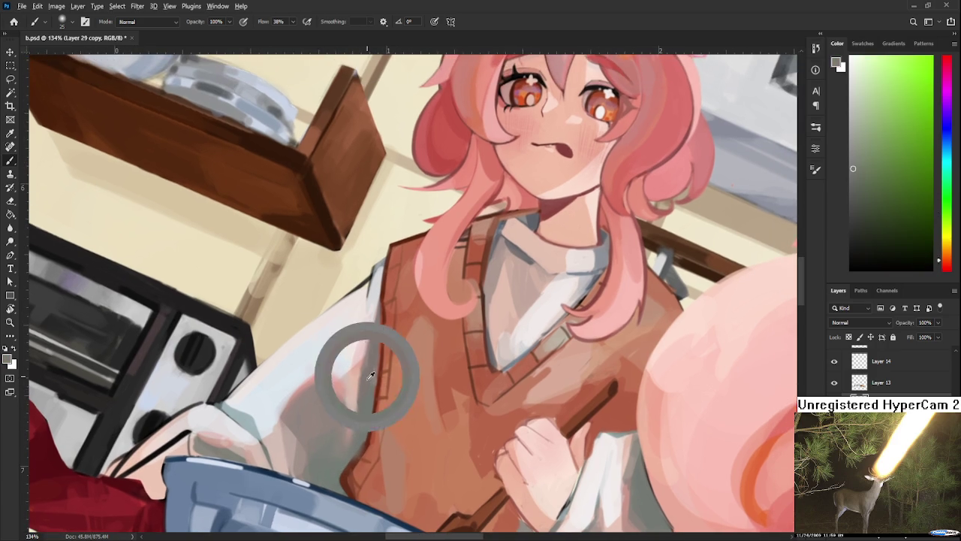
pyautogui.keyDown('alt'); pyautogui.click(370, 375); pyautogui.keyUp('alt')
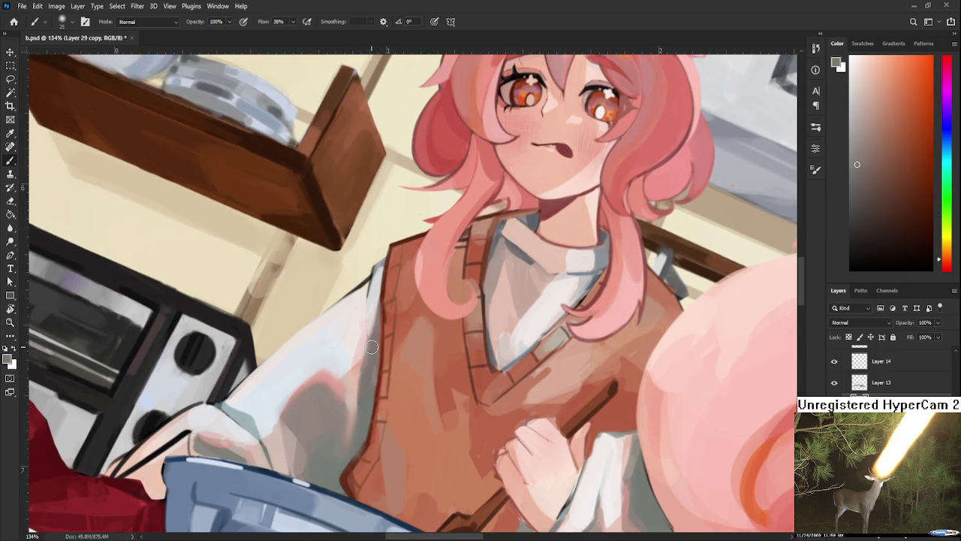
# - Lasso a thin strip along the vest's left edge, then rotate the canvas sideways and back near upright
pyautogui.press('l')
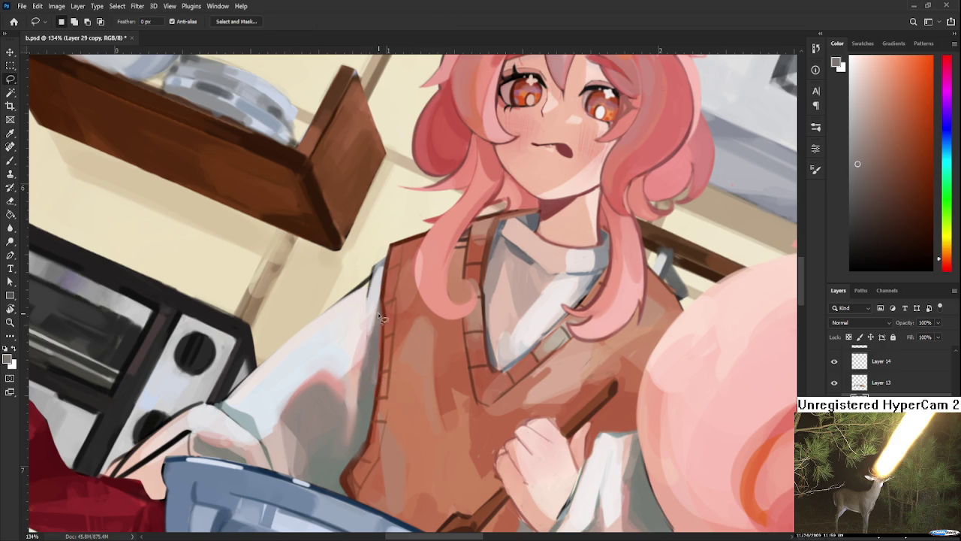
pyautogui.moveTo(381, 375); pyautogui.dragTo(385, 307)
pyautogui.press('b')
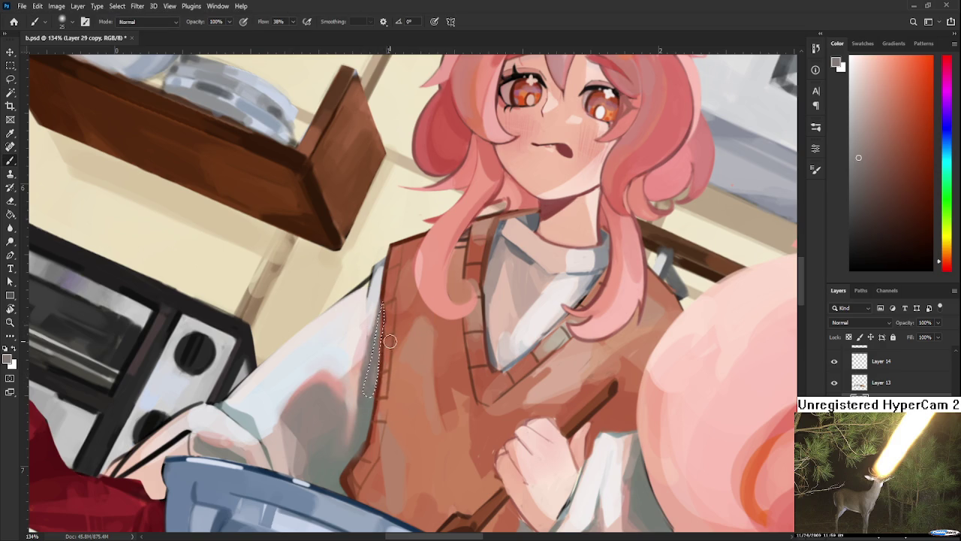
pyautogui.press('r')
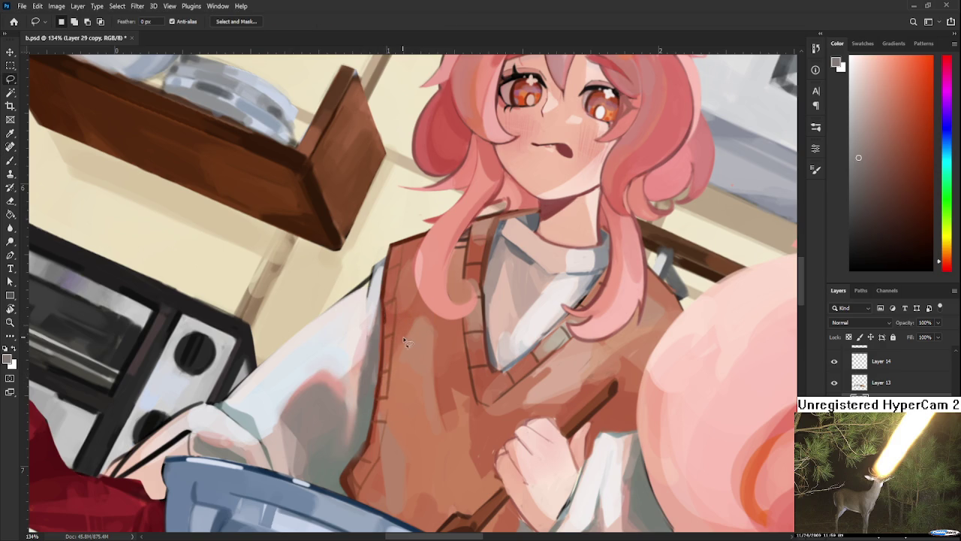
pyautogui.moveTo(390, 359)
pyautogui.mouseDown()
pyautogui.moveTo(442, 362)
pyautogui.moveTo(378, 380)
pyautogui.moveTo(427, 325)
pyautogui.mouseUp()
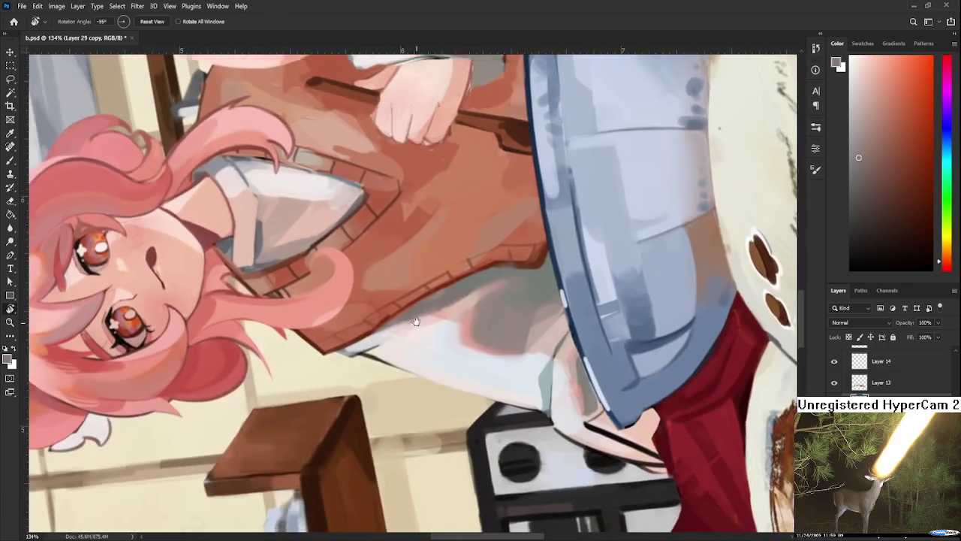
pyautogui.press('b')
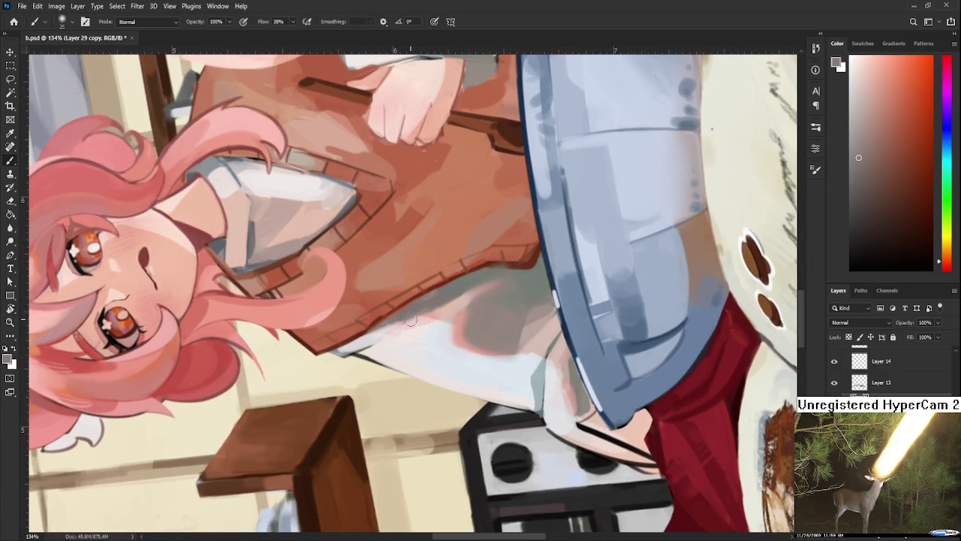
pyautogui.hotkey('ctrl', '0')
pyautogui.press('r')
pyautogui.moveTo(788, 329)
pyautogui.mouseDown()
pyautogui.moveTo(453, 360)
pyautogui.moveTo(497, 378)
pyautogui.mouseUp()
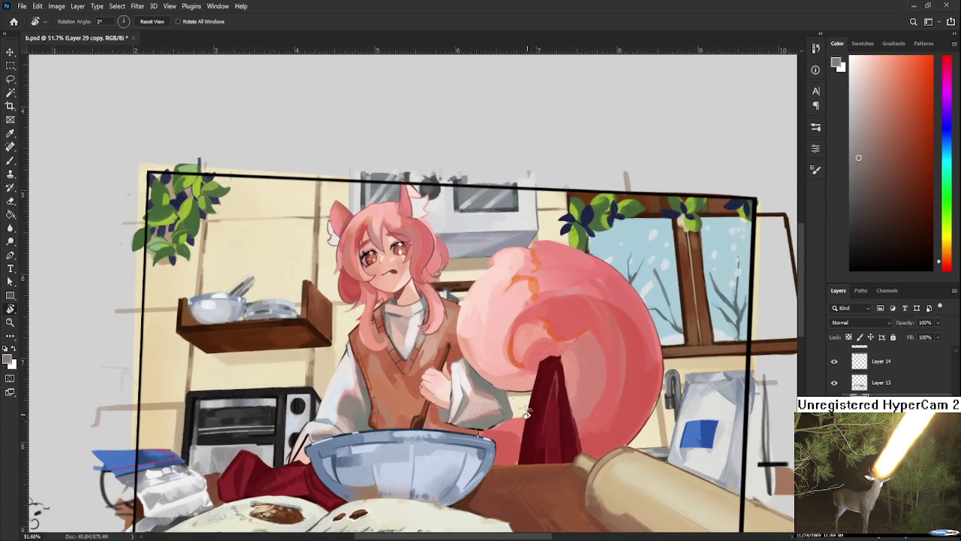
pyautogui.scroll(-2, 497, 377)
pyautogui.scroll(2, 462, 331)
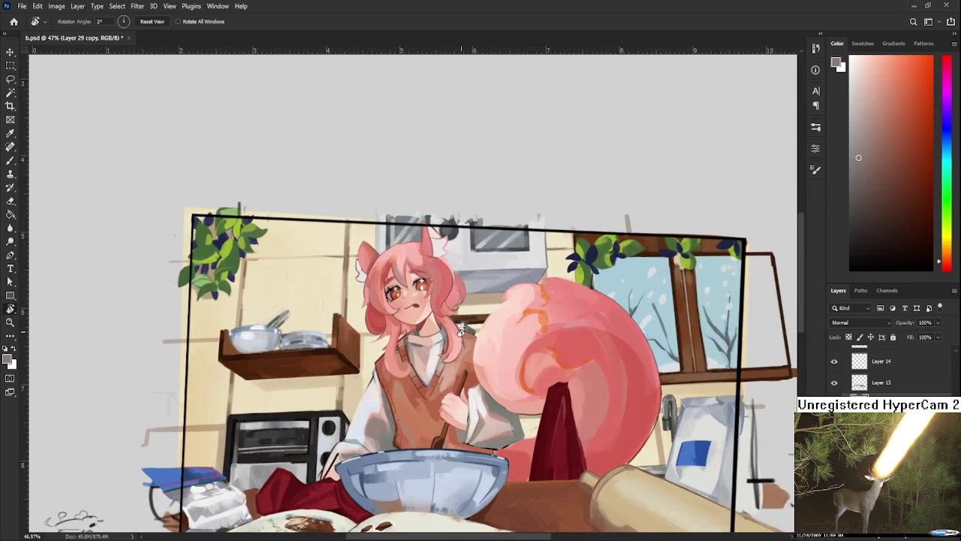
pyautogui.scroll(2, 488, 333)
pyautogui.scroll(1, 555, 336)
pyautogui.scroll(1, 630, 339)
pyautogui.scroll(1, 698, 342)
pyautogui.scroll(-2, 699, 342)
pyautogui.scroll(-2, 697, 345)
pyautogui.scroll(-2, 693, 353)
pyautogui.scroll(-2, 687, 362)
pyautogui.scroll(2, 686, 363)
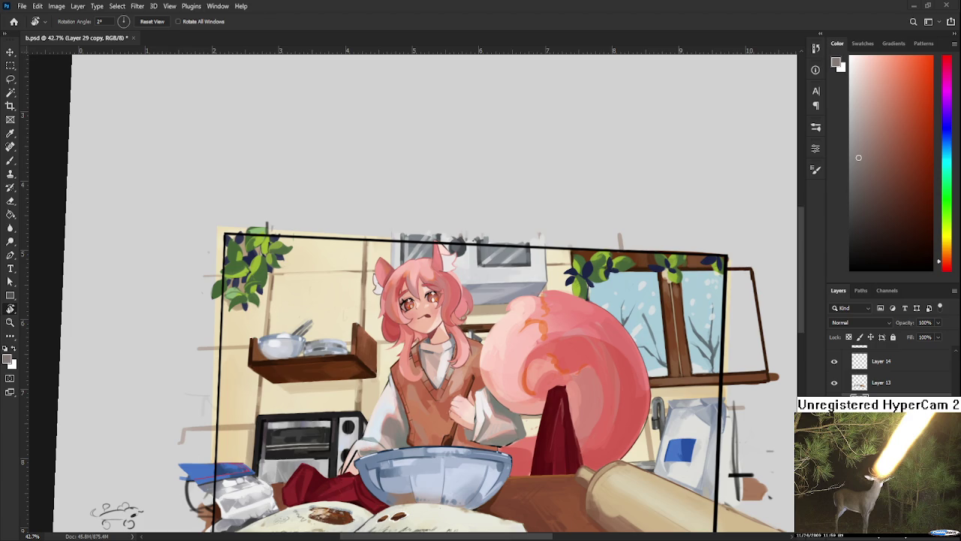
pyautogui.scroll(2, 398, 412)
pyautogui.scroll(2, 400, 408)
pyautogui.scroll(2, 400, 405)
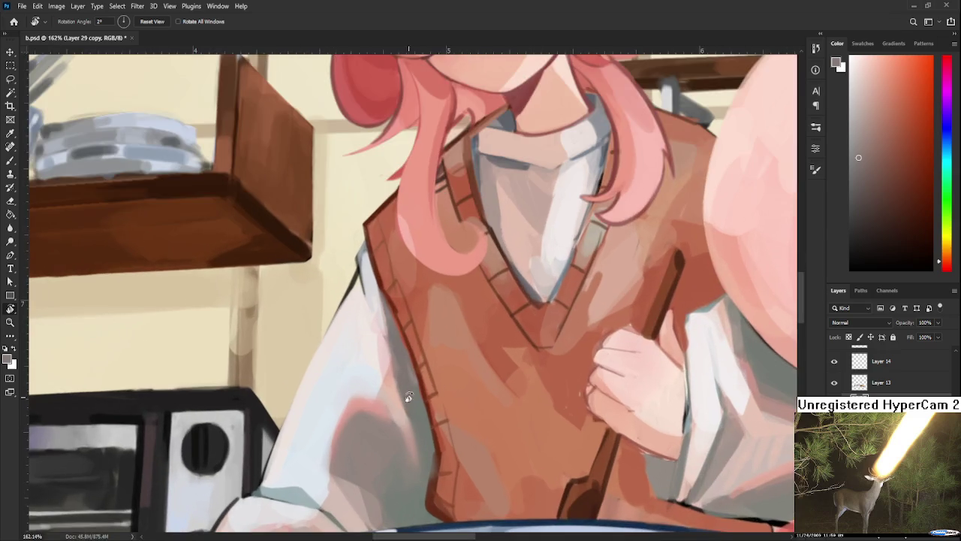
# - Brighten the sleeve edge beside the vest with light grey sampled from the collar
pyautogui.moveTo(401, 405); pyautogui.dragTo(346, 370)
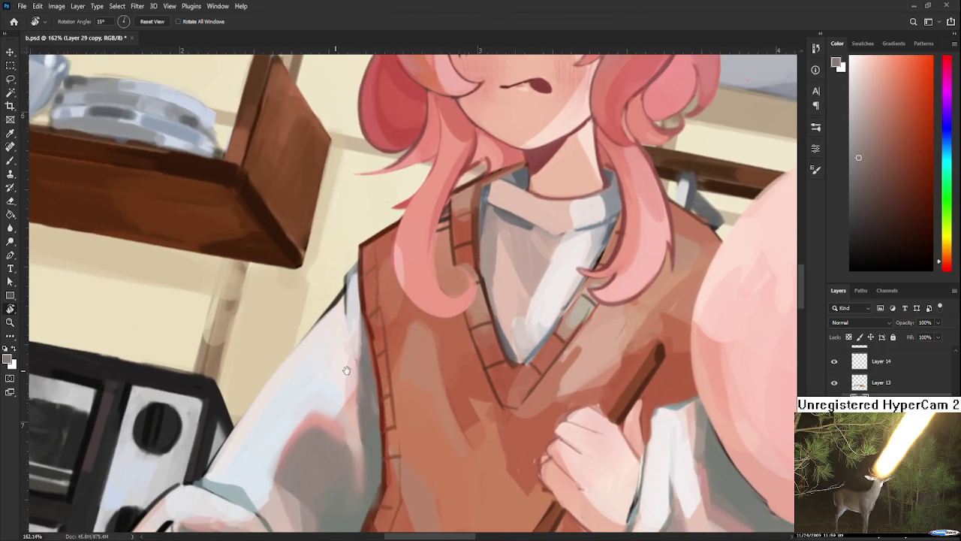
pyautogui.press('b')
pyautogui.keyDown('alt'); pyautogui.click(328, 395); pyautogui.keyUp('alt')
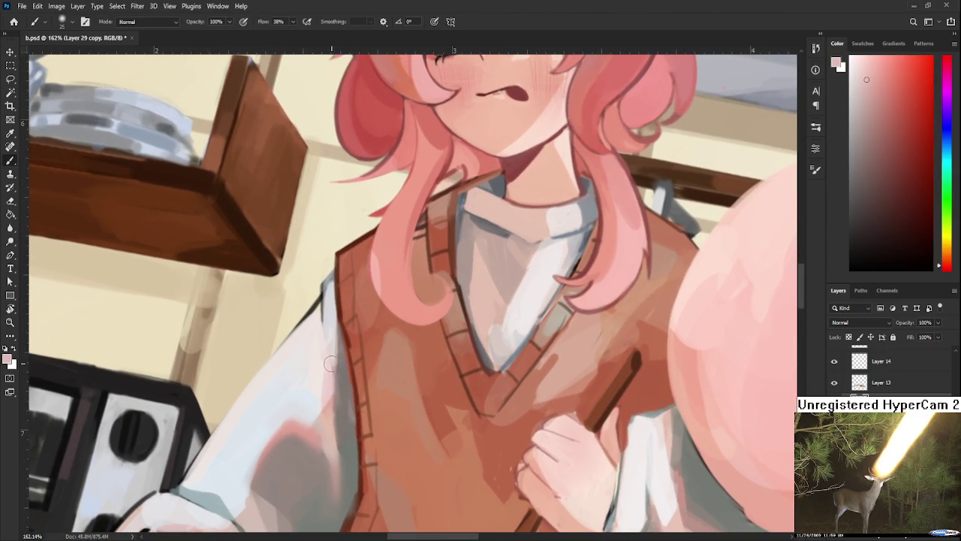
pyautogui.keyDown('alt'); pyautogui.click(339, 419); pyautogui.keyUp('alt')
pyautogui.keyDown('alt'); pyautogui.click(341, 415); pyautogui.keyUp('alt')
pyautogui.keyDown('alt'); pyautogui.click(547, 289); pyautogui.keyUp('alt')
pyautogui.keyDown('alt'); pyautogui.click(563, 318); pyautogui.keyUp('alt')
pyautogui.moveTo(328, 404)
pyautogui.mouseDown()
pyautogui.moveTo(331, 370)
pyautogui.moveTo(333, 420)
pyautogui.mouseUp()
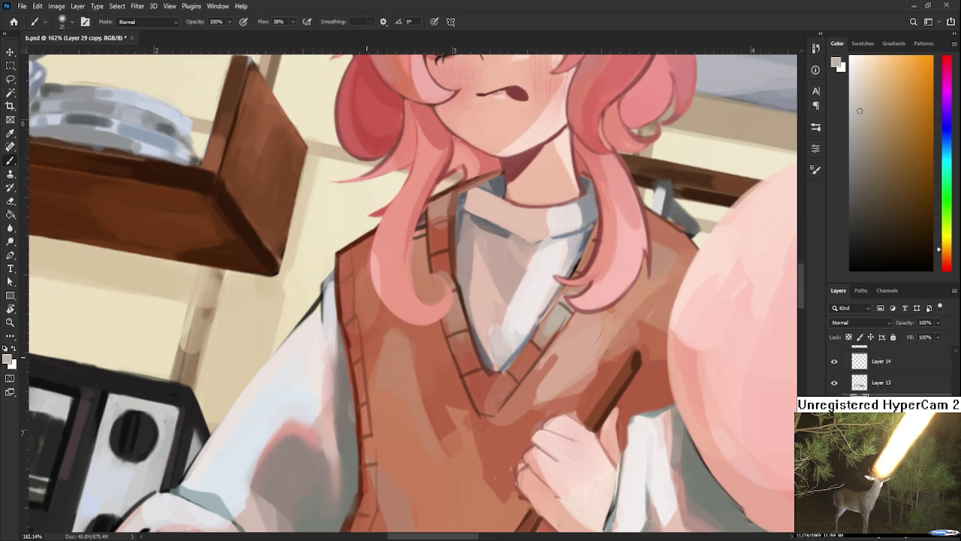
# - Switch to a crisp hard round brush tip and zoom back in on the sleeve
pyautogui.scroll(-3, 296, 292)
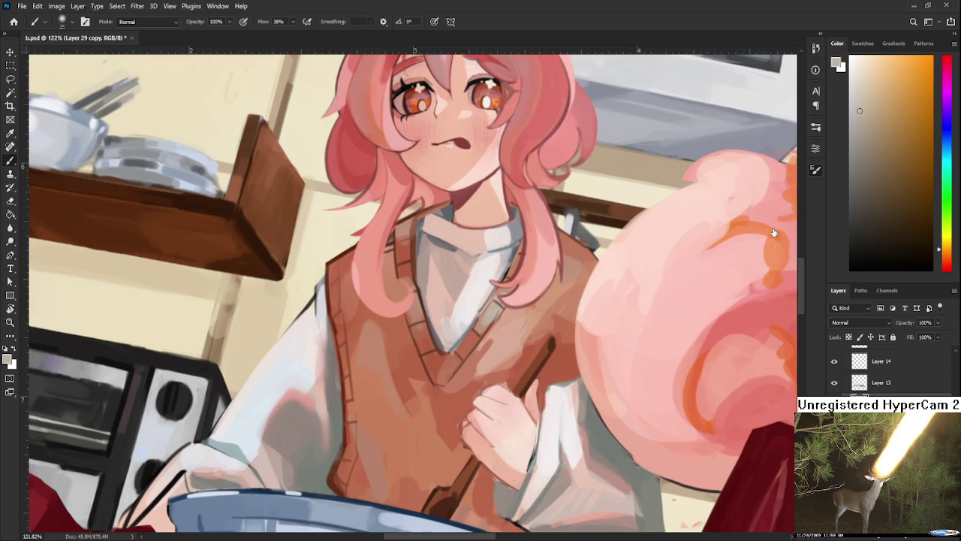
pyautogui.hotkey('shift', ']')
pyautogui.scroll(3, 350, 399)
pyautogui.scroll(2, 350, 399)
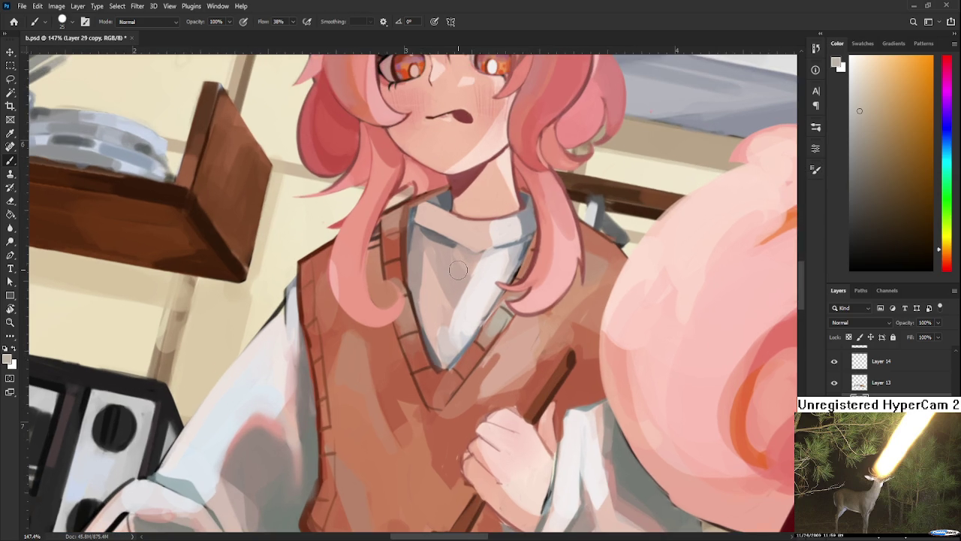
pyautogui.scroll(1, 314, 383)
# - Work the sleeve with sampled grey-brown shadow, light pinks and near-white tones
pyautogui.keyDown('alt'); pyautogui.click(311, 398); pyautogui.keyUp('alt')
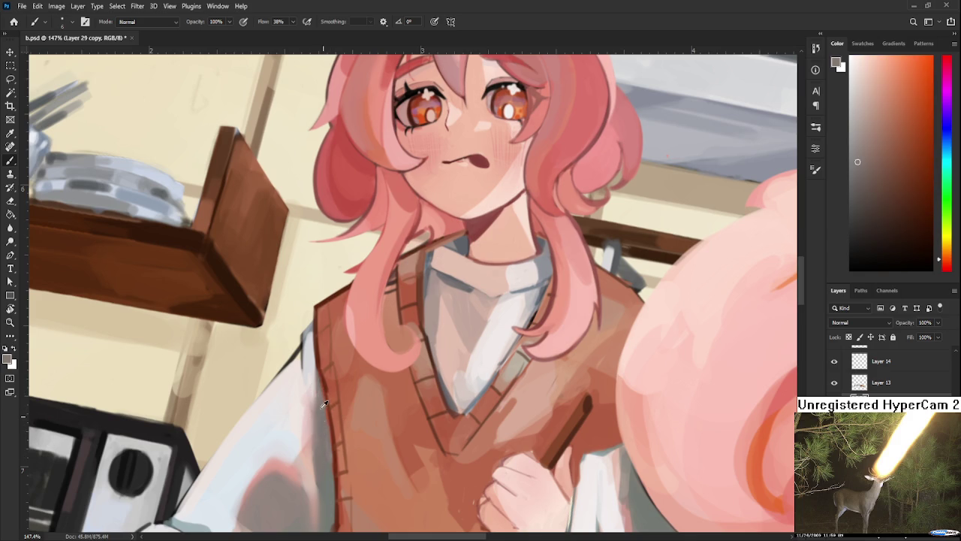
pyautogui.keyDown('alt'); pyautogui.click(310, 414); pyautogui.keyUp('alt')
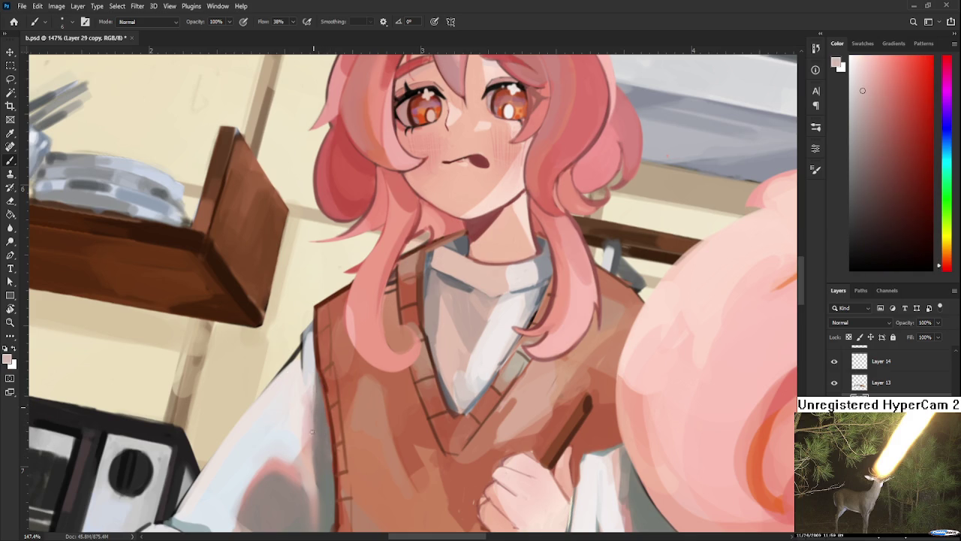
pyautogui.keyDown('alt'); pyautogui.click(309, 414); pyautogui.keyUp('alt')
pyautogui.keyDown('alt'); pyautogui.click(308, 388); pyautogui.keyUp('alt')
pyautogui.keyDown('alt'); pyautogui.click(307, 417); pyautogui.keyUp('alt')
pyautogui.keyDown('alt'); pyautogui.click(296, 414); pyautogui.keyUp('alt')
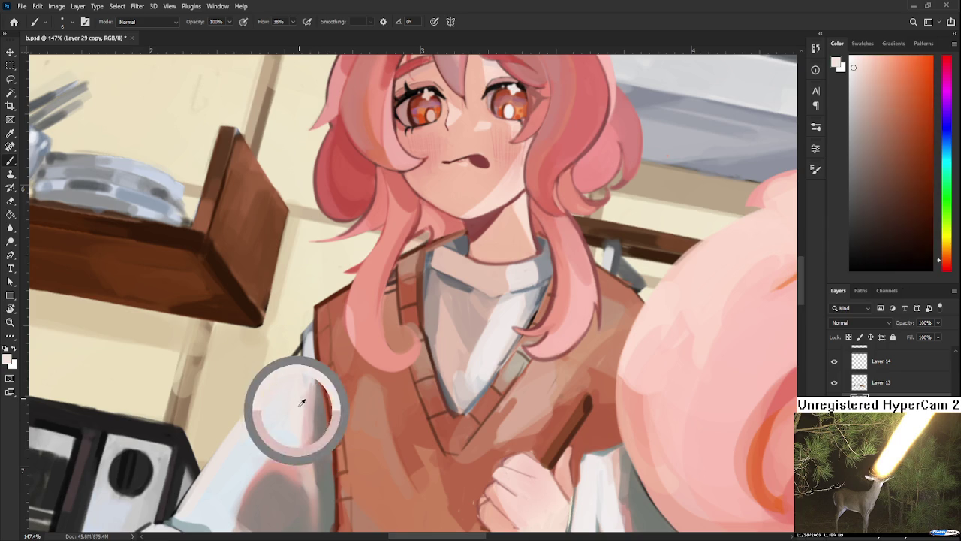
pyautogui.keyDown('alt'); pyautogui.click(305, 391); pyautogui.keyUp('alt')
pyautogui.keyDown('alt'); pyautogui.click(302, 387); pyautogui.keyUp('alt')
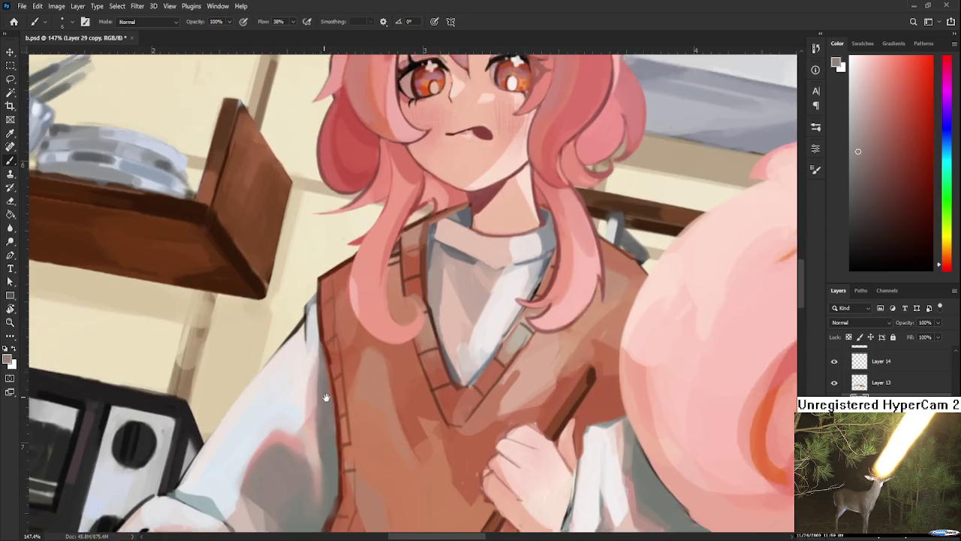
# - With a larger brush, paint near-white and pinker sleeve tones while panning along the sleeve
pyautogui.moveTo(318, 383); pyautogui.dragTo(337, 337)
pyautogui.keyDown('alt'); pyautogui.click(328, 349); pyautogui.keyUp('alt')
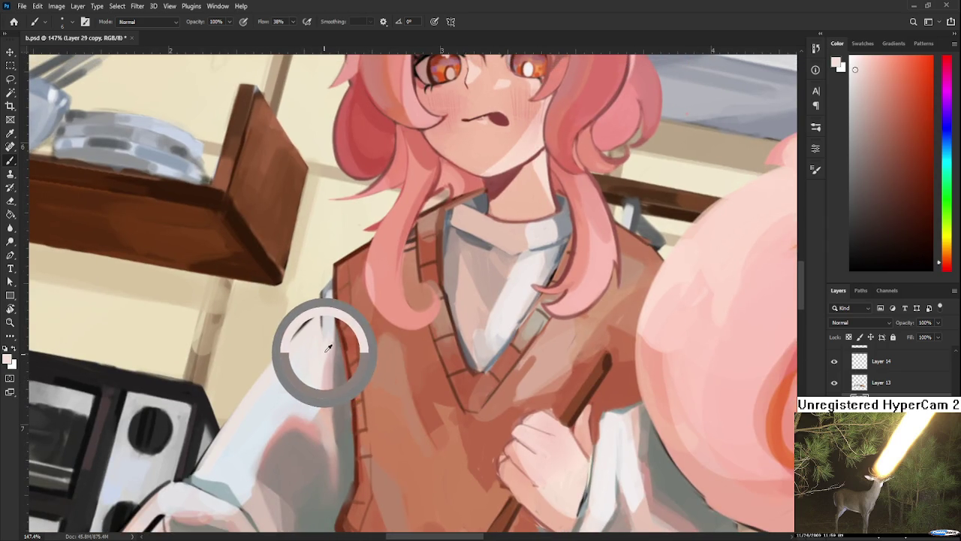
pyautogui.press(']')
pyautogui.press(']')
pyautogui.press(']')
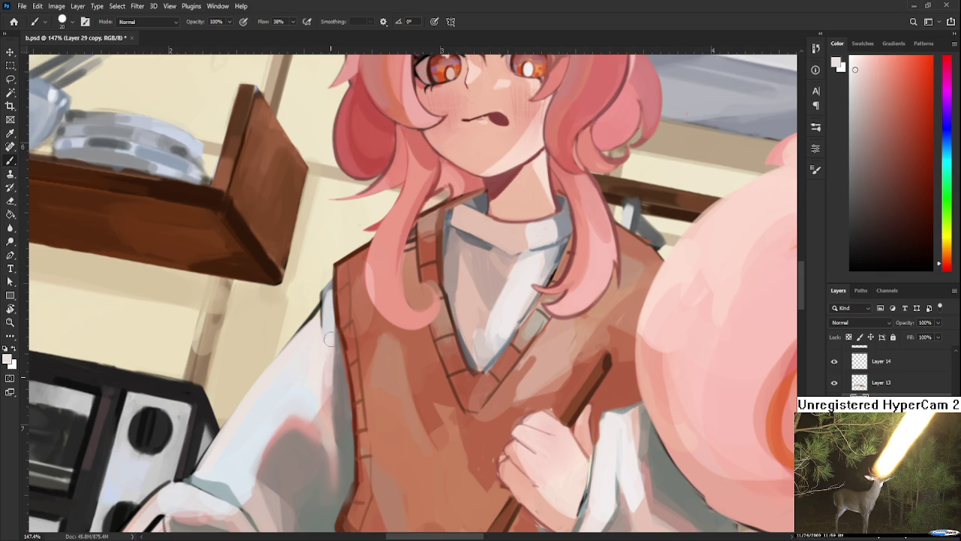
pyautogui.keyDown('alt'); pyautogui.click(335, 347); pyautogui.keyUp('alt')
pyautogui.keyDown('alt'); pyautogui.click(329, 378); pyautogui.keyUp('alt')
pyautogui.keyDown('alt'); pyautogui.click(328, 345); pyautogui.keyUp('alt')
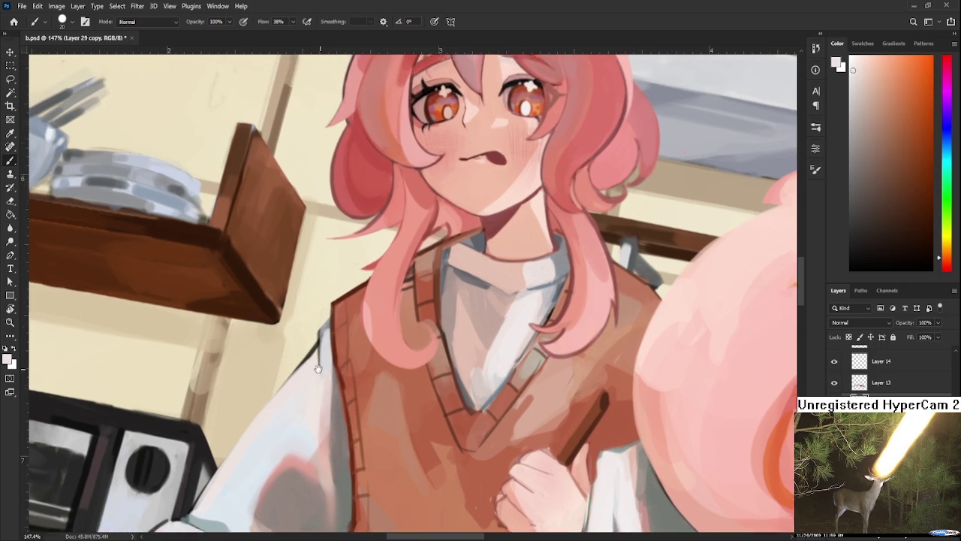
pyautogui.moveTo(322, 337); pyautogui.dragTo(316, 402)
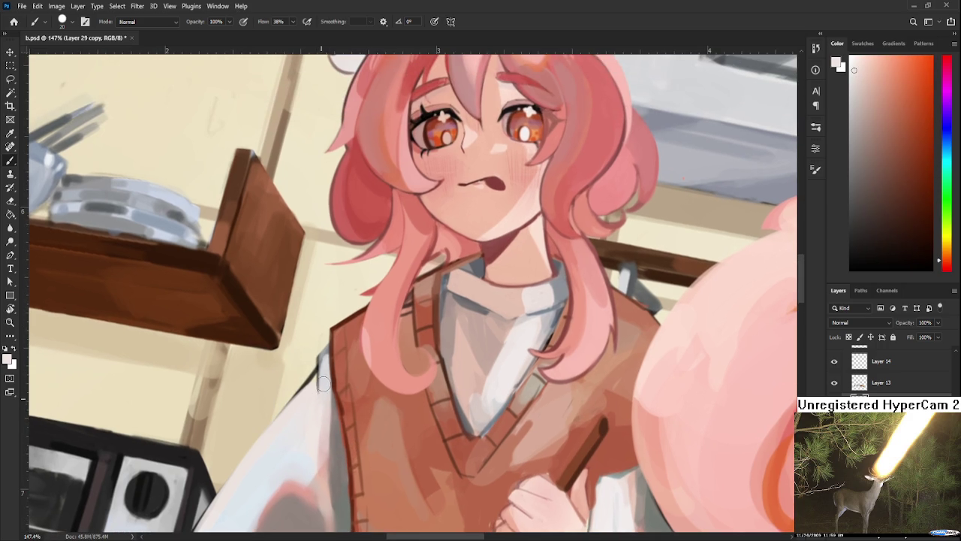
pyautogui.keyDown('alt'); pyautogui.click(326, 403); pyautogui.keyUp('alt')
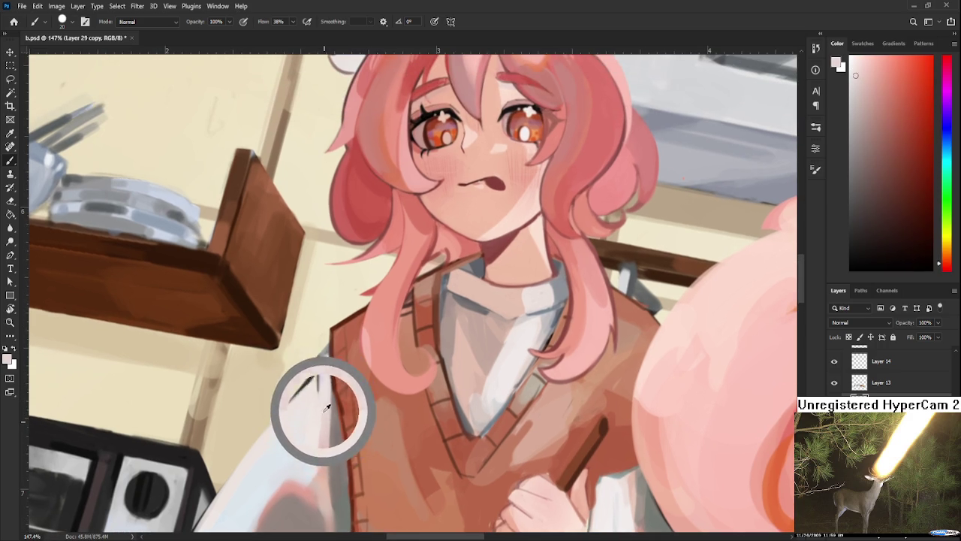
pyautogui.moveTo(328, 412); pyautogui.dragTo(321, 420)
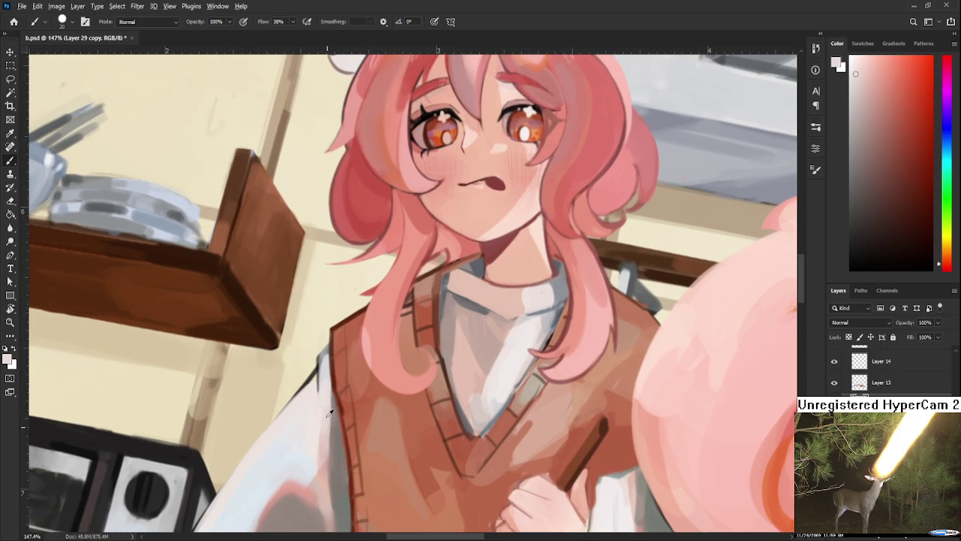
pyautogui.keyDown('alt'); pyautogui.click(322, 381); pyautogui.keyUp('alt')
pyautogui.keyDown('alt'); pyautogui.click(322, 404); pyautogui.keyUp('alt')
# - Refine the sleeve with darker greys, lighter sleeve tones and a light bluish white
pyautogui.keyDown('alt'); pyautogui.click(333, 379); pyautogui.keyUp('alt')
pyautogui.keyDown('alt'); pyautogui.click(335, 422); pyautogui.keyUp('alt')
pyautogui.keyDown('alt'); pyautogui.click(337, 432); pyautogui.keyUp('alt')
pyautogui.keyDown('alt'); pyautogui.click(327, 427); pyautogui.keyUp('alt')
pyautogui.scroll(2, 330, 421)
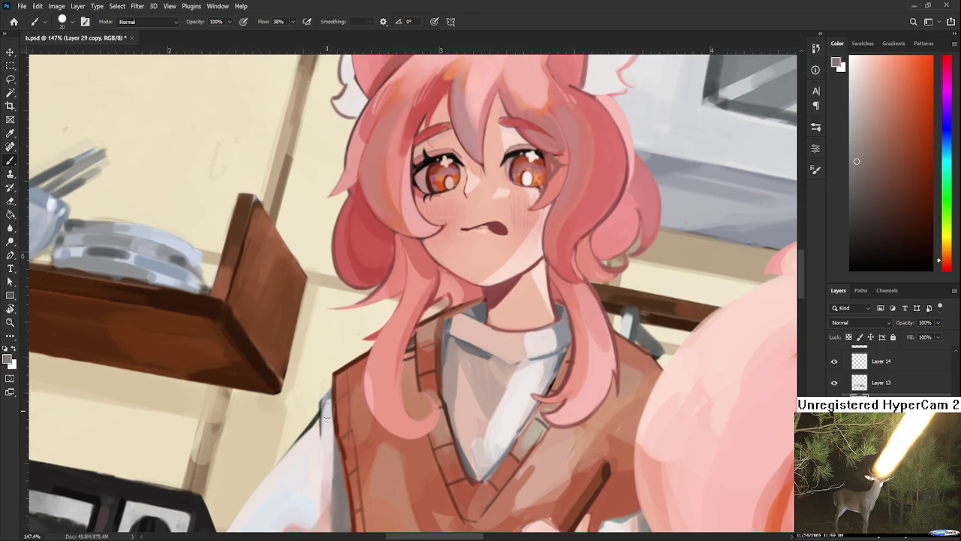
pyautogui.keyDown('alt'); pyautogui.click(327, 413); pyautogui.keyUp('alt')
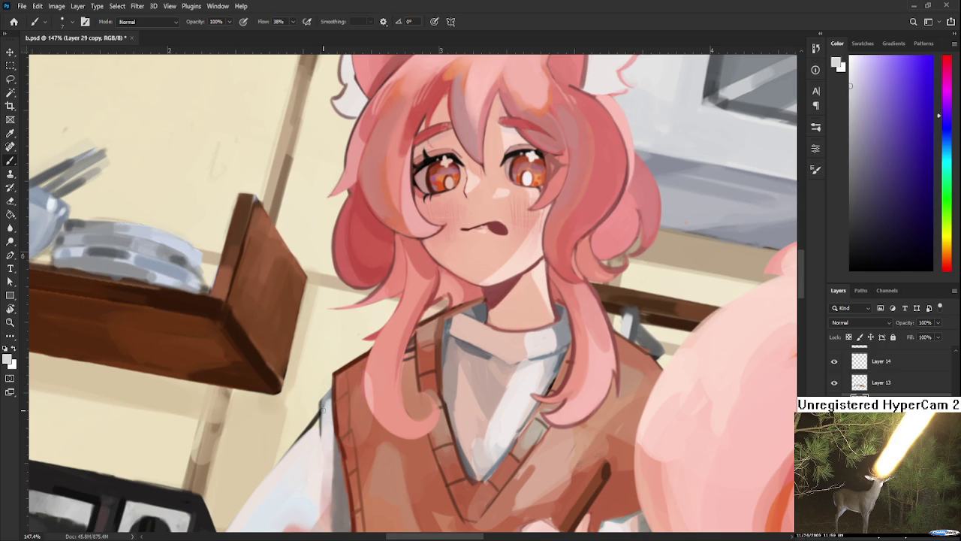
pyautogui.keyDown('alt'); pyautogui.click(325, 404); pyautogui.keyUp('alt')
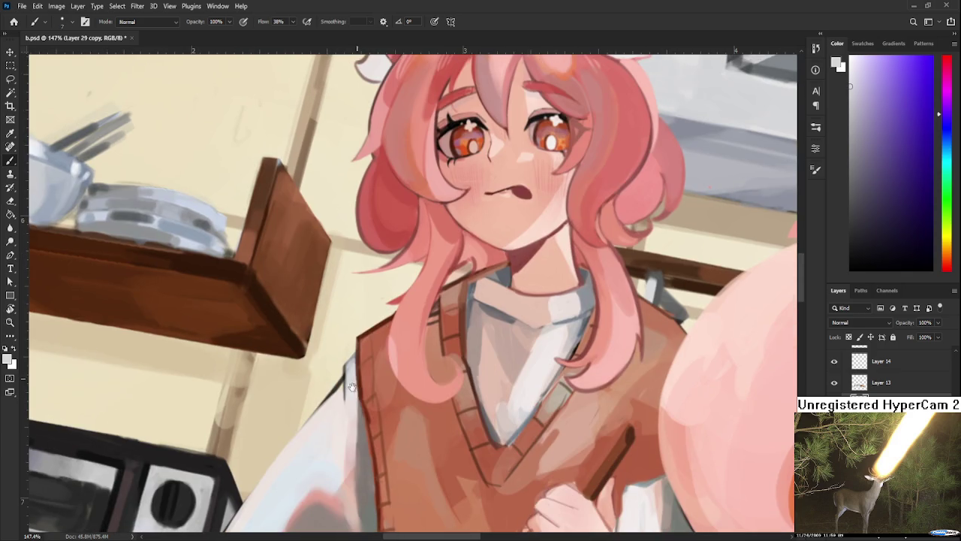
pyautogui.moveTo(328, 399)
pyautogui.mouseDown()
pyautogui.moveTo(356, 345)
pyautogui.moveTo(418, 278)
pyautogui.moveTo(338, 379)
pyautogui.mouseUp()
pyautogui.keyDown('alt'); pyautogui.click(349, 370); pyautogui.keyUp('alt')
# - Draw a dark grey outline along the sleeve's left edge, undoing strokes that don't fit
pyautogui.keyDown('alt'); pyautogui.click(578, 289); pyautogui.keyUp('alt')
pyautogui.hotkey('ctrl', 'z')
pyautogui.moveTo(418, 279); pyautogui.dragTo(338, 379)
pyautogui.hotkey('ctrl', 'z')
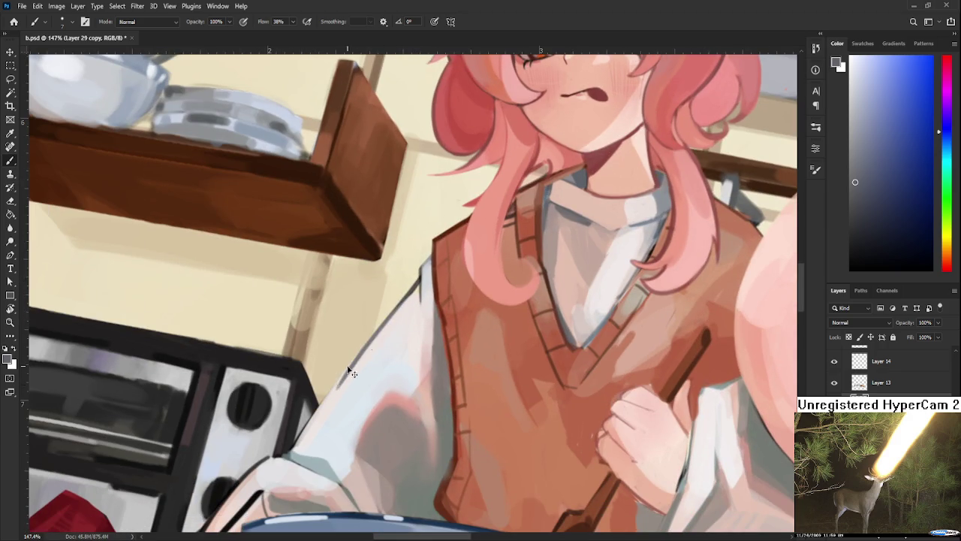
# - Redraw the sleeve outline, then paint light pink over the grey sleeve shadow with a 50 px brush
pyautogui.moveTo(418, 278)
pyautogui.mouseDown()
pyautogui.moveTo(340, 377)
pyautogui.moveTo(402, 303)
pyautogui.moveTo(385, 351)
pyautogui.mouseUp()
pyautogui.keyDown('alt'); pyautogui.click(358, 369); pyautogui.keyUp('alt')
pyautogui.keyDown('alt'); pyautogui.click(386, 376); pyautogui.keyUp('alt')
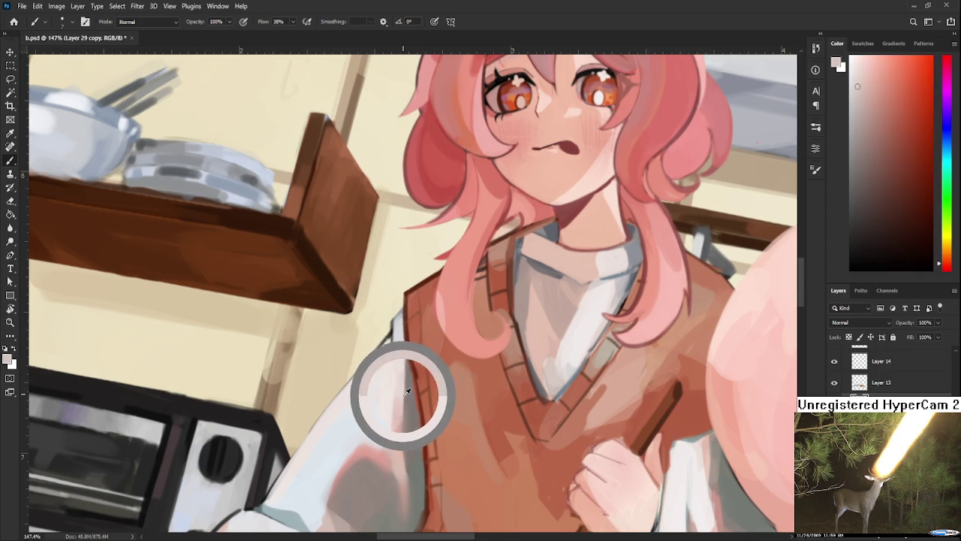
pyautogui.moveTo(406, 397); pyautogui.dragTo(421, 329)
pyautogui.keyDown('alt'); pyautogui.click(394, 380); pyautogui.keyUp('alt')
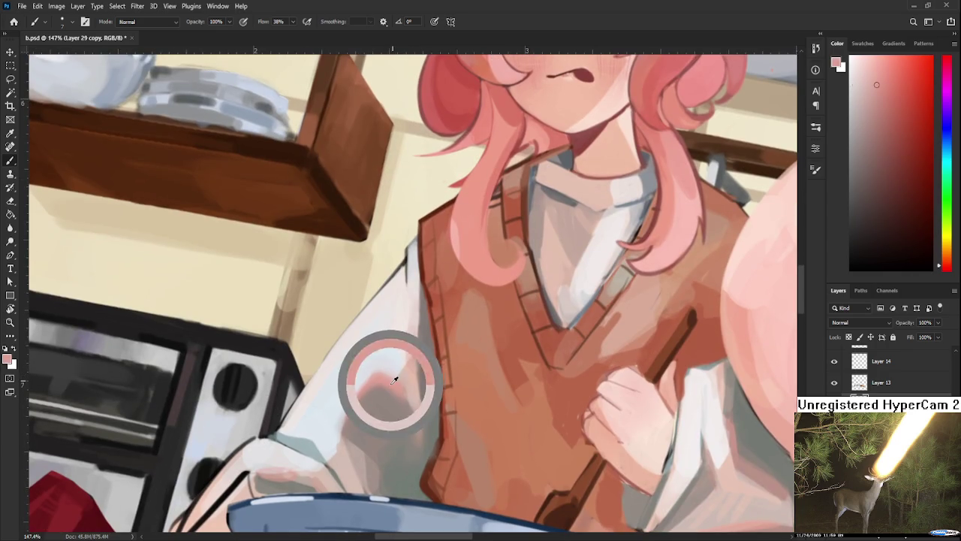
pyautogui.press(']')
pyautogui.press(']')
pyautogui.press(']')
pyautogui.moveTo(409, 387); pyautogui.dragTo(415, 420)
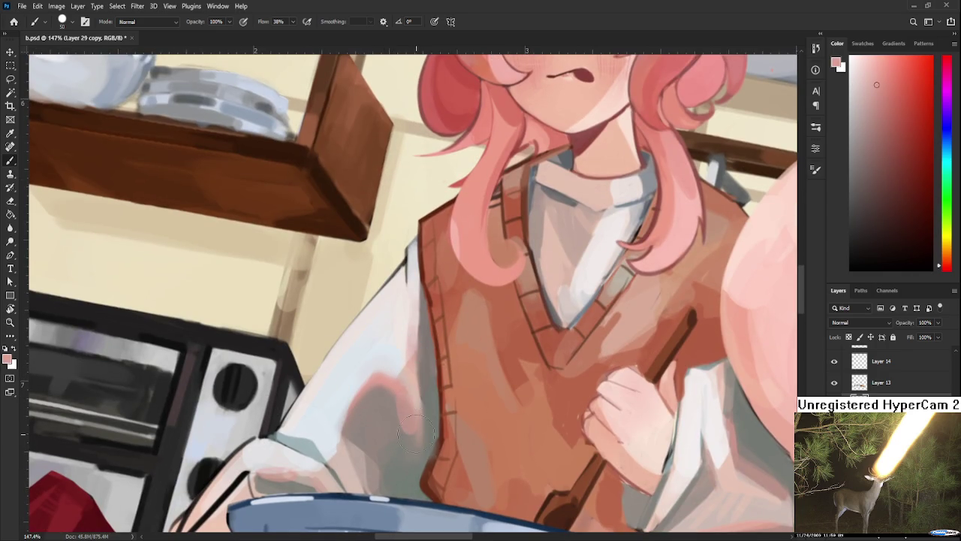
pyautogui.moveTo(406, 381); pyautogui.dragTo(406, 402)
# - Shade a grey tone along the vest edge beside the sleeve
pyautogui.keyDown('alt'); pyautogui.click(398, 396); pyautogui.keyUp('alt')
pyautogui.moveTo(453, 357); pyautogui.dragTo(448, 379)
pyautogui.keyDown('alt'); pyautogui.click(387, 400); pyautogui.keyUp('alt')
pyautogui.moveTo(432, 330); pyautogui.dragTo(421, 368)
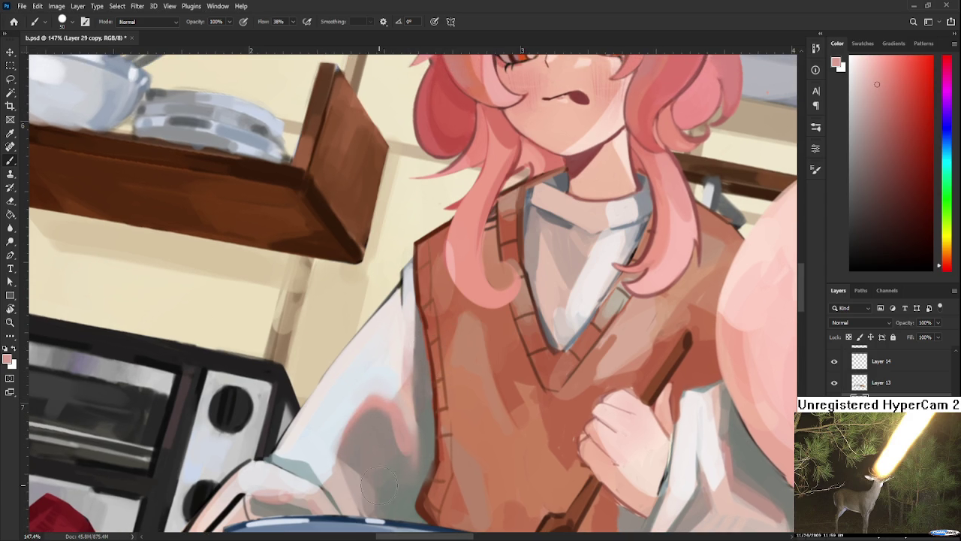
pyautogui.scroll(-3, 420, 379)
pyautogui.scroll(-2, 419, 394)
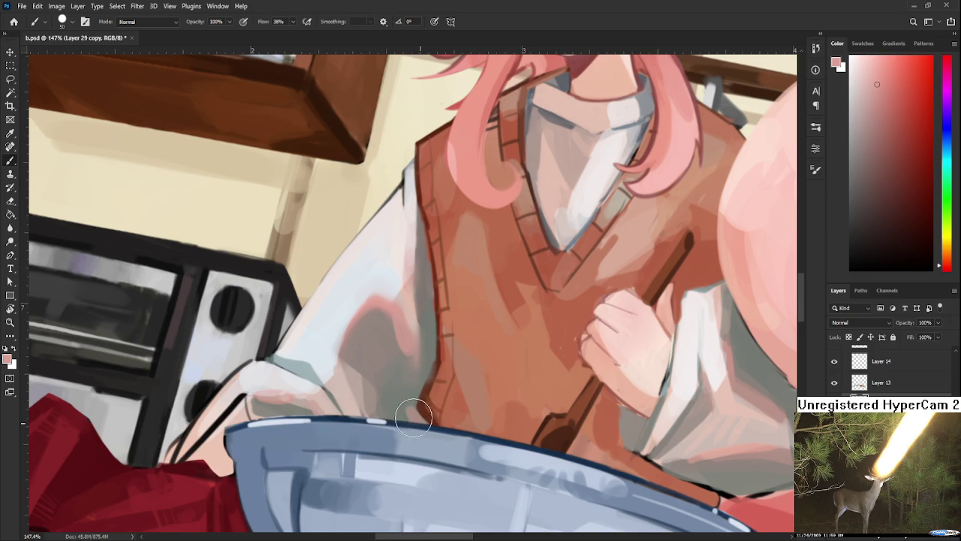
# - Sample several pink, grey and grey-green tones from the sleeve shadow
pyautogui.keyDown('alt'); pyautogui.click(416, 404); pyautogui.keyUp('alt')
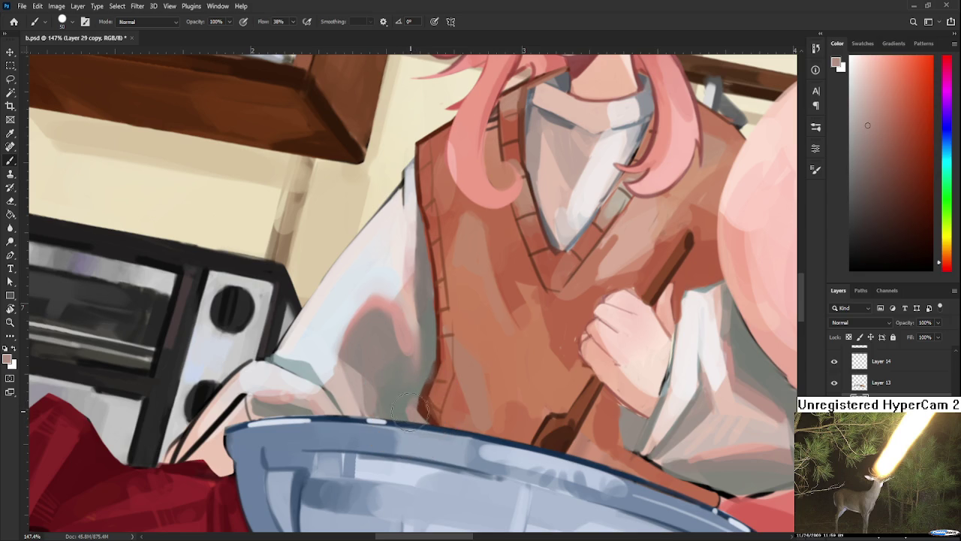
pyautogui.keyDown('alt'); pyautogui.click(407, 390); pyautogui.keyUp('alt')
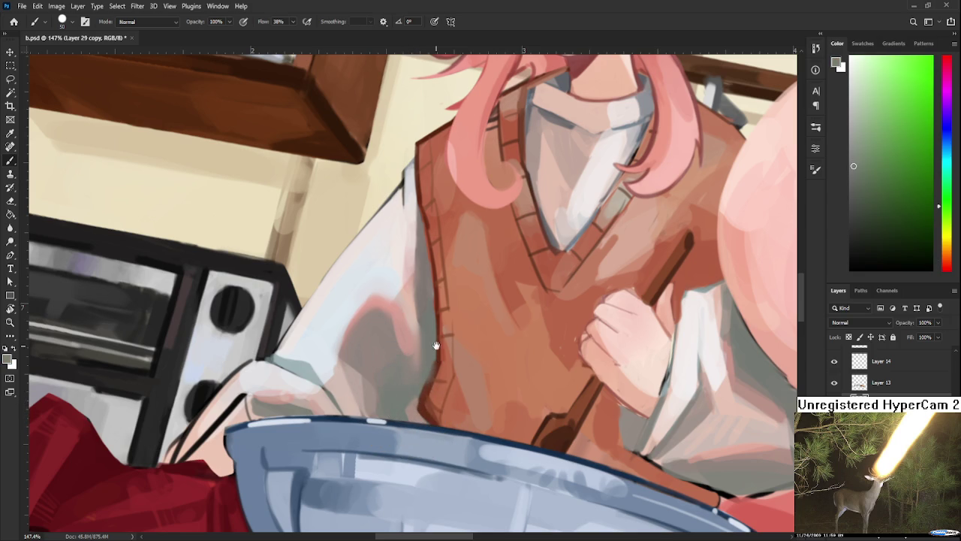
pyautogui.moveTo(431, 353); pyautogui.dragTo(413, 413)
pyautogui.keyDown('alt'); pyautogui.click(388, 402); pyautogui.keyUp('alt')
pyautogui.keyDown('alt'); pyautogui.click(395, 400); pyautogui.keyUp('alt')
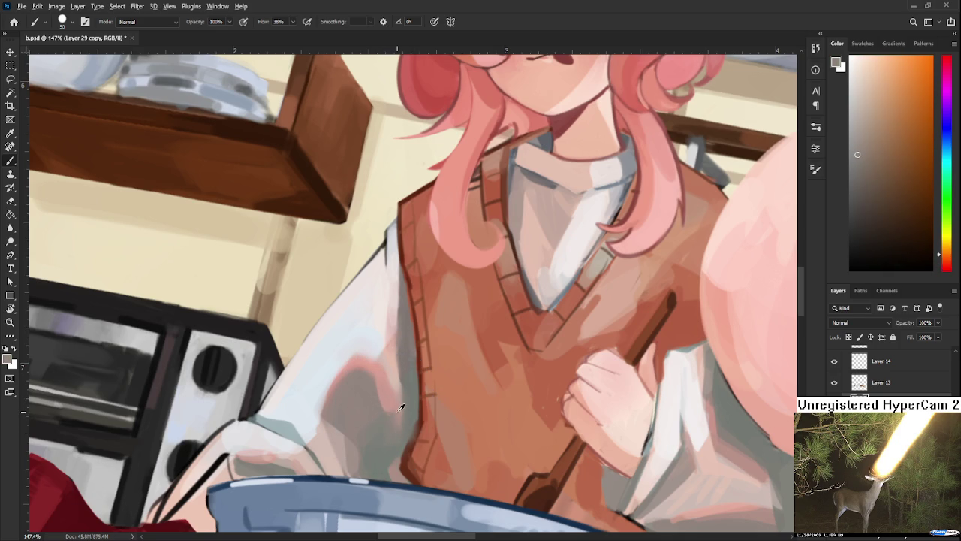
pyautogui.keyDown('alt'); pyautogui.click(397, 391); pyautogui.keyUp('alt')
pyautogui.keyDown('alt'); pyautogui.click(393, 398); pyautogui.keyUp('alt')
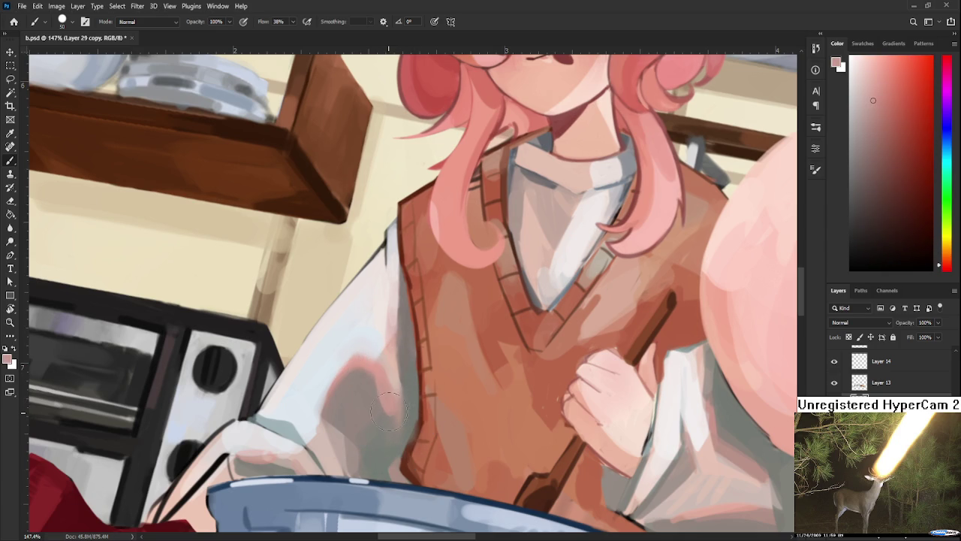
pyautogui.moveTo(389, 409); pyautogui.dragTo(395, 398)
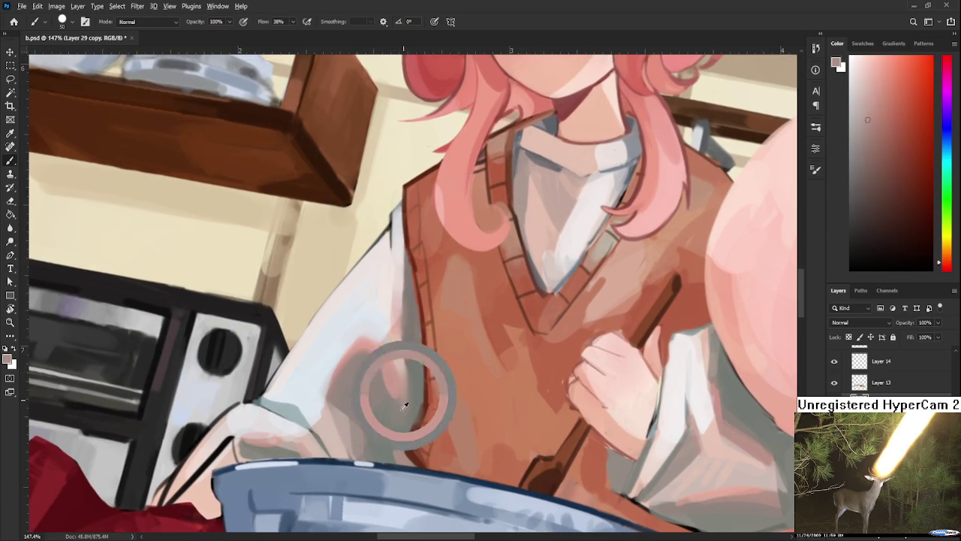
# - Pick the vest's red-brown and paint it down along the sleeve edge
pyautogui.keyDown('alt'); pyautogui.click(400, 413); pyautogui.keyUp('alt')
pyautogui.keyDown('alt'); pyautogui.click(418, 397); pyautogui.keyUp('alt')
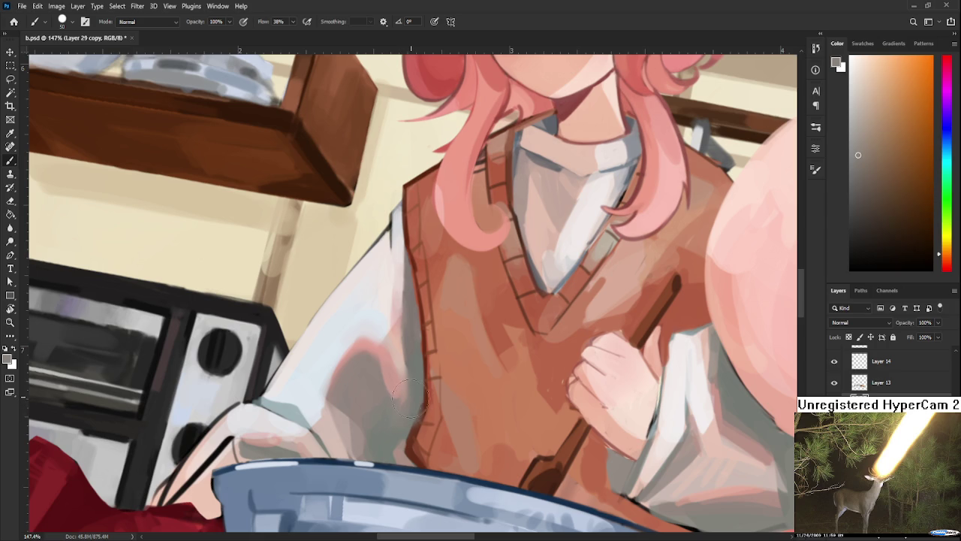
pyautogui.keyDown('alt'); pyautogui.click(418, 382); pyautogui.keyUp('alt')
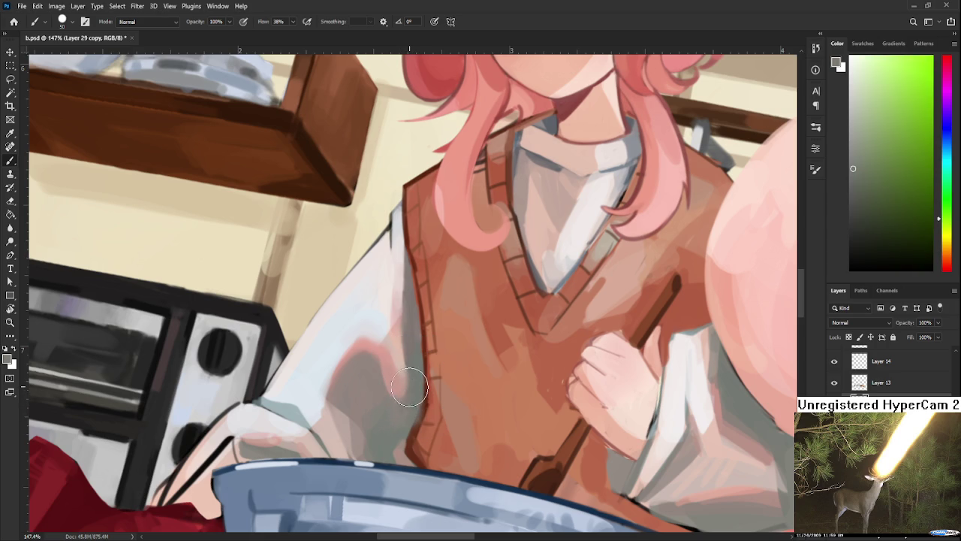
pyautogui.scroll(1, 407, 391)
pyautogui.keyDown('alt'); pyautogui.click(403, 398); pyautogui.keyUp('alt')
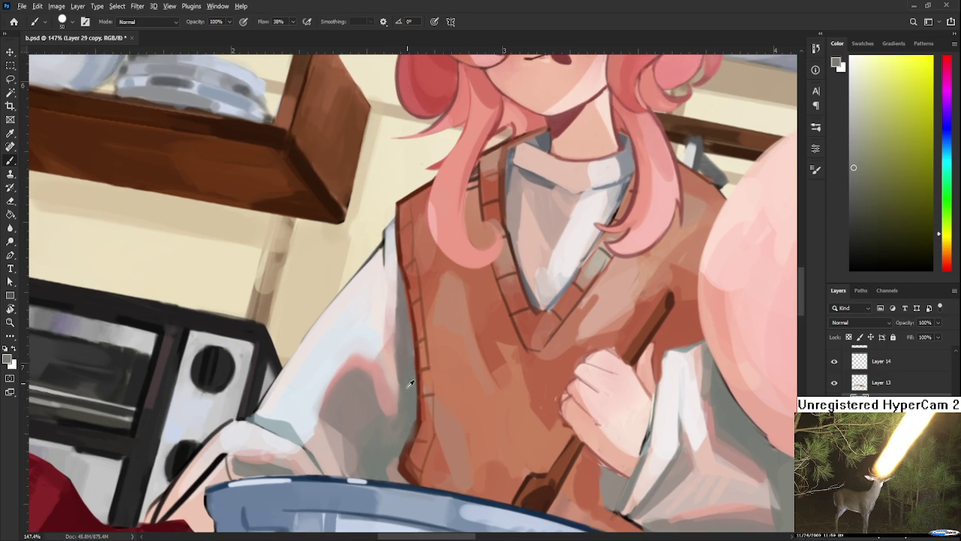
pyautogui.keyDown('alt'); pyautogui.click(411, 403); pyautogui.keyUp('alt')
pyautogui.scroll(3, 402, 379)
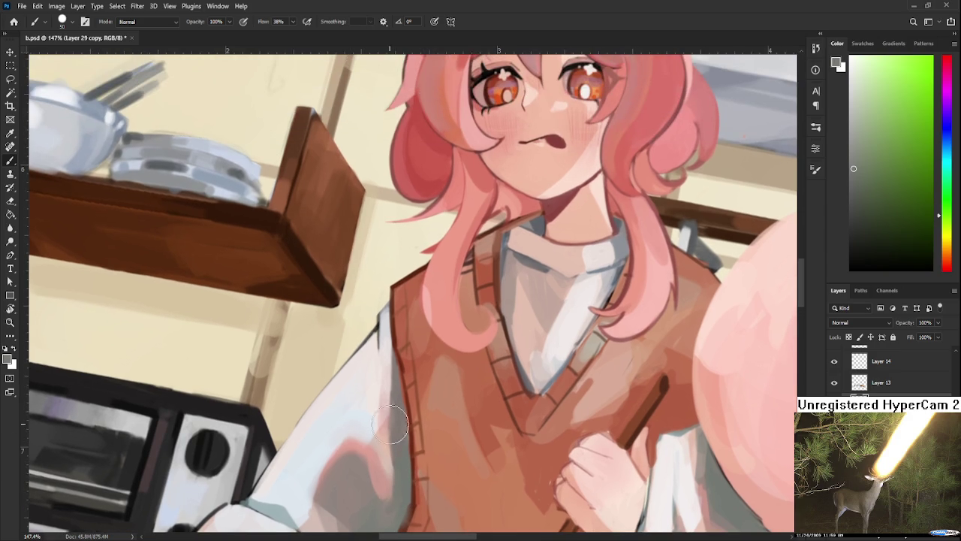
pyautogui.keyDown('alt'); pyautogui.click(400, 376); pyautogui.keyUp('alt')
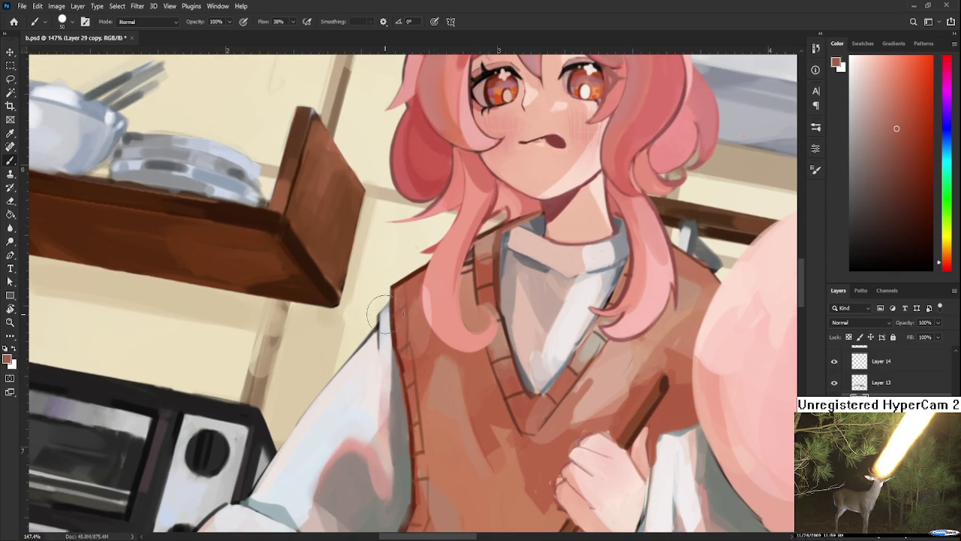
pyautogui.moveTo(383, 314)
pyautogui.mouseDown()
pyautogui.moveTo(403, 413)
pyautogui.moveTo(411, 372)
pyautogui.mouseUp()
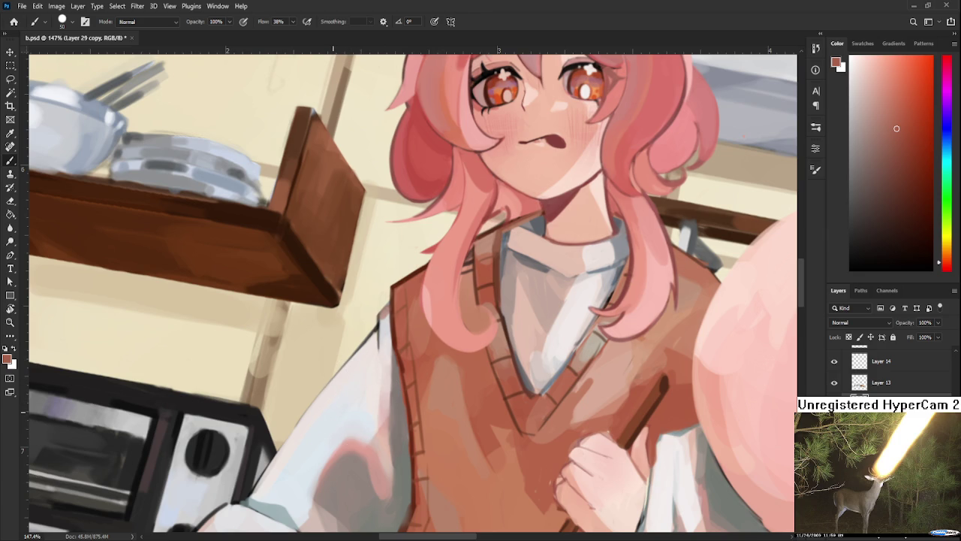
# - Soften the cuff edge above the bowl with sampled light blue-grey and near-white sleeve tones
pyautogui.moveTo(322, 401); pyautogui.dragTo(369, 345)
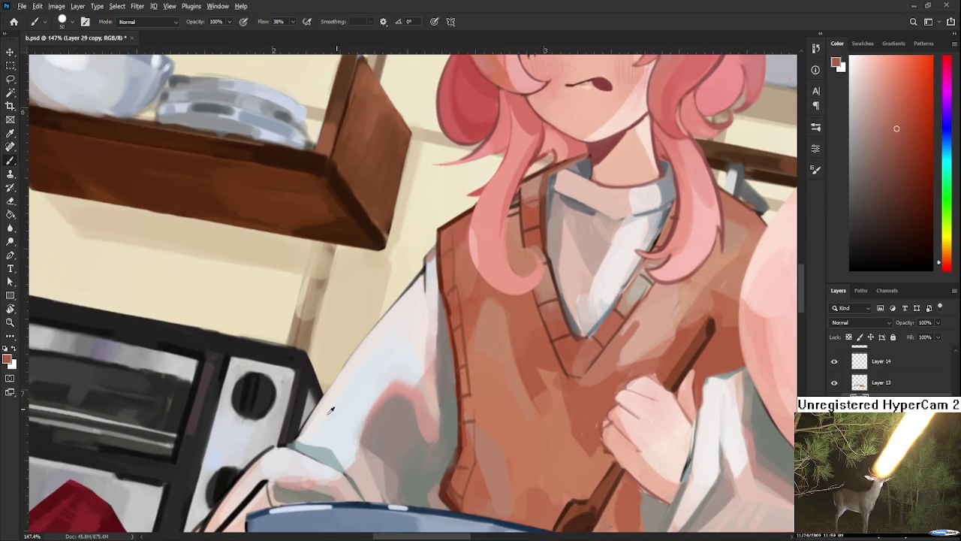
pyautogui.keyDown('alt'); pyautogui.click(319, 446); pyautogui.keyUp('alt')
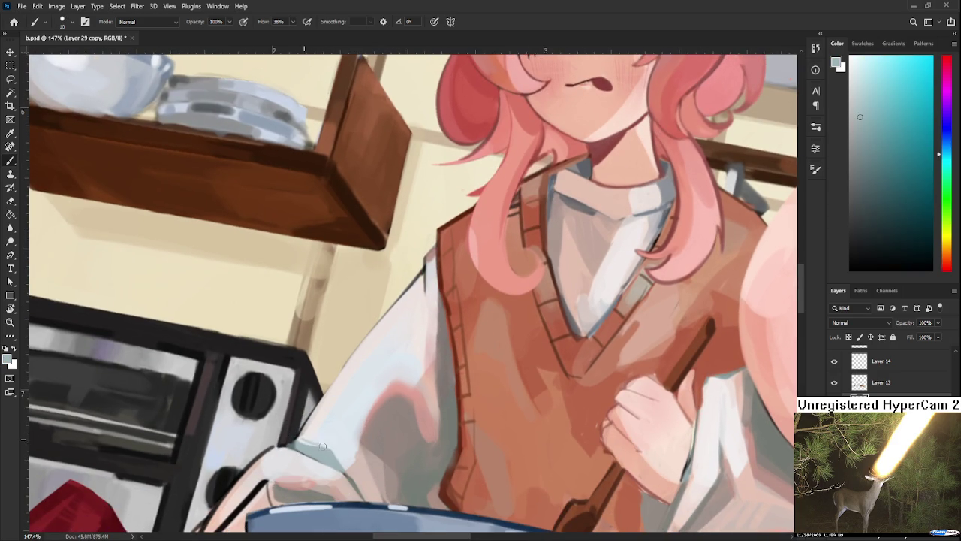
pyautogui.keyDown('alt'); pyautogui.click(323, 434); pyautogui.keyUp('alt')
pyautogui.keyDown('alt'); pyautogui.click(335, 453); pyautogui.keyUp('alt')
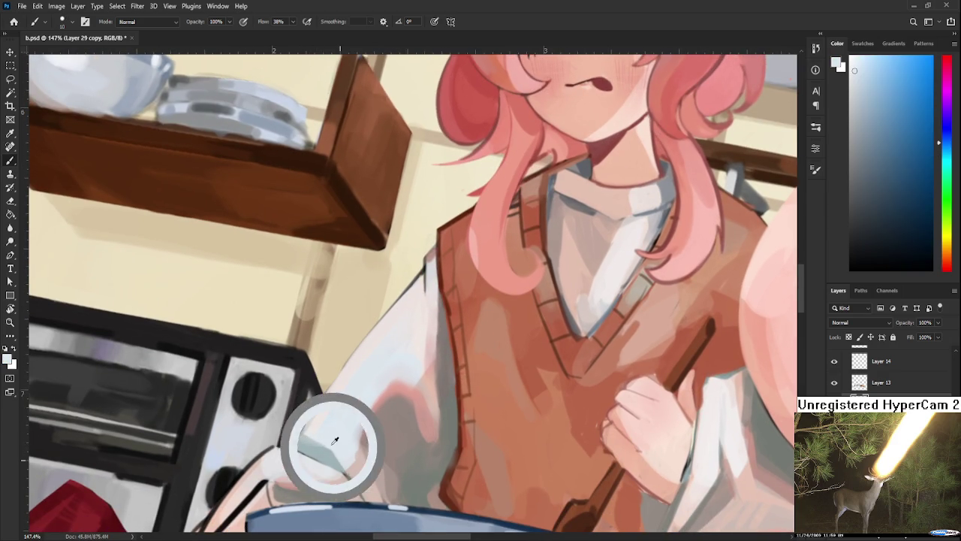
pyautogui.moveTo(338, 454)
pyautogui.mouseDown()
pyautogui.moveTo(315, 448)
pyautogui.moveTo(353, 403)
pyautogui.mouseUp()
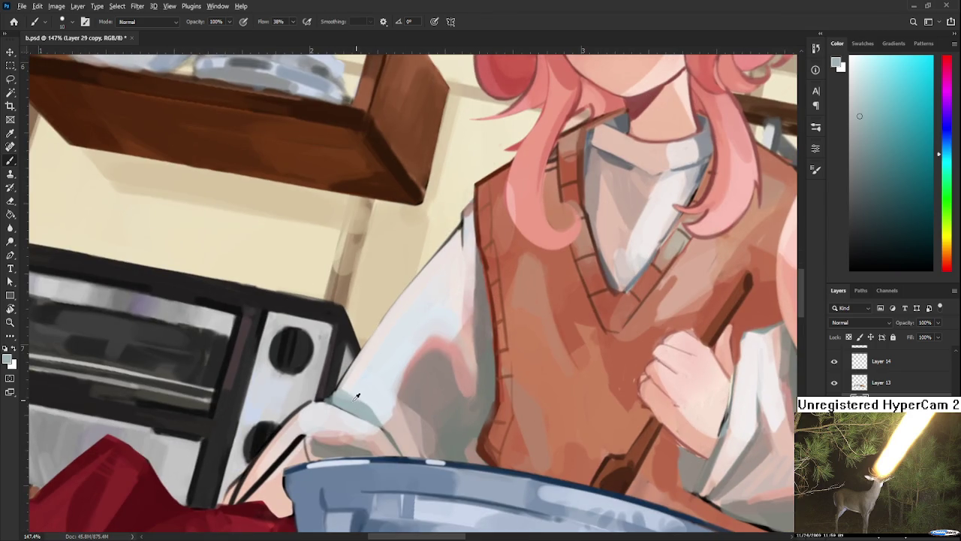
pyautogui.keyDown('alt'); pyautogui.click(364, 403); pyautogui.keyUp('alt')
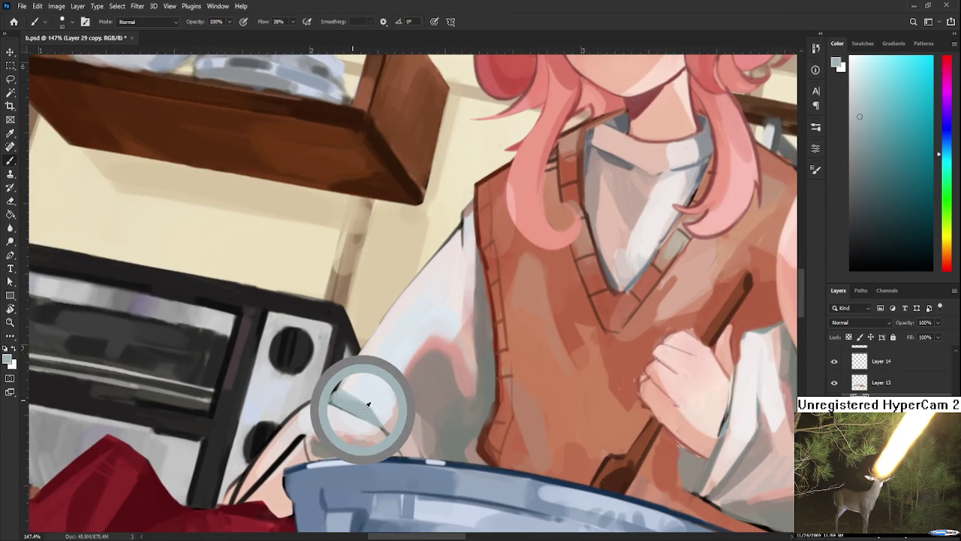
pyautogui.moveTo(366, 403); pyautogui.dragTo(369, 398)
pyautogui.keyDown('alt'); pyautogui.click(379, 398); pyautogui.keyUp('alt')
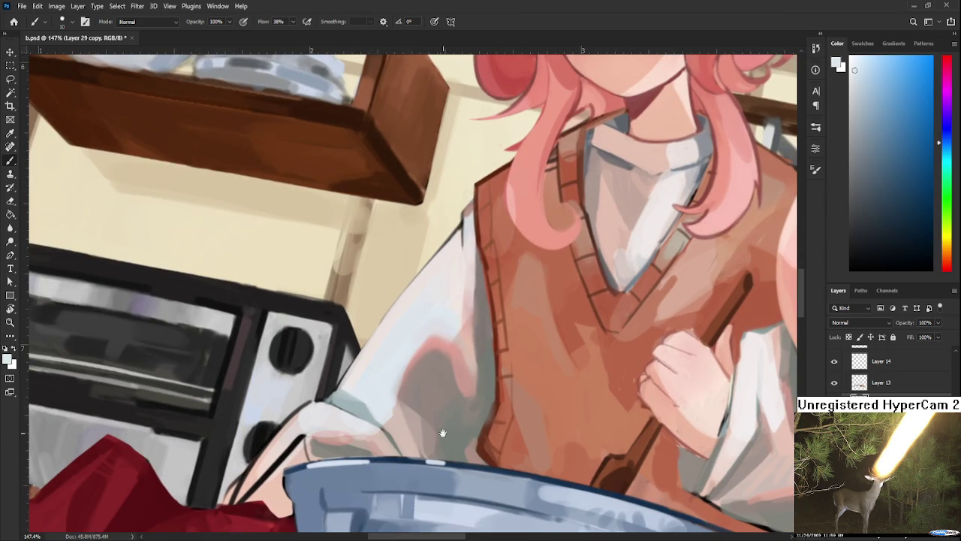
# - Blend light hand pink and pale sleeve colours into the cuff shading
pyautogui.scroll(-2, 440, 407)
pyautogui.keyDown('alt'); pyautogui.click(408, 406); pyautogui.keyUp('alt')
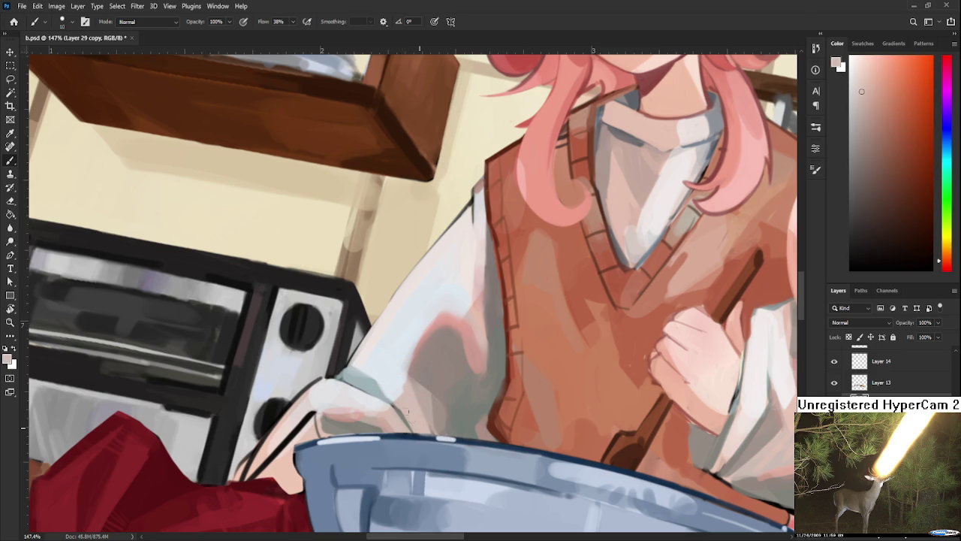
pyautogui.scroll(1, 408, 412)
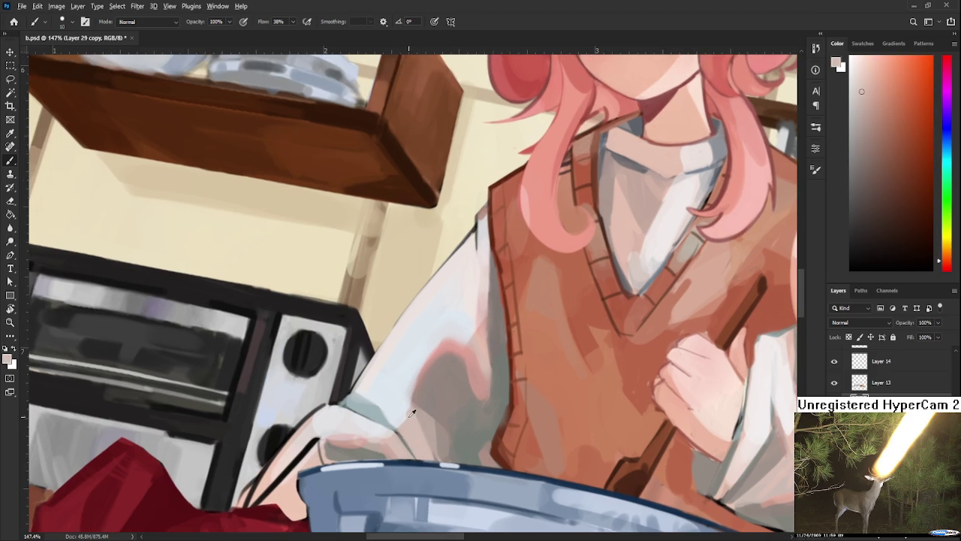
pyautogui.keyDown('alt'); pyautogui.click(412, 407); pyautogui.keyUp('alt')
pyautogui.keyDown('alt'); pyautogui.click(409, 408); pyautogui.keyUp('alt')
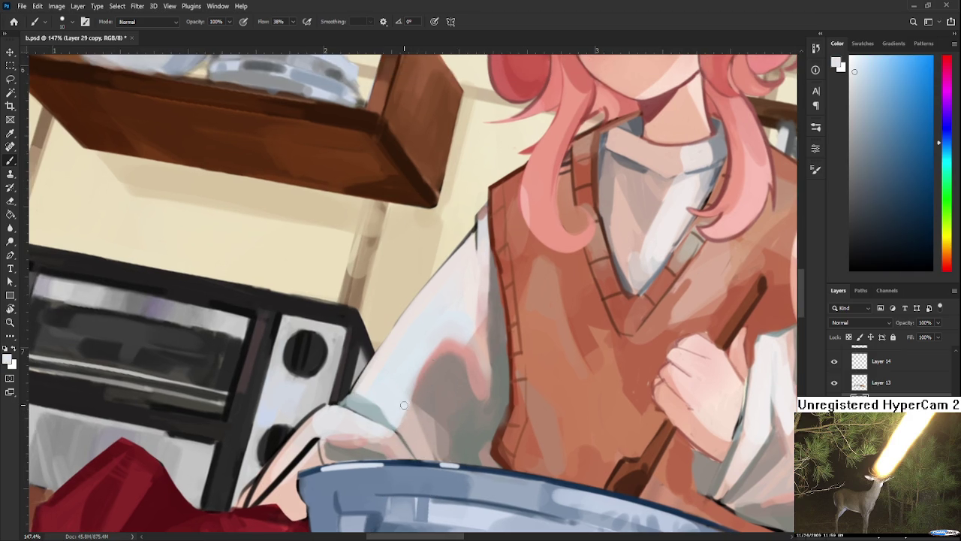
pyautogui.moveTo(418, 406); pyautogui.dragTo(403, 426)
pyautogui.keyDown('alt'); pyautogui.click(398, 428); pyautogui.keyUp('alt')
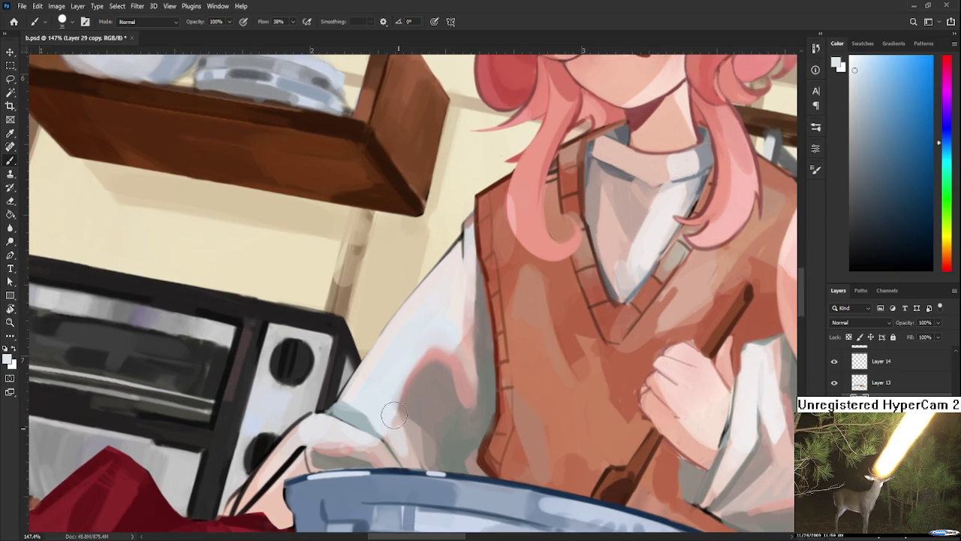
pyautogui.keyDown('alt'); pyautogui.click(398, 441); pyautogui.keyUp('alt')
pyautogui.keyDown('alt'); pyautogui.click(385, 459); pyautogui.keyUp('alt')
pyautogui.keyDown('alt'); pyautogui.click(388, 424); pyautogui.keyUp('alt')
pyautogui.keyDown('alt'); pyautogui.click(390, 417); pyautogui.keyUp('alt')
# - Lighten the bottom of the hand with light pink strokes, adding grey and pinkish-brown touches
pyautogui.moveTo(430, 408); pyautogui.dragTo(460, 395)
pyautogui.keyDown('alt'); pyautogui.click(398, 436); pyautogui.keyUp('alt')
pyautogui.keyDown('alt'); pyautogui.click(399, 438); pyautogui.keyUp('alt')
pyautogui.moveTo(396, 427)
pyautogui.mouseDown()
pyautogui.moveTo(398, 439)
pyautogui.moveTo(421, 428)
pyautogui.moveTo(411, 446)
pyautogui.mouseUp()
pyautogui.keyDown('alt'); pyautogui.click(419, 438); pyautogui.keyUp('alt')
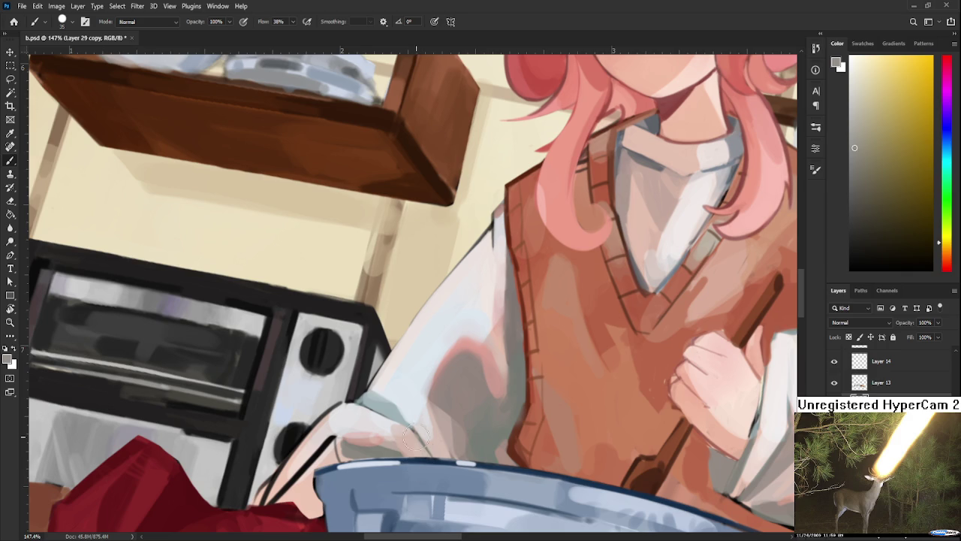
pyautogui.moveTo(401, 393)
pyautogui.keyDown('alt'); pyautogui.mouseDown()
pyautogui.moveTo(370, 447)
pyautogui.moveTo(387, 434)
pyautogui.mouseUp(); pyautogui.keyUp('alt')
pyautogui.press('r')
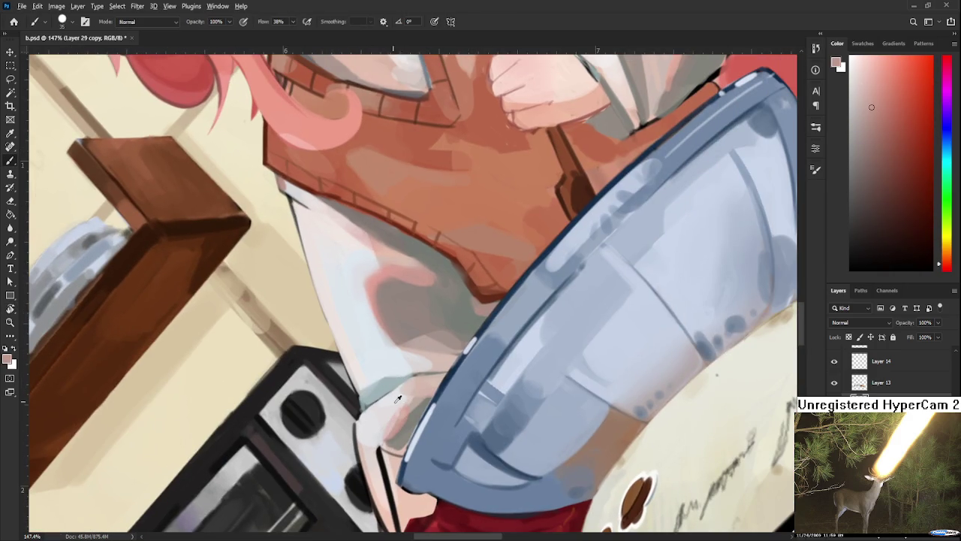
# - Shade the wrist beside the bowl rim with near-white dabs and grey-brown strokes
pyautogui.keyDown('alt'); pyautogui.moveTo(392, 423); pyautogui.dragTo(413, 406); pyautogui.keyUp('alt')
pyautogui.keyDown('alt'); pyautogui.click(400, 413); pyautogui.keyUp('alt')
pyautogui.keyDown('alt'); pyautogui.click(400, 431); pyautogui.keyUp('alt')
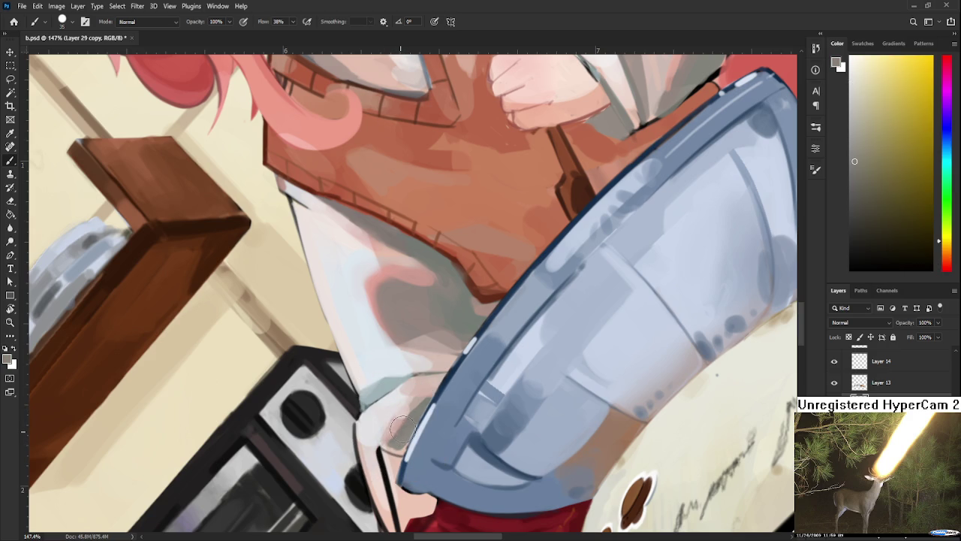
pyautogui.moveTo(413, 429)
pyautogui.mouseDown()
pyautogui.moveTo(401, 419)
pyautogui.moveTo(390, 437)
pyautogui.mouseUp()
pyautogui.keyDown('alt'); pyautogui.click(430, 391); pyautogui.keyUp('alt')
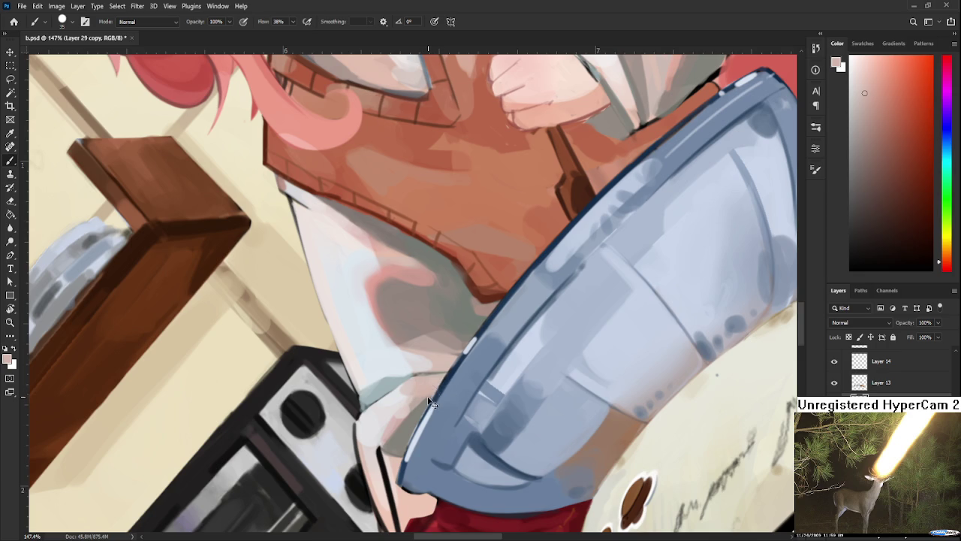
pyautogui.keyDown('alt'); pyautogui.click(420, 385); pyautogui.keyUp('alt')
# - Rotate the canvas view by -15° with the hand and bowl in view
pyautogui.press('r')
pyautogui.moveTo(424, 387); pyautogui.dragTo(450, 463)
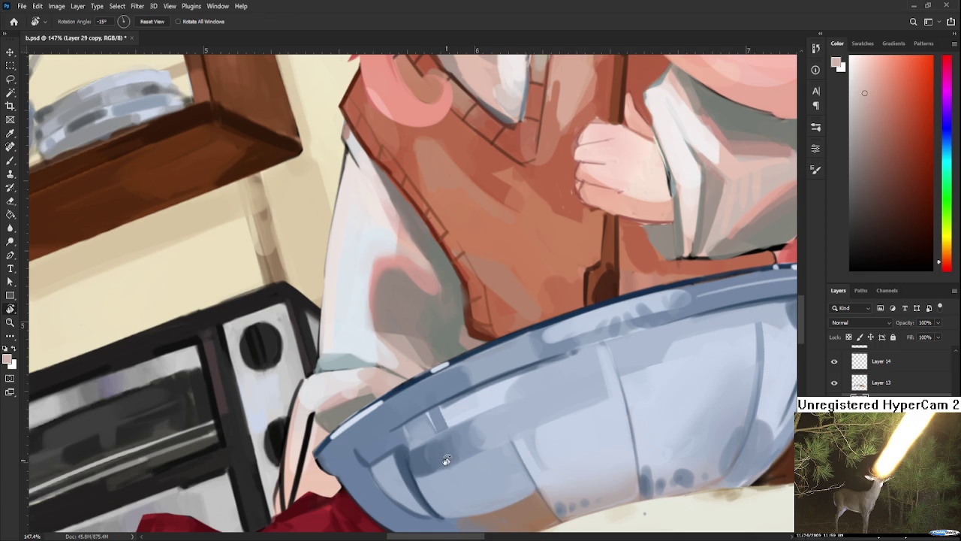
pyautogui.moveTo(444, 456)
pyautogui.mouseDown()
pyautogui.moveTo(523, 421)
pyautogui.moveTo(443, 398)
pyautogui.mouseUp()
# - With a size 8 brush, paint sampled light pink over the skin between the hand outline and bowl
pyautogui.press('b')
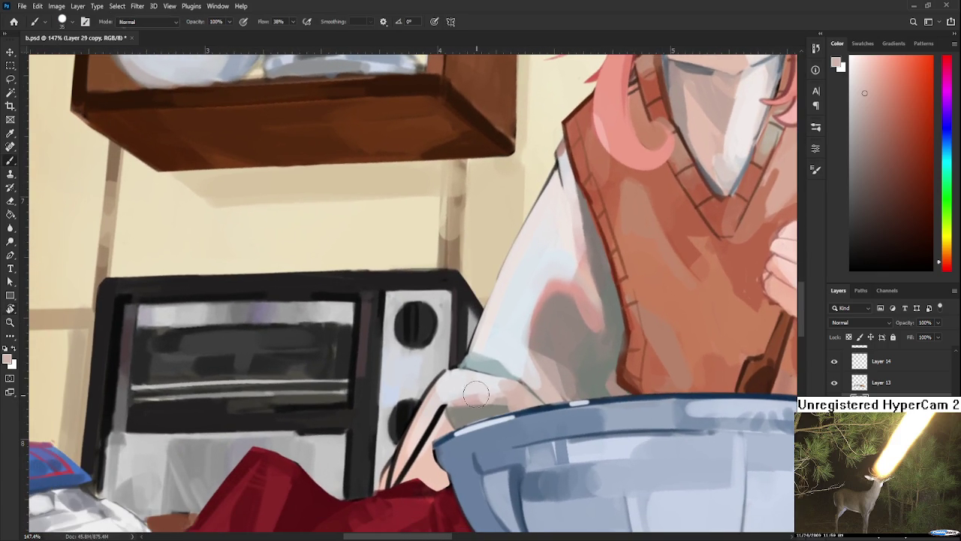
pyautogui.keyDown('alt'); pyautogui.click(413, 459); pyautogui.keyUp('alt')
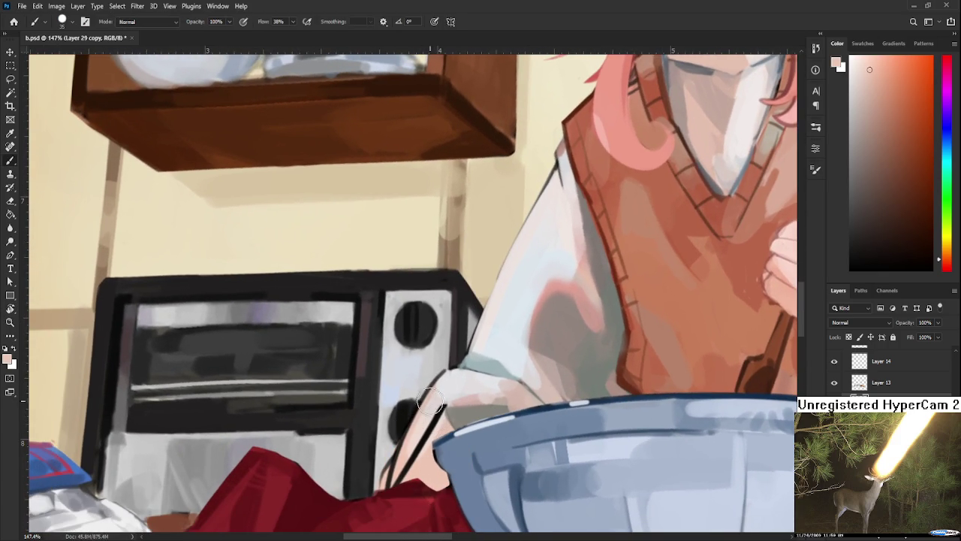
pyautogui.press('[')
pyautogui.press('[')
pyautogui.press('[')
pyautogui.moveTo(431, 428)
pyautogui.mouseDown()
pyautogui.moveTo(399, 489)
pyautogui.moveTo(431, 444)
pyautogui.mouseUp()
pyautogui.keyDown('alt'); pyautogui.click(440, 410); pyautogui.keyUp('alt')
pyautogui.keyDown('alt'); pyautogui.click(440, 425); pyautogui.keyUp('alt')
pyautogui.keyDown('alt'); pyautogui.click(440, 424); pyautogui.keyUp('alt')
pyautogui.keyDown('alt'); pyautogui.click(439, 412); pyautogui.keyUp('alt')
pyautogui.keyDown('alt'); pyautogui.click(434, 422); pyautogui.keyUp('alt')
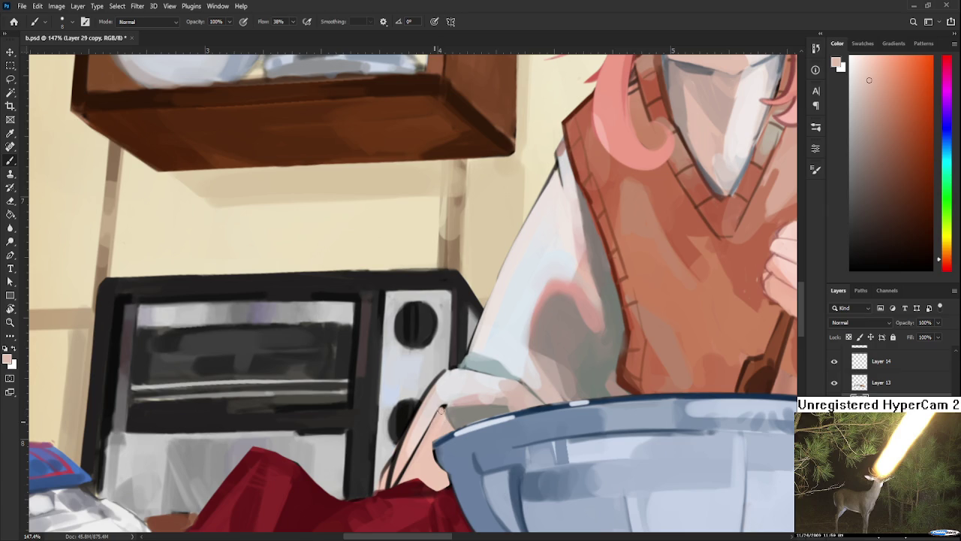
pyautogui.keyDown('alt'); pyautogui.click(442, 405); pyautogui.keyUp('alt')
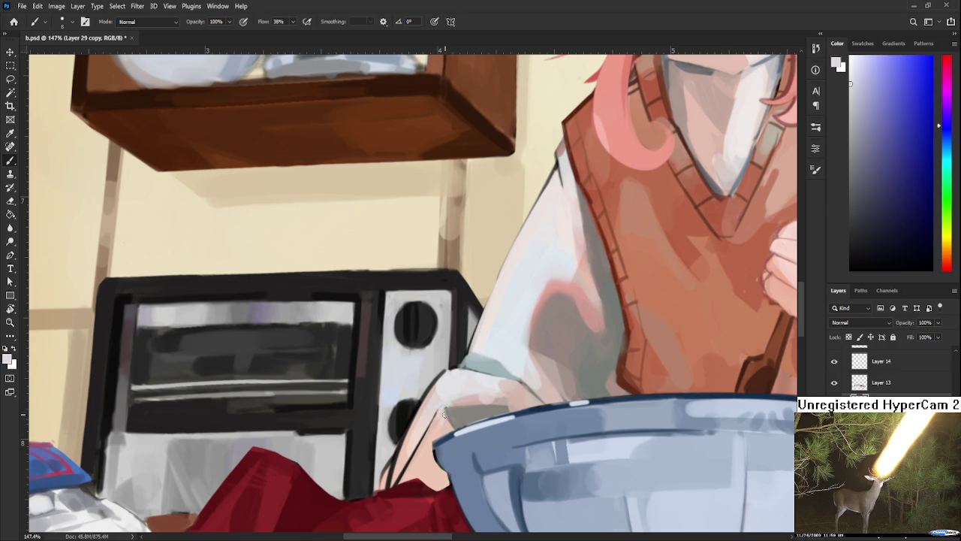
pyautogui.scroll(-3, 541, 392)
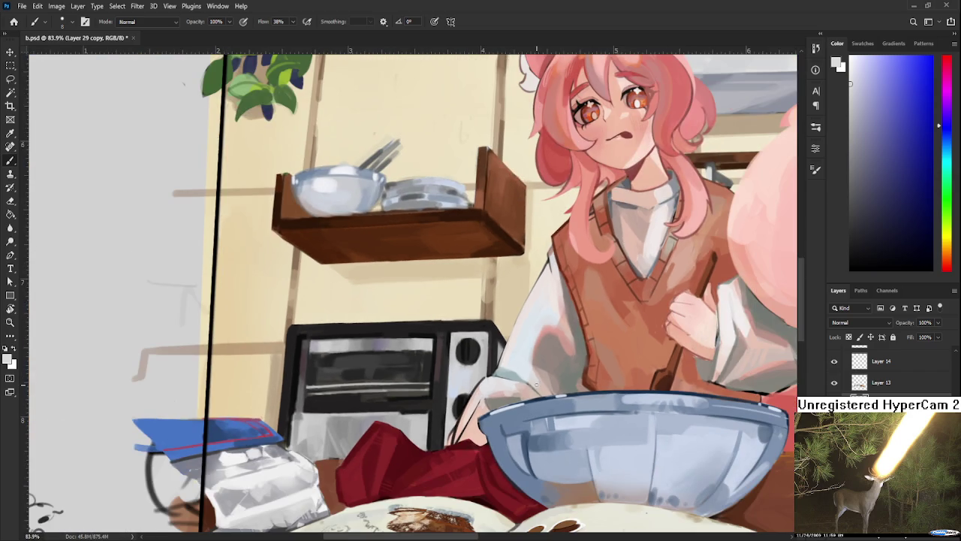
pyautogui.scroll(2, 537, 382)
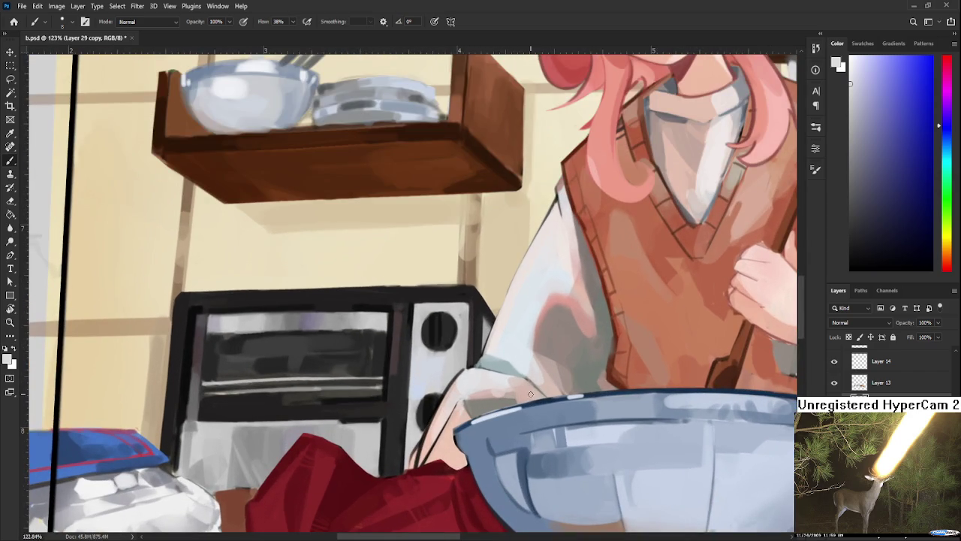
pyautogui.moveTo(530, 394); pyautogui.dragTo(500, 398)
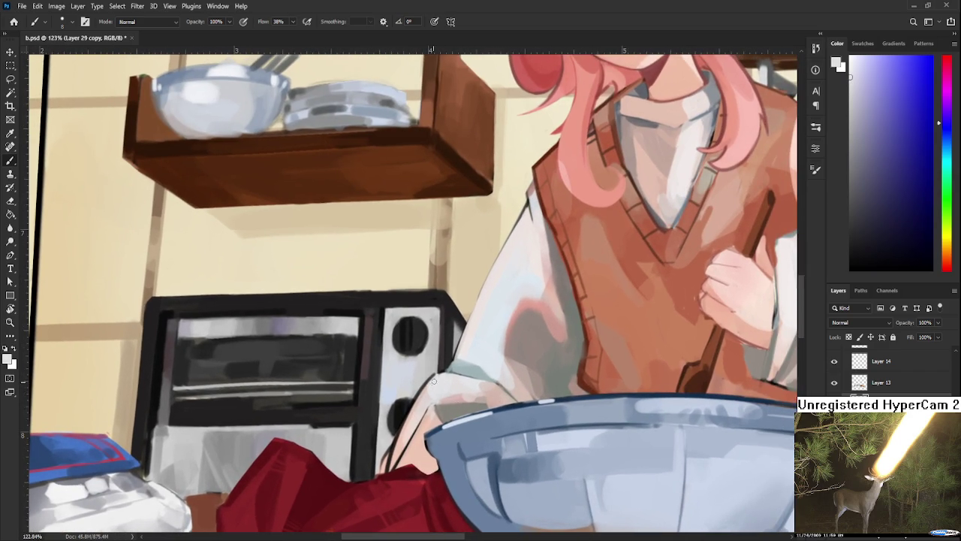
pyautogui.keyDown('alt'); pyautogui.click(454, 367); pyautogui.keyUp('alt')
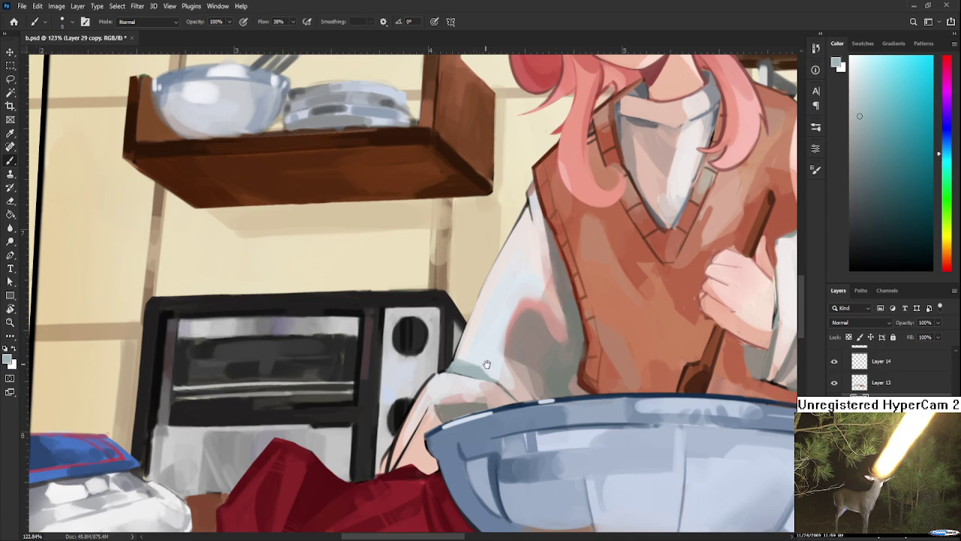
pyautogui.moveTo(486, 363); pyautogui.dragTo(454, 394)
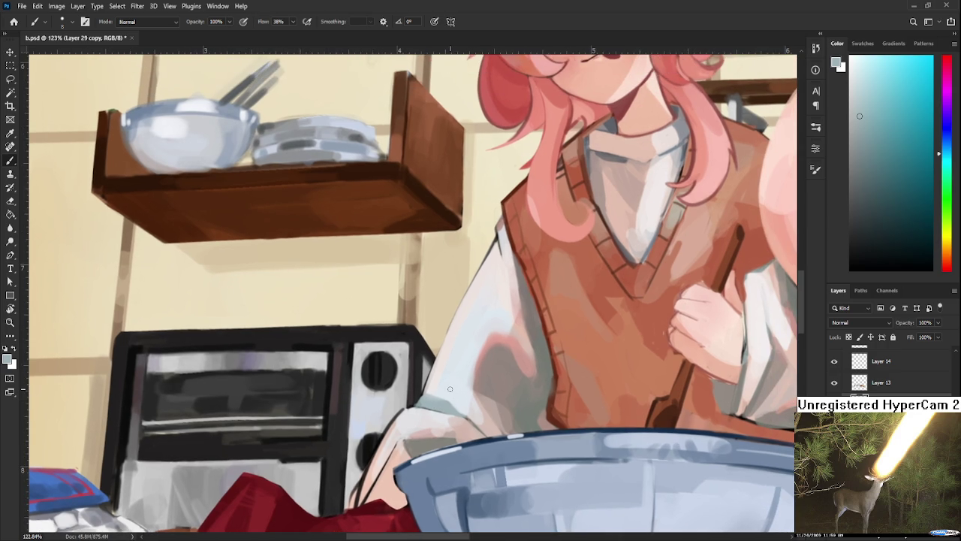
pyautogui.keyDown('alt'); pyautogui.click(454, 398); pyautogui.keyUp('alt')
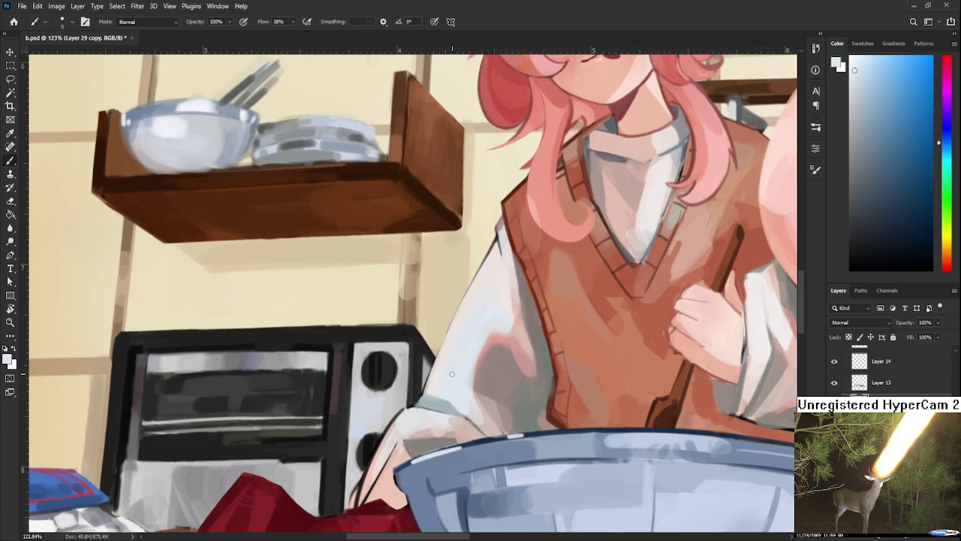
pyautogui.press(']')
pyautogui.press(']')
pyautogui.press(']')
pyautogui.keyDown('alt'); pyautogui.click(461, 413); pyautogui.keyUp('alt')
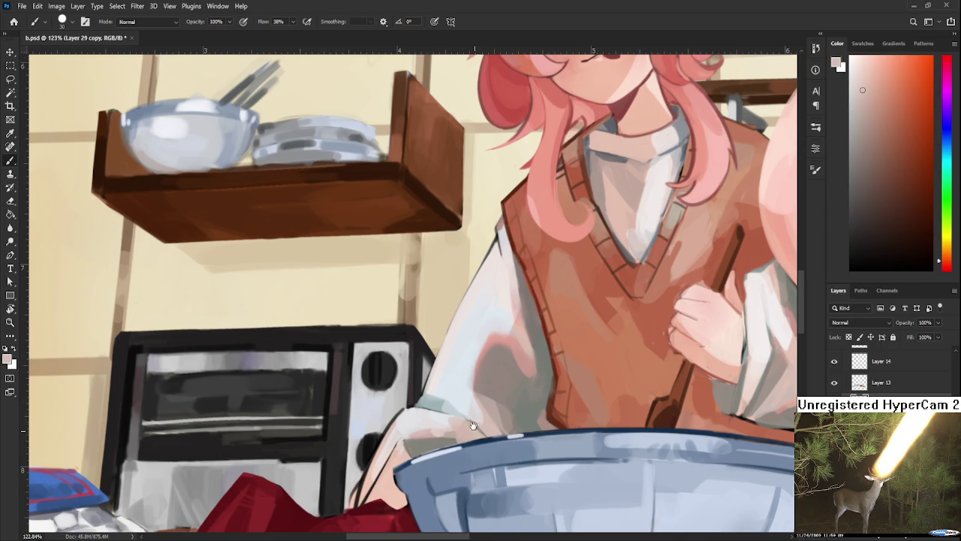
pyautogui.scroll(-1, 472, 418)
pyautogui.scroll(-2, 471, 400)
pyautogui.scroll(-1, 477, 399)
pyautogui.scroll(-1, 483, 398)
pyautogui.scroll(-1, 489, 396)
pyautogui.scroll(1, 488, 397)
pyautogui.scroll(3, 484, 376)
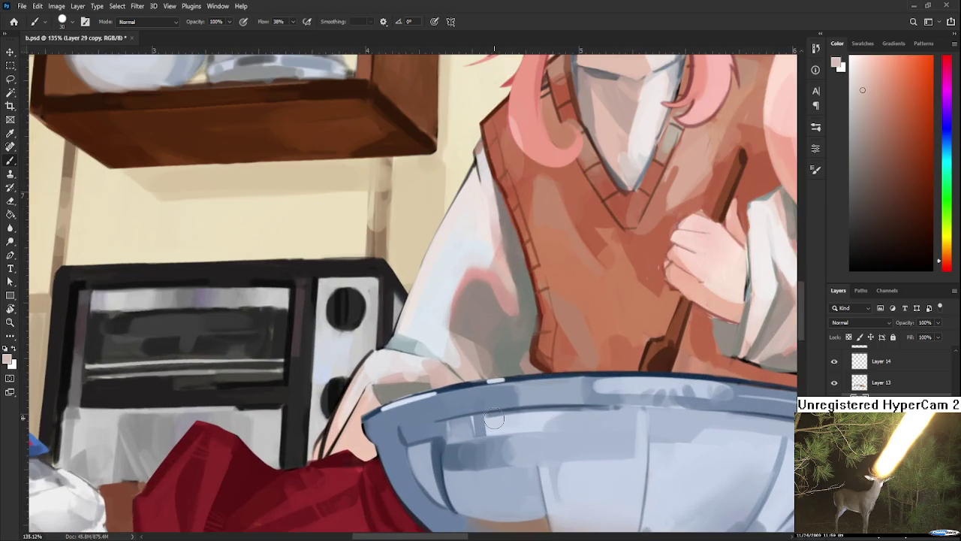
pyautogui.scroll(1, 476, 333)
pyautogui.moveTo(453, 415); pyautogui.dragTo(451, 425)
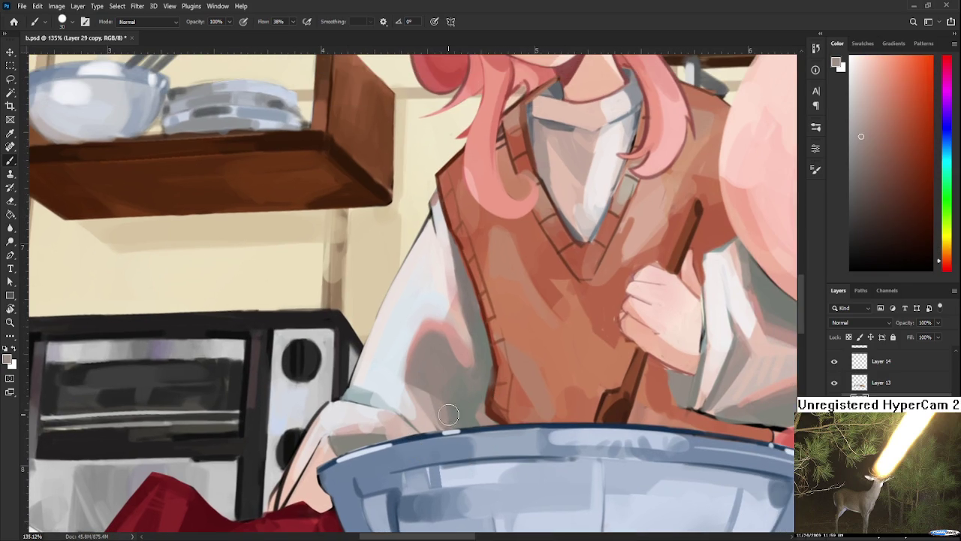
# - Sample red-orange, dark red-brown and orange-brown tones along the vest's lower left edge
pyautogui.keyDown('alt'); pyautogui.click(451, 413); pyautogui.keyUp('alt')
pyautogui.keyDown('alt'); pyautogui.click(458, 407); pyautogui.keyUp('alt')
pyautogui.keyDown('alt'); pyautogui.click(458, 414); pyautogui.keyUp('alt')
pyautogui.keyDown('alt'); pyautogui.click(455, 417); pyautogui.keyUp('alt')
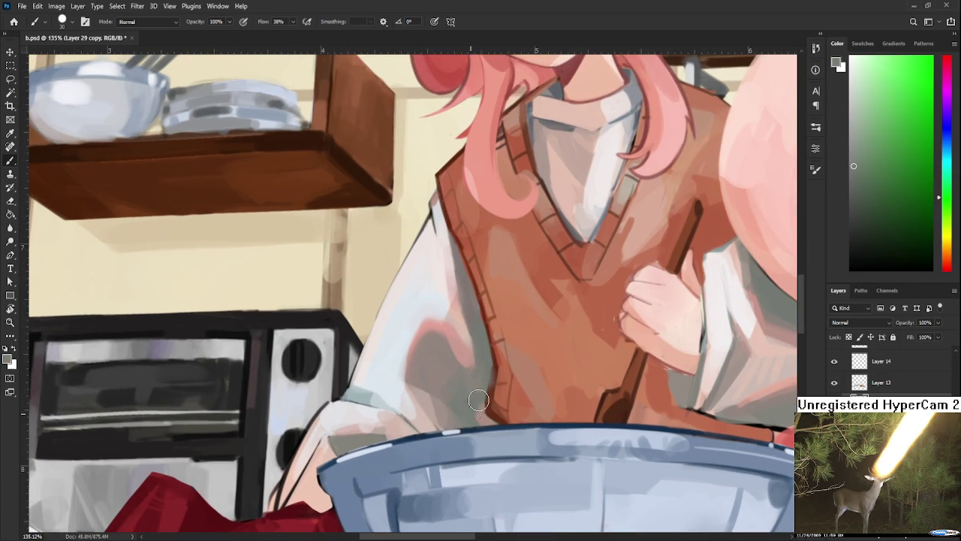
pyautogui.keyDown('alt'); pyautogui.click(477, 402); pyautogui.keyUp('alt')
pyautogui.keyDown('alt'); pyautogui.click(476, 405); pyautogui.keyUp('alt')
pyautogui.keyDown('alt'); pyautogui.click(474, 403); pyautogui.keyUp('alt')
pyautogui.keyDown('alt'); pyautogui.click(489, 408); pyautogui.keyUp('alt')
pyautogui.keyDown('alt'); pyautogui.click(501, 399); pyautogui.keyUp('alt')
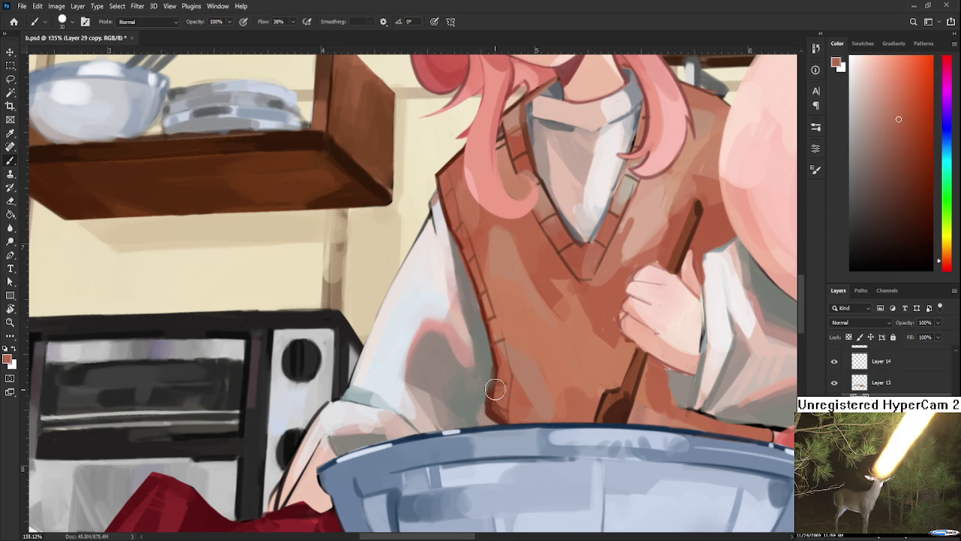
pyautogui.keyDown('alt'); pyautogui.click(489, 372); pyautogui.keyUp('alt')
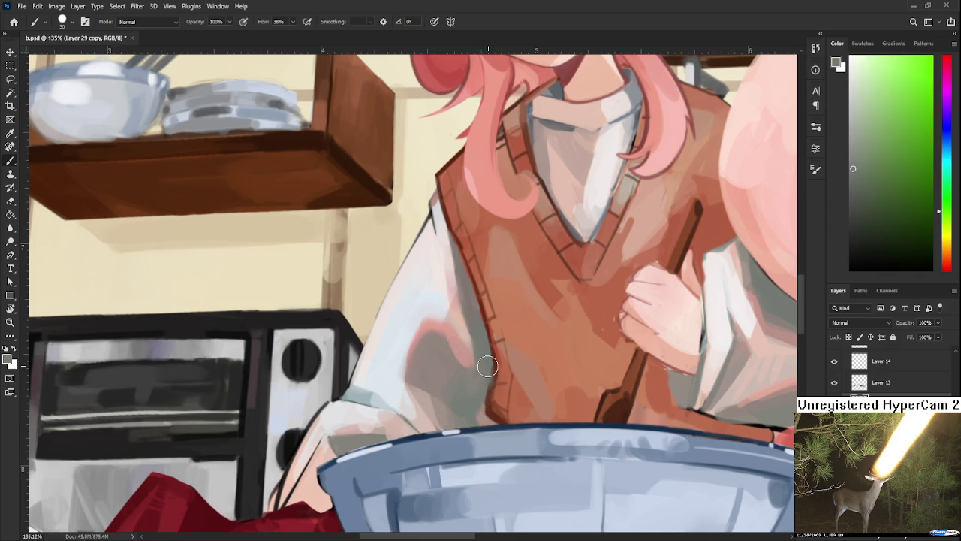
pyautogui.keyDown('alt'); pyautogui.click(495, 368); pyautogui.keyUp('alt')
# - With a smaller brush, refine the vest's lower left outline using darker and lighter sampled browns
pyautogui.press('[')
pyautogui.press('[')
pyautogui.press('[')
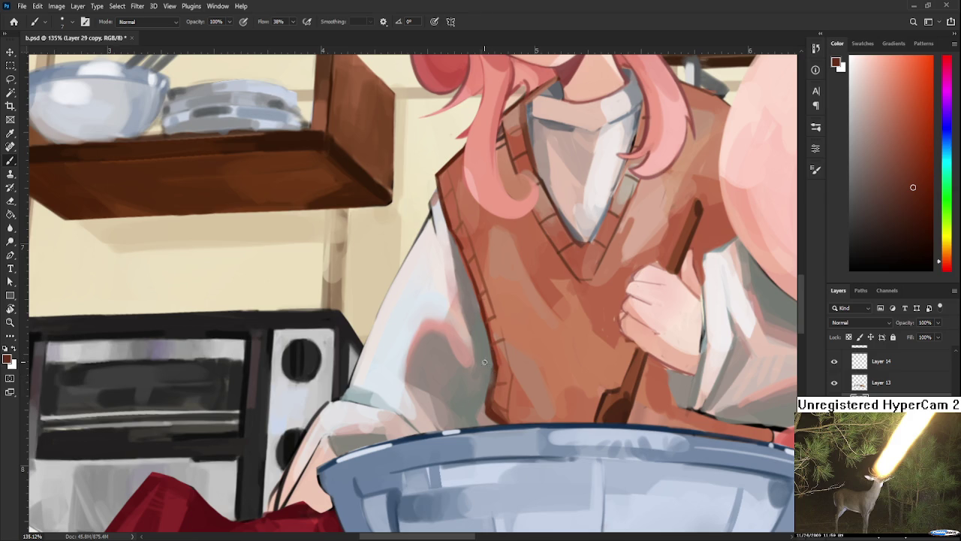
pyautogui.keyDown('alt'); pyautogui.click(490, 366); pyautogui.keyUp('alt')
pyautogui.keyDown('alt'); pyautogui.click(491, 371); pyautogui.keyUp('alt')
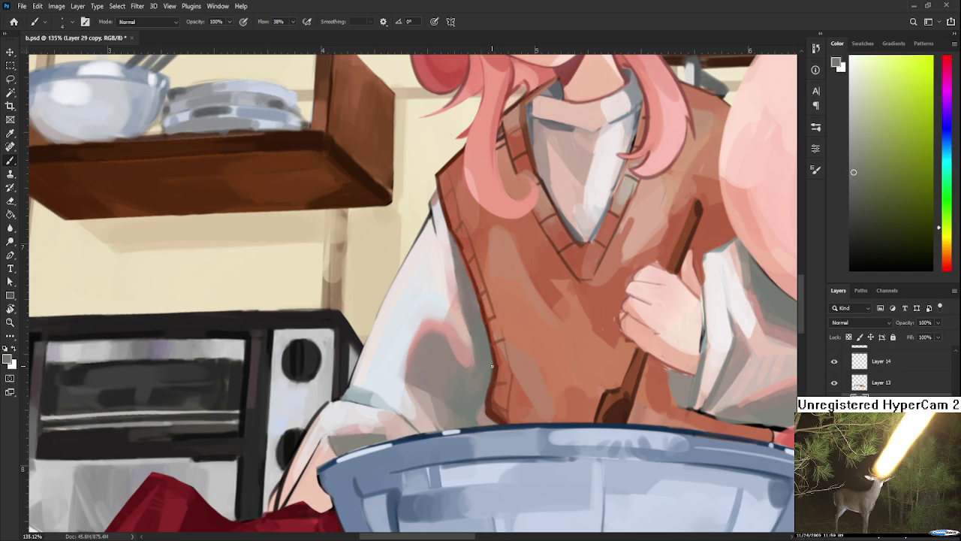
pyautogui.keyDown('alt'); pyautogui.click(501, 368); pyautogui.keyUp('alt')
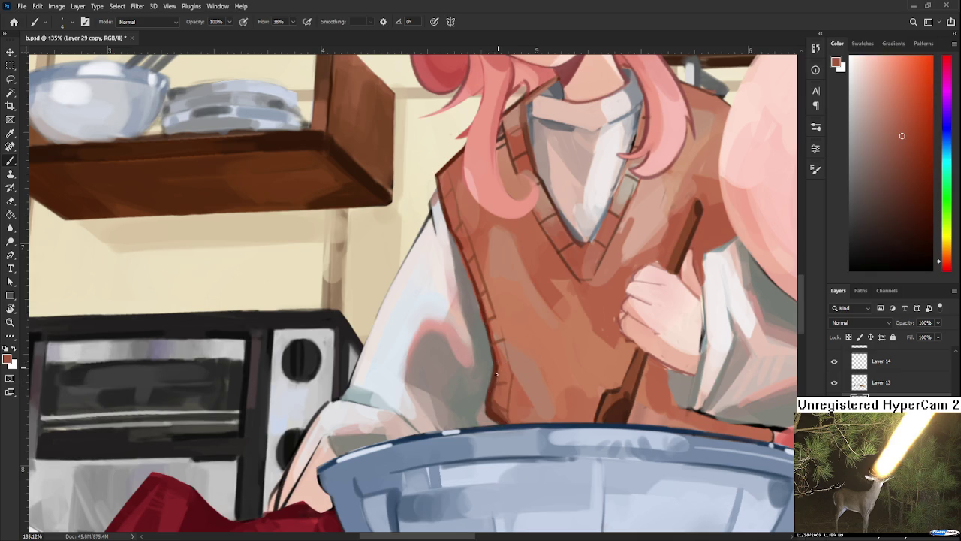
pyautogui.keyDown('alt'); pyautogui.click(501, 359); pyautogui.keyUp('alt')
pyautogui.keyDown('alt'); pyautogui.click(503, 366); pyautogui.keyUp('alt')
pyautogui.keyDown('alt'); pyautogui.click(500, 365); pyautogui.keyUp('alt')
pyautogui.keyDown('alt'); pyautogui.click(501, 370); pyautogui.keyUp('alt')
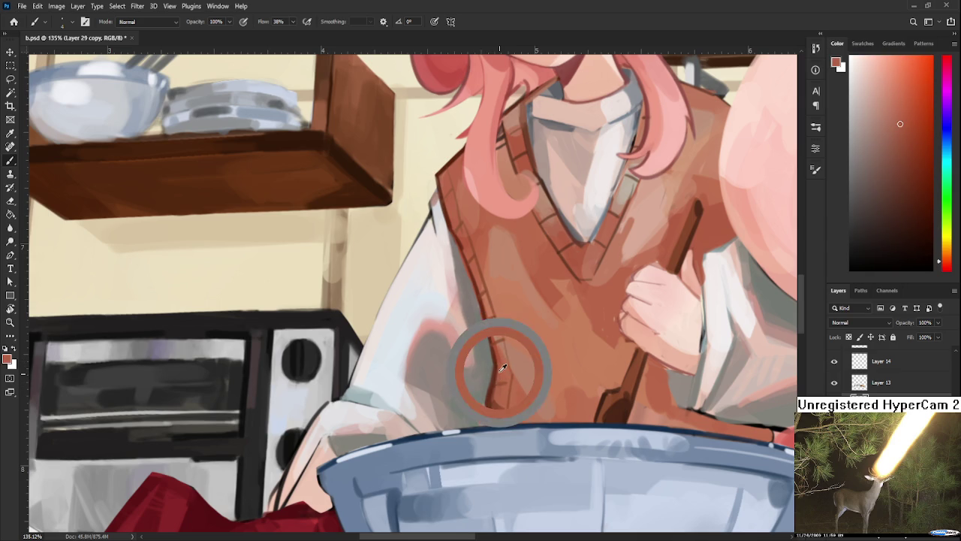
pyautogui.keyDown('alt'); pyautogui.click(498, 368); pyautogui.keyUp('alt')
pyautogui.keyDown('alt'); pyautogui.click(489, 354); pyautogui.keyUp('alt')
pyautogui.keyDown('alt'); pyautogui.click(498, 343); pyautogui.keyUp('alt')
pyautogui.keyDown('alt'); pyautogui.click(503, 342); pyautogui.keyUp('alt')
pyautogui.keyDown('alt'); pyautogui.click(488, 343); pyautogui.keyUp('alt')
pyautogui.keyDown('alt'); pyautogui.click(498, 343); pyautogui.keyUp('alt')
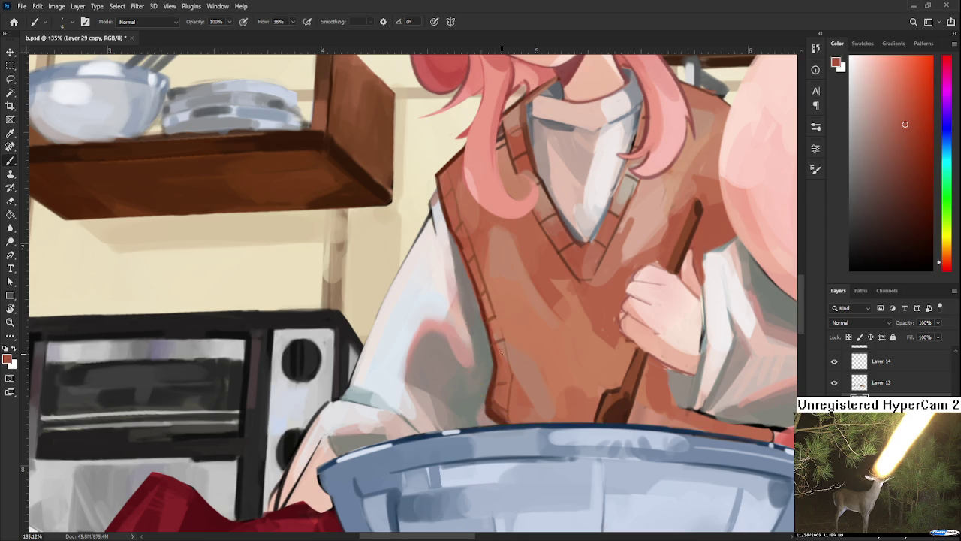
pyautogui.scroll(-3, 501, 355)
pyautogui.scroll(-3, 504, 336)
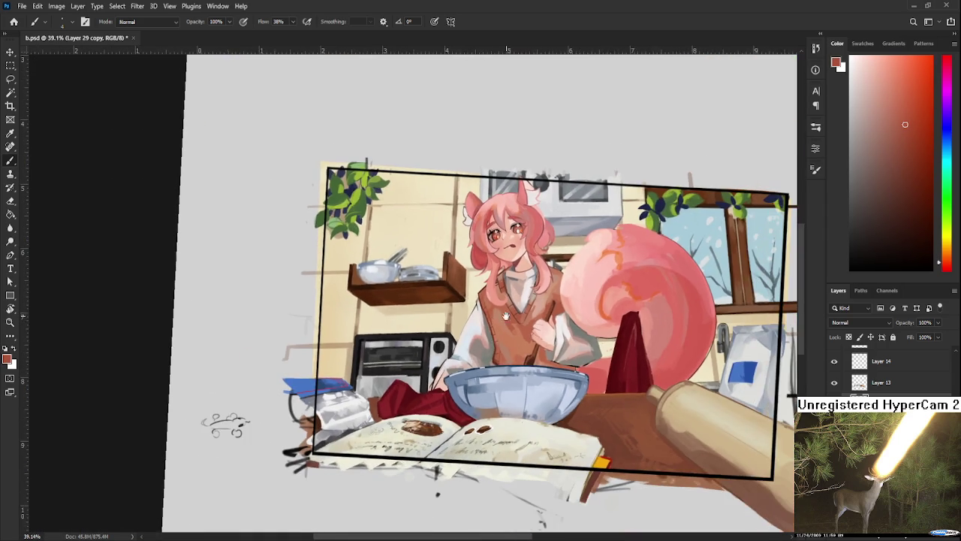
pyautogui.moveTo(504, 315); pyautogui.dragTo(505, 481)
pyautogui.press('r')
pyautogui.press('Escape')
pyautogui.press('d')
pyautogui.press('b')
pyautogui.moveTo(308, 244)
pyautogui.mouseDown()
pyautogui.moveTo(309, 312)
pyautogui.moveTo(363, 237)
pyautogui.moveTo(364, 307)
pyautogui.moveTo(320, 309)
pyautogui.mouseUp()
pyautogui.moveTo(394, 241); pyautogui.dragTo(395, 299)
pyautogui.moveTo(398, 238)
pyautogui.mouseDown()
pyautogui.moveTo(457, 237)
pyautogui.moveTo(455, 309)
pyautogui.moveTo(397, 309)
pyautogui.moveTo(353, 384)
pyautogui.mouseUp()
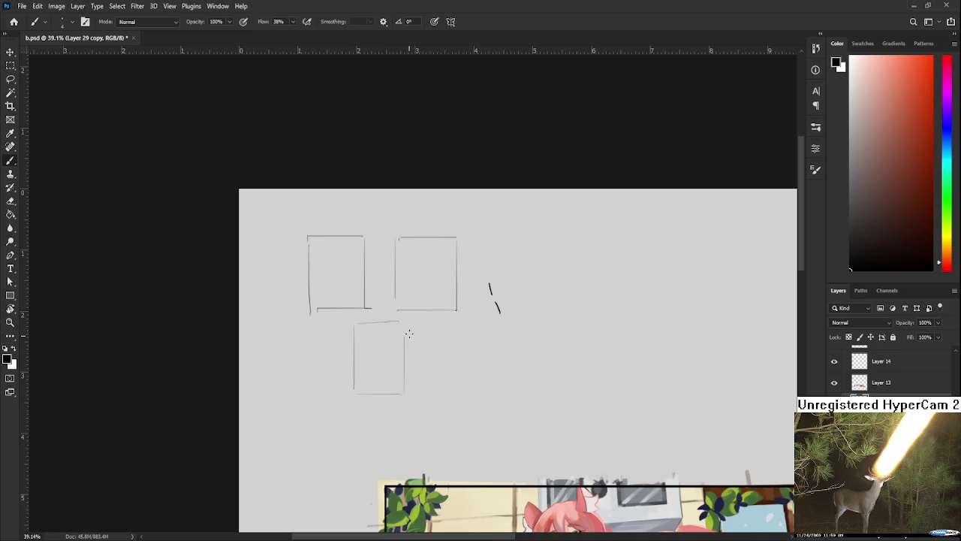
pyautogui.moveTo(406, 332); pyautogui.dragTo(399, 342)
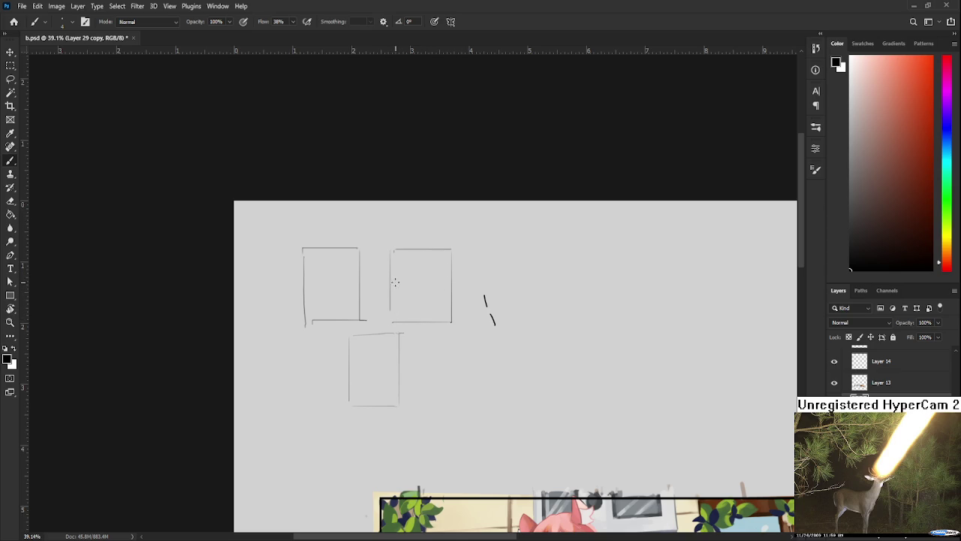
pyautogui.press('l')
pyautogui.moveTo(466, 243)
pyautogui.mouseDown()
pyautogui.moveTo(303, 396)
pyautogui.moveTo(489, 229)
pyautogui.mouseUp()
pyautogui.press('Delete')
pyautogui.hotkey('ctrl', 'd')
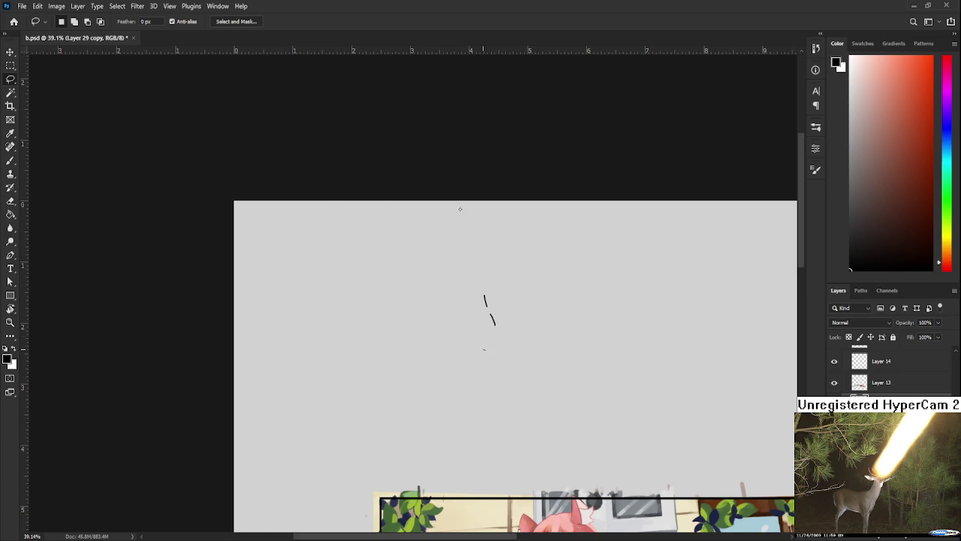
pyautogui.moveTo(478, 433); pyautogui.dragTo(317, 118)
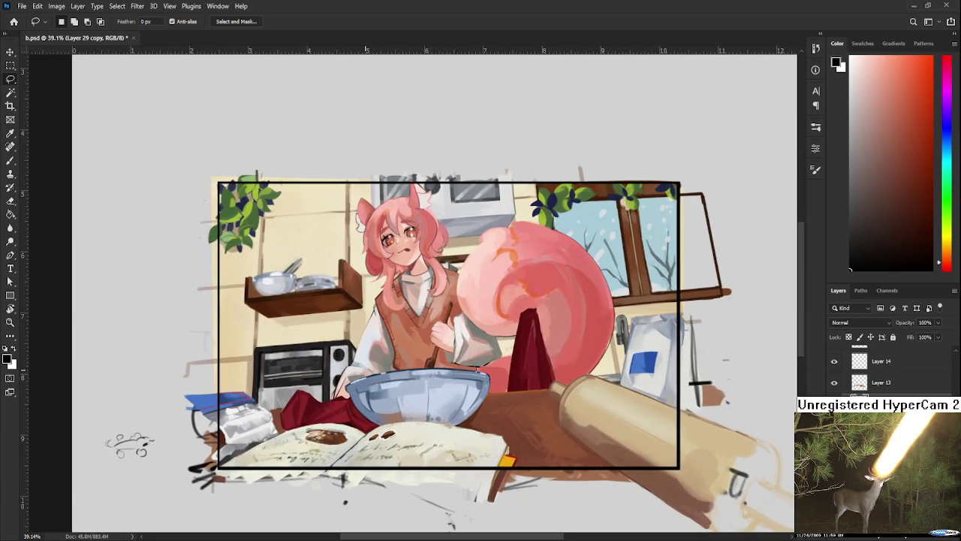
# - Try a faint grey stroke along the hand outline with a larger brush, then undo it
pyautogui.scroll(3, 367, 373)
pyautogui.scroll(5, 361, 383)
pyautogui.hotkey('ctrl', ',')
pyautogui.hotkey('ctrl', ',')
pyautogui.moveTo(305, 391); pyautogui.dragTo(304, 368)
pyautogui.press('b')
pyautogui.keyDown('alt'); pyautogui.click(319, 367); pyautogui.keyUp('alt')
pyautogui.press(']')
pyautogui.press(']')
pyautogui.press(']')
pyautogui.moveTo(298, 376); pyautogui.dragTo(290, 410)
pyautogui.hotkey('ctrl', 'z')
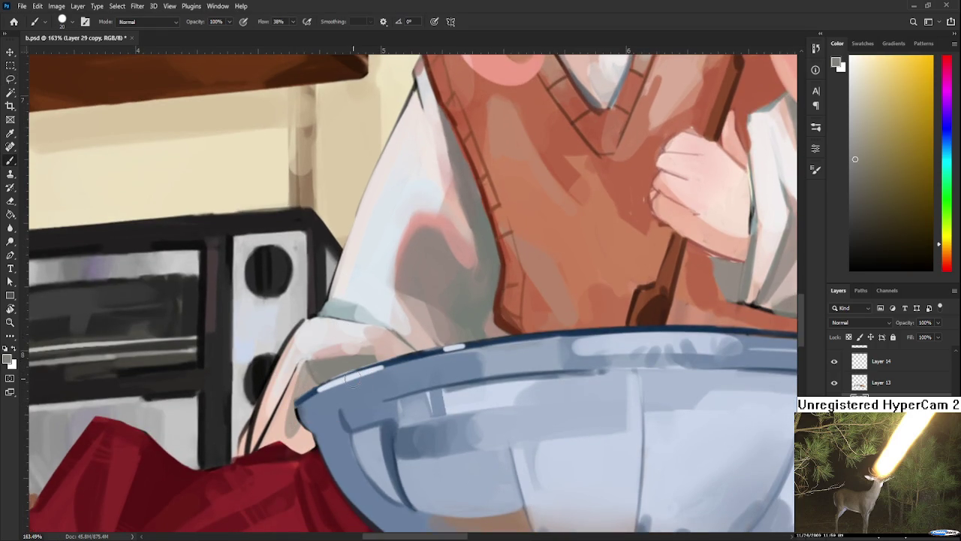
# - Zoom out and hide the painting group in the Layers panel, showing the thumbnail sketches
pyautogui.scroll(-2, 347, 379)
pyautogui.scroll(-2, 348, 380)
pyautogui.scroll(-2, 348, 380)
pyautogui.moveTo(546, 328); pyautogui.dragTo(501, 331)
pyautogui.scroll(-1, 886, 371)
pyautogui.scroll(-1, 886, 372)
pyautogui.scroll(-2, 886, 372)
pyautogui.scroll(2, 886, 372)
pyautogui.click(833, 352)
pyautogui.click(871, 352)
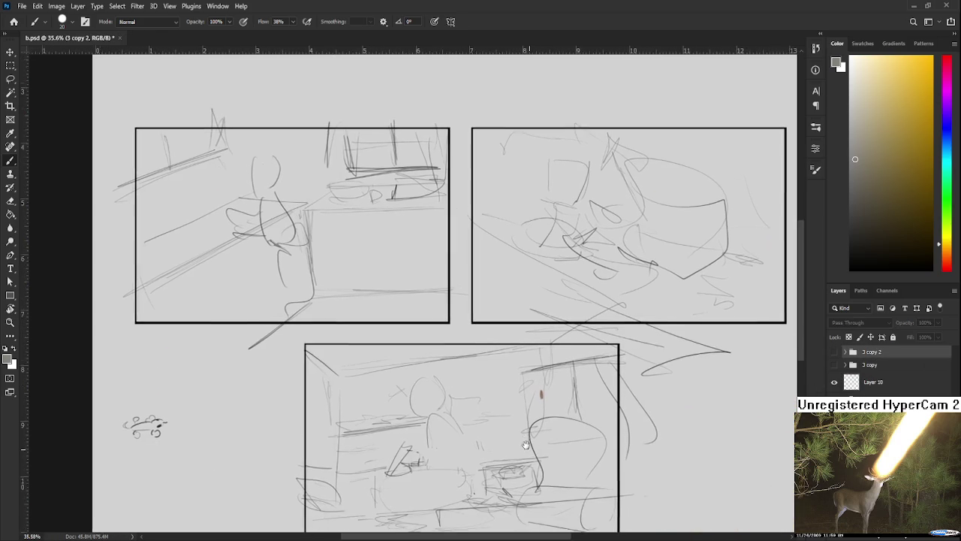
# - Pan and zoom across the three boxed thumbnail sketches to review them
pyautogui.moveTo(525, 444); pyautogui.dragTo(512, 432)
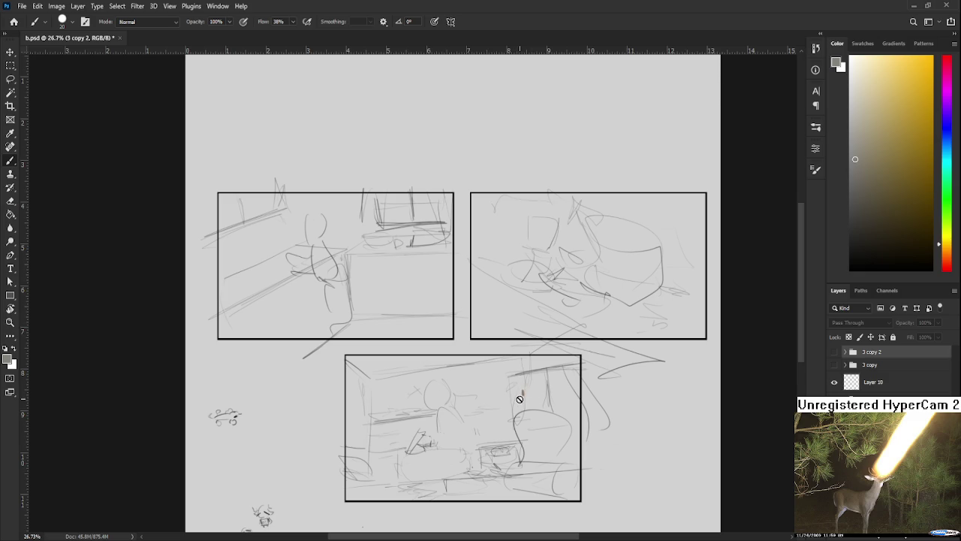
pyautogui.scroll(2, 510, 416)
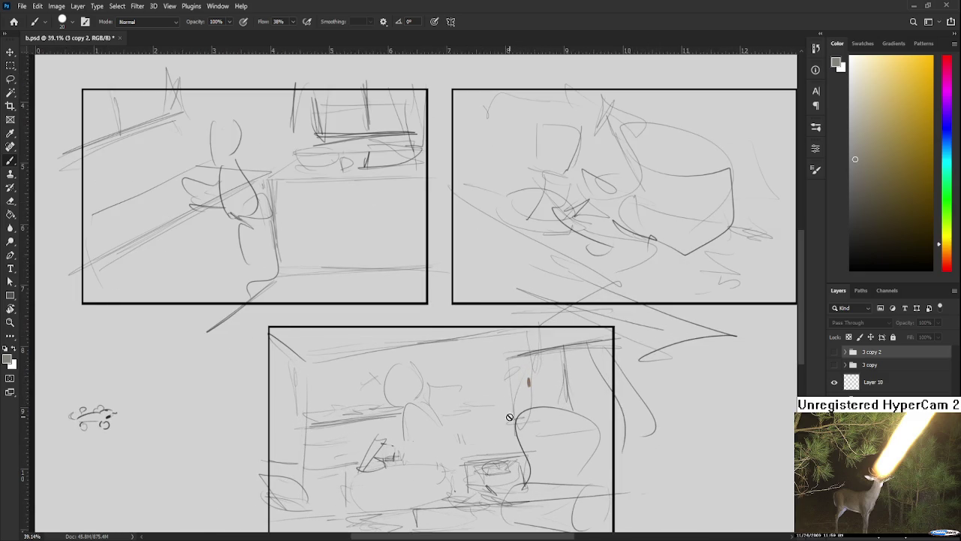
pyautogui.scroll(-1, 510, 417)
pyautogui.scroll(-1, 510, 416)
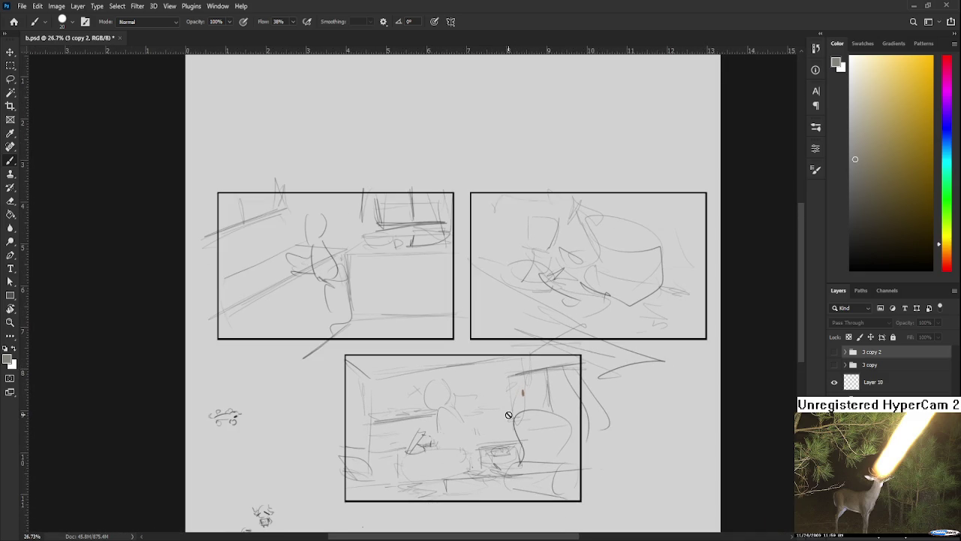
pyautogui.scroll(1, 509, 414)
pyautogui.scroll(1, 508, 399)
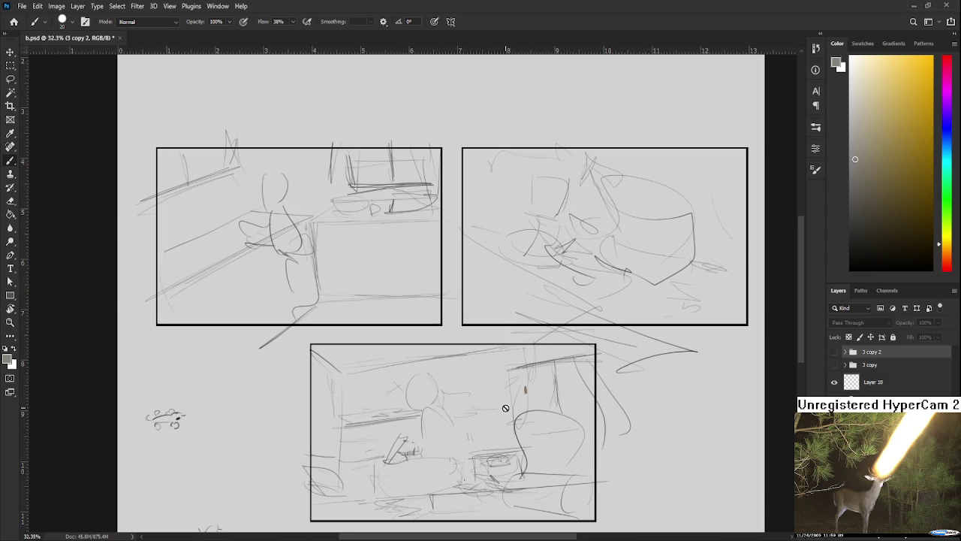
pyautogui.scroll(-1, 503, 417)
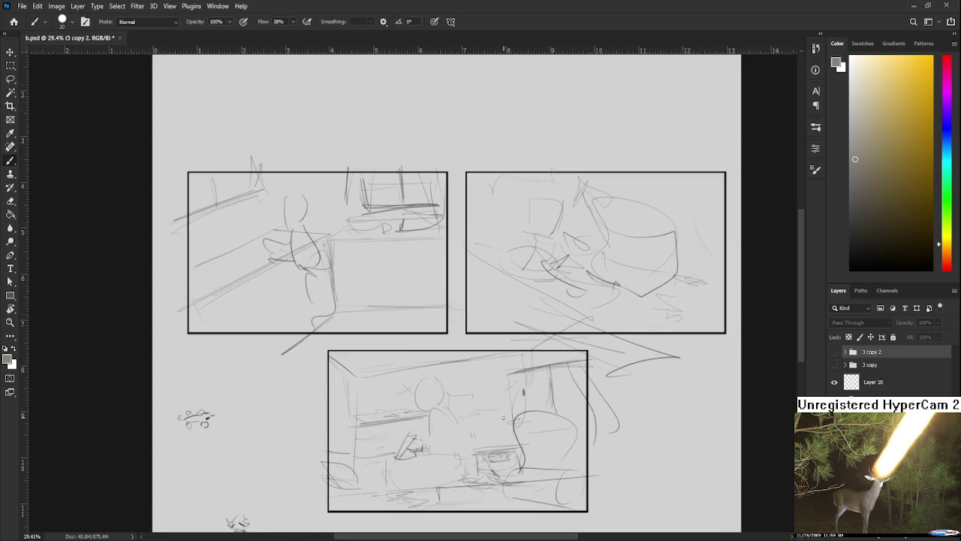
pyautogui.scroll(-1, 500, 420)
pyautogui.scroll(2, 489, 440)
pyautogui.scroll(2, 476, 461)
# - Look over the remaining thumbnails, then hide the sketch layer to bring back the painting
pyautogui.moveTo(466, 493); pyautogui.dragTo(463, 470)
pyautogui.scroll(-1, 476, 455)
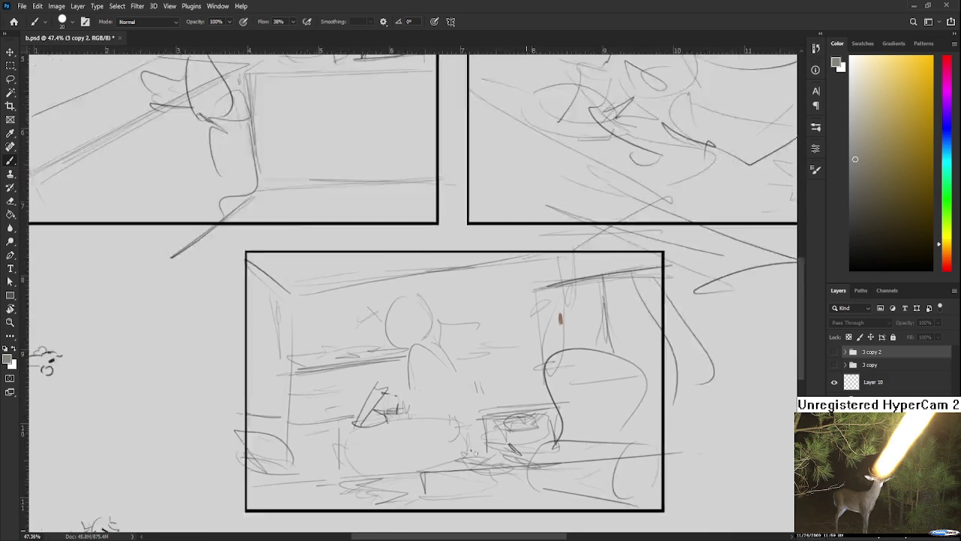
pyautogui.scroll(-2, 477, 445)
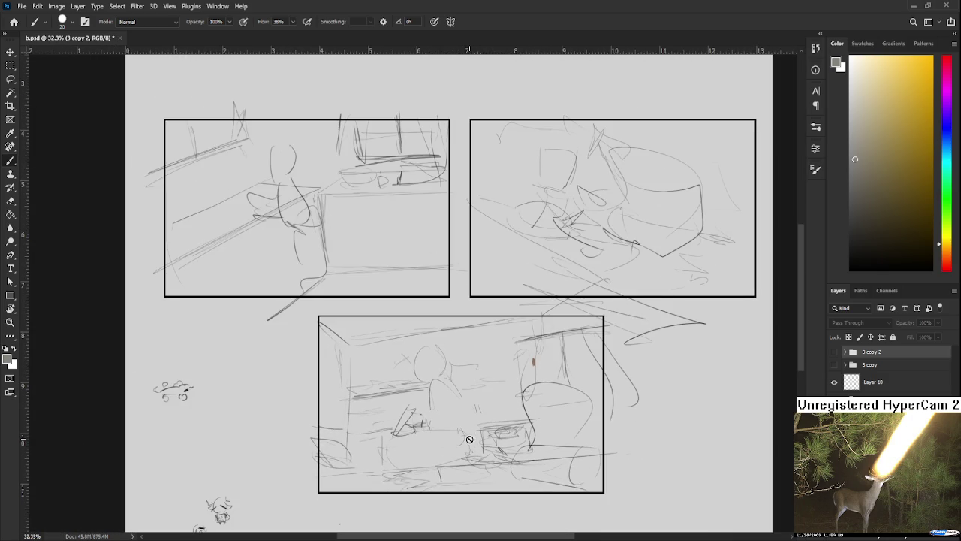
pyautogui.moveTo(470, 441); pyautogui.dragTo(403, 350)
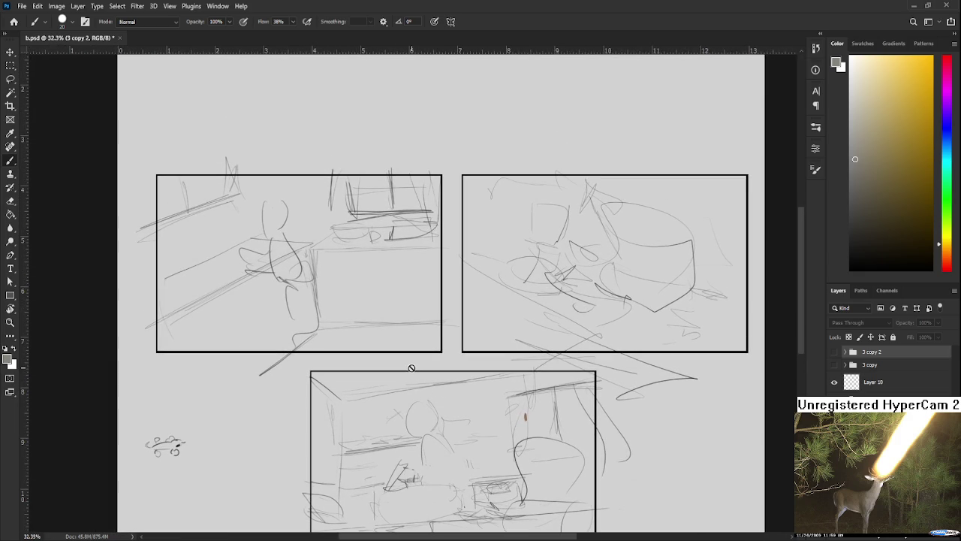
pyautogui.scroll(-2, 413, 352)
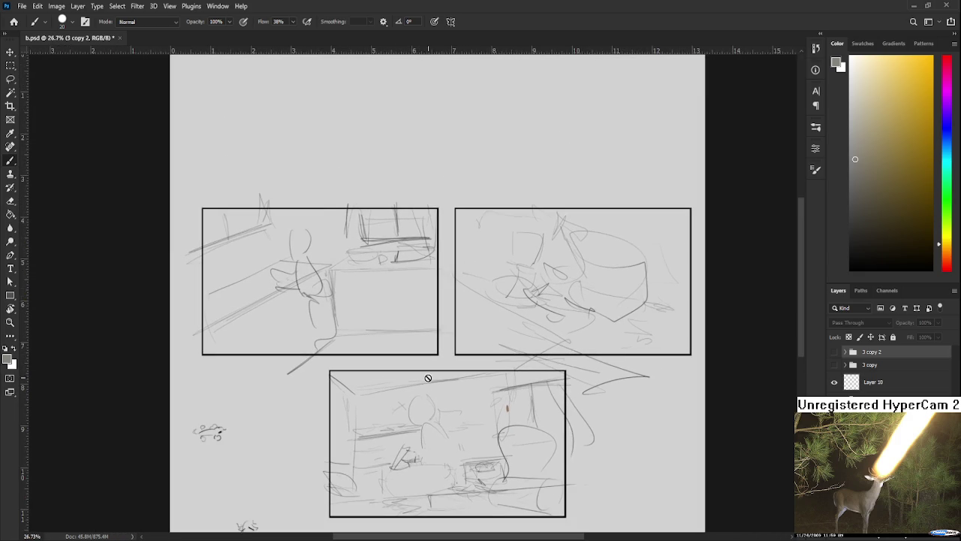
pyautogui.moveTo(446, 393); pyautogui.dragTo(445, 374)
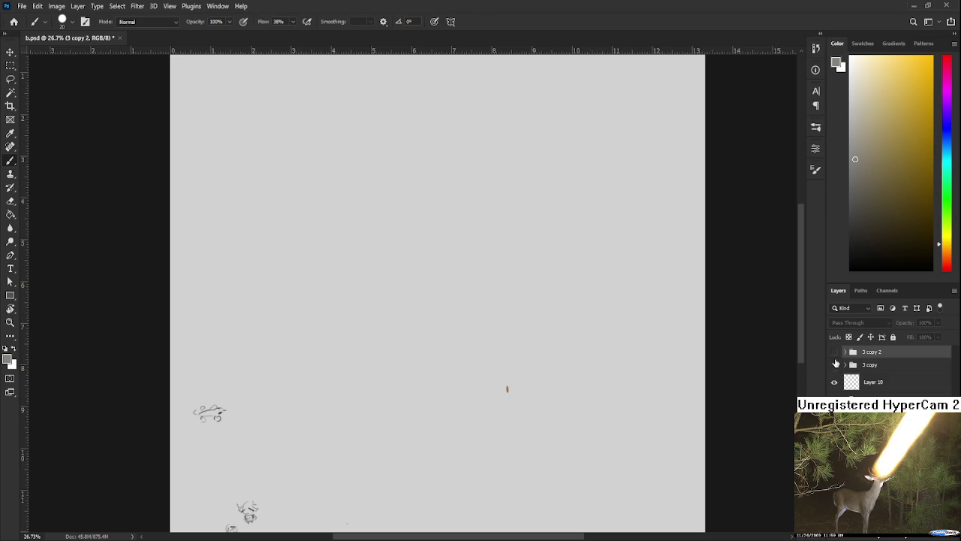
pyautogui.click(833, 352)
# - Zoom in on the vest and bowl, and expand the painting group's layers
pyautogui.scroll(8, 430, 350)
pyautogui.scroll(2, 352, 361)
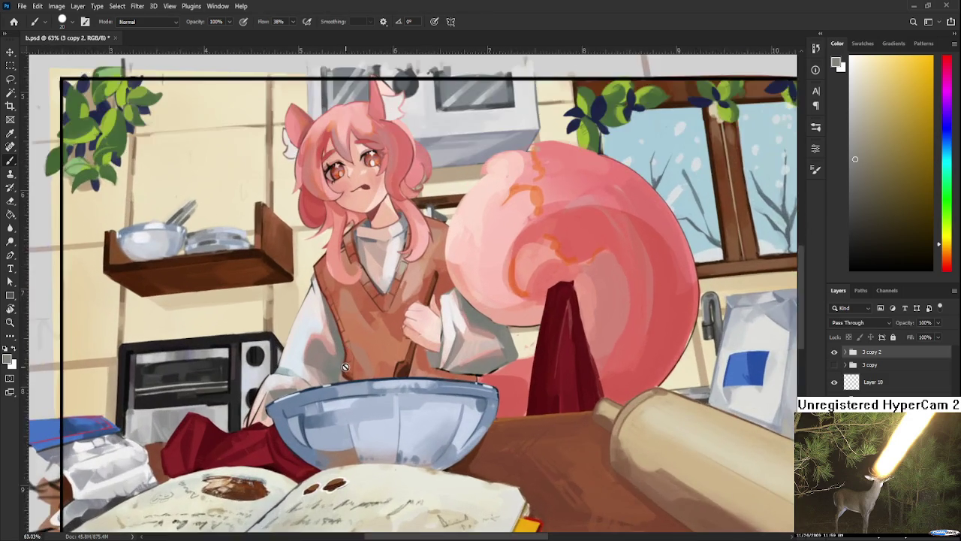
pyautogui.scroll(2, 351, 362)
pyautogui.scroll(2, 352, 361)
pyautogui.scroll(2, 351, 361)
pyautogui.moveTo(352, 361); pyautogui.dragTo(368, 393)
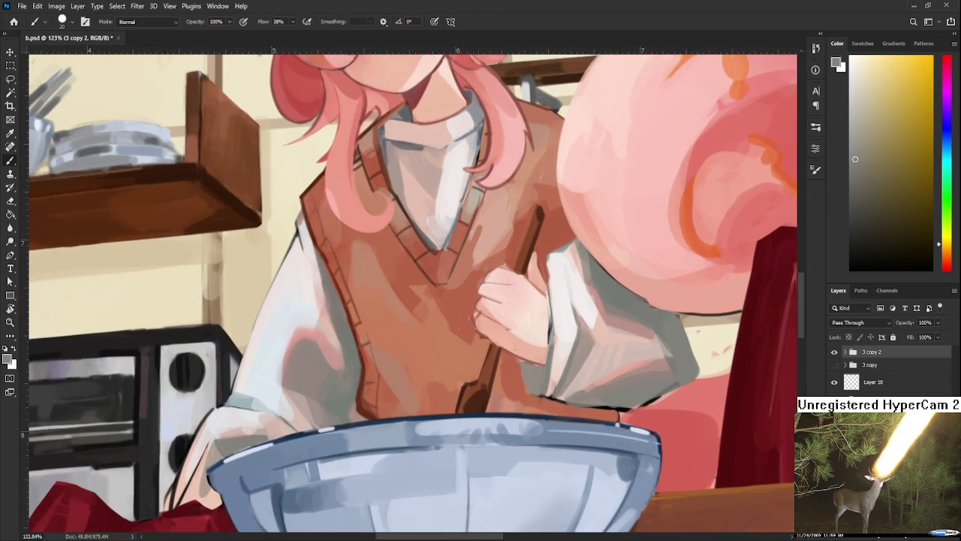
pyautogui.click(845, 352)
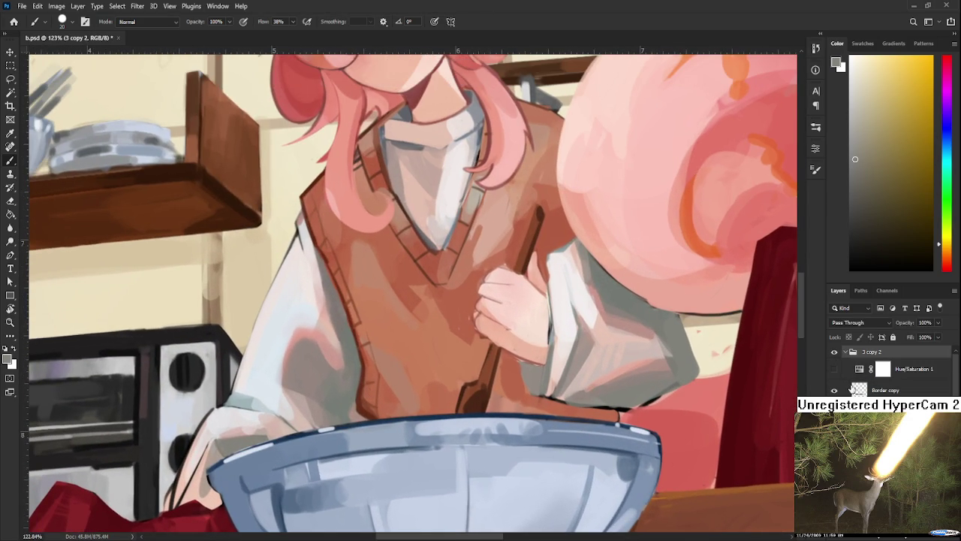
pyautogui.scroll(-1, 848, 390)
pyautogui.scroll(-2, 886, 368)
pyautogui.scroll(-2, 886, 367)
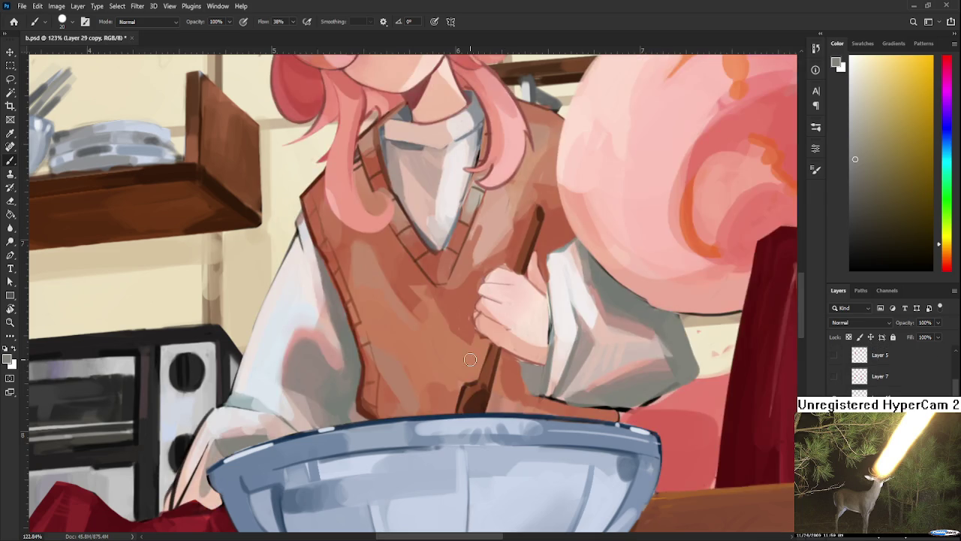
pyautogui.scroll(2, 473, 359)
# - Tilt the canvas and sample vest browns with a fine brush to darken the vest's lower edge
pyautogui.press('r')
pyautogui.moveTo(451, 225); pyautogui.dragTo(320, 335)
pyautogui.keyDown('alt'); pyautogui.click(316, 330); pyautogui.keyUp('alt')
pyautogui.press('[')
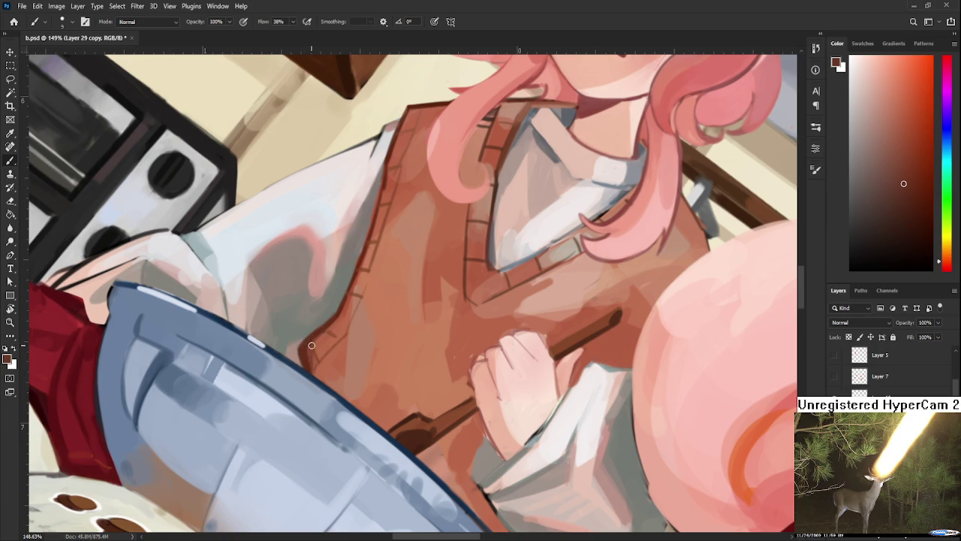
pyautogui.keyDown('alt'); pyautogui.click(312, 341); pyautogui.keyUp('alt')
pyautogui.keyDown('alt'); pyautogui.click(307, 350); pyautogui.keyUp('alt')
pyautogui.keyDown('alt'); pyautogui.click(315, 344); pyautogui.keyUp('alt')
pyautogui.keyDown('alt'); pyautogui.click(314, 347); pyautogui.keyUp('alt')
pyautogui.moveTo(321, 349); pyautogui.dragTo(313, 369)
# - Repaint the vest outline beside the bowl in a darker brown, then sample a lighter vest brown
pyautogui.keyDown('alt'); pyautogui.click(311, 338); pyautogui.keyUp('alt')
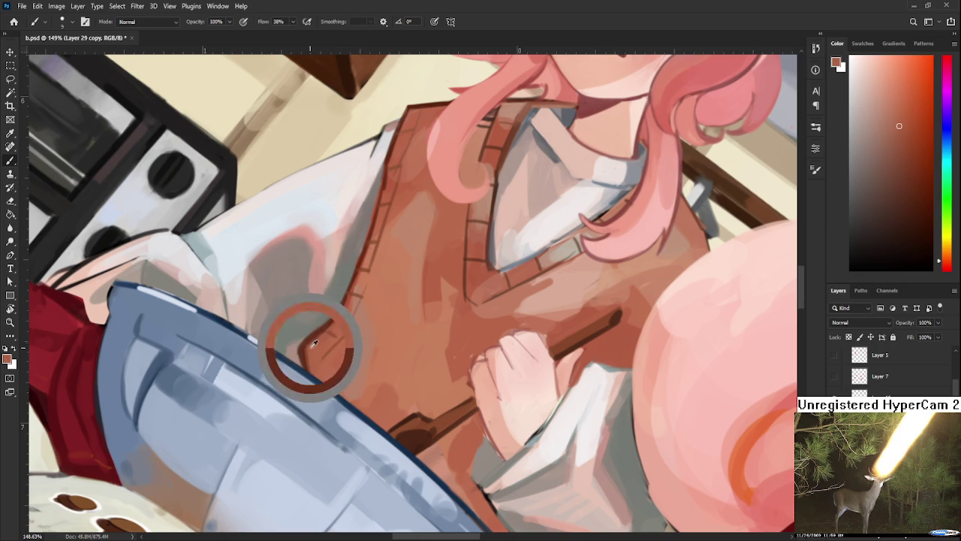
pyautogui.keyDown('alt'); pyautogui.click(306, 347); pyautogui.keyUp('alt')
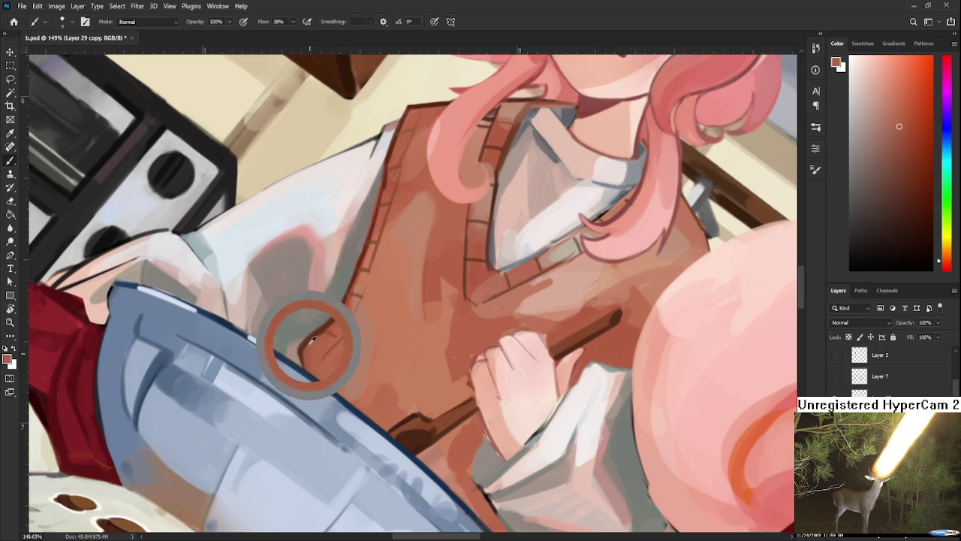
pyautogui.moveTo(305, 342); pyautogui.dragTo(304, 372)
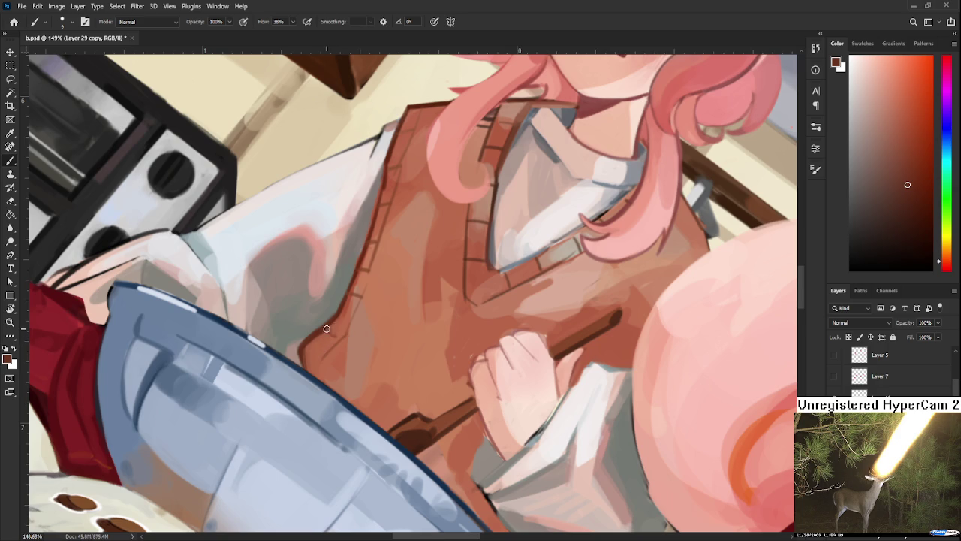
pyautogui.press('r')
pyautogui.moveTo(323, 349)
pyautogui.mouseDown()
pyautogui.moveTo(340, 363)
pyautogui.moveTo(333, 379)
pyautogui.mouseUp()
pyautogui.press('b')
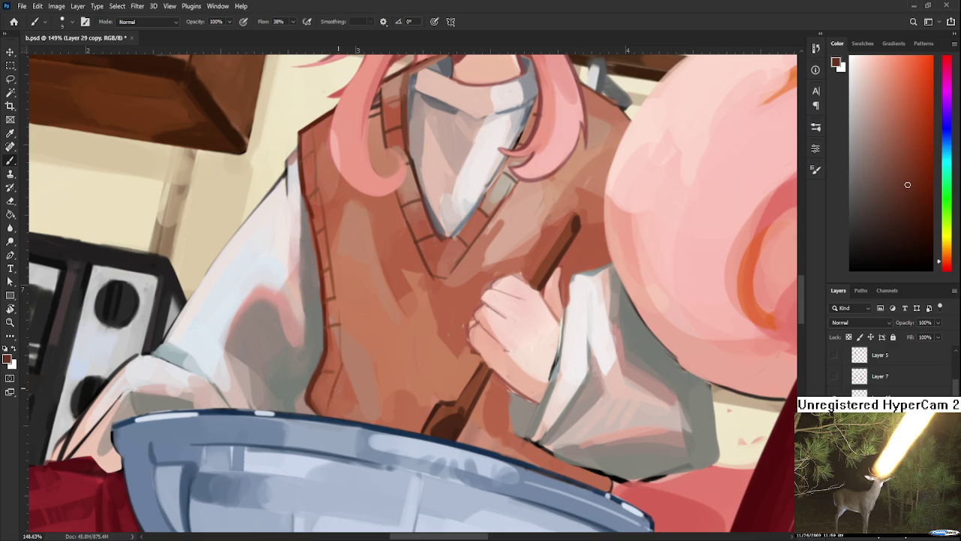
pyautogui.keyDown('alt'); pyautogui.click(342, 384); pyautogui.keyUp('alt')
# - Sample lighter pink tones near the bowl rim
pyautogui.scroll(-2, 413, 293)
pyautogui.scroll(-2, 413, 293)
pyautogui.scroll(-2, 413, 293)
pyautogui.scroll(3, 413, 293)
pyautogui.scroll(2, 392, 273)
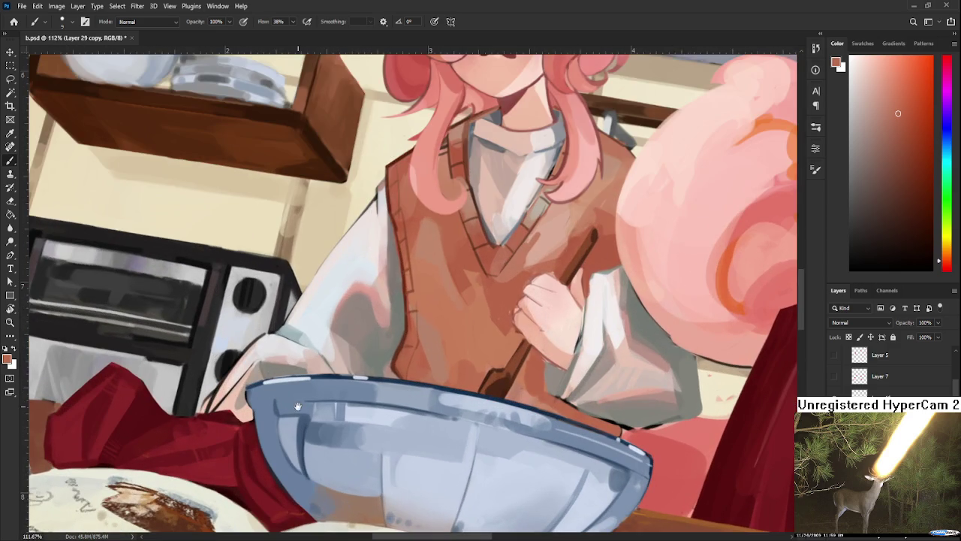
pyautogui.keyDown('alt'); pyautogui.click(392, 273); pyautogui.keyUp('alt')
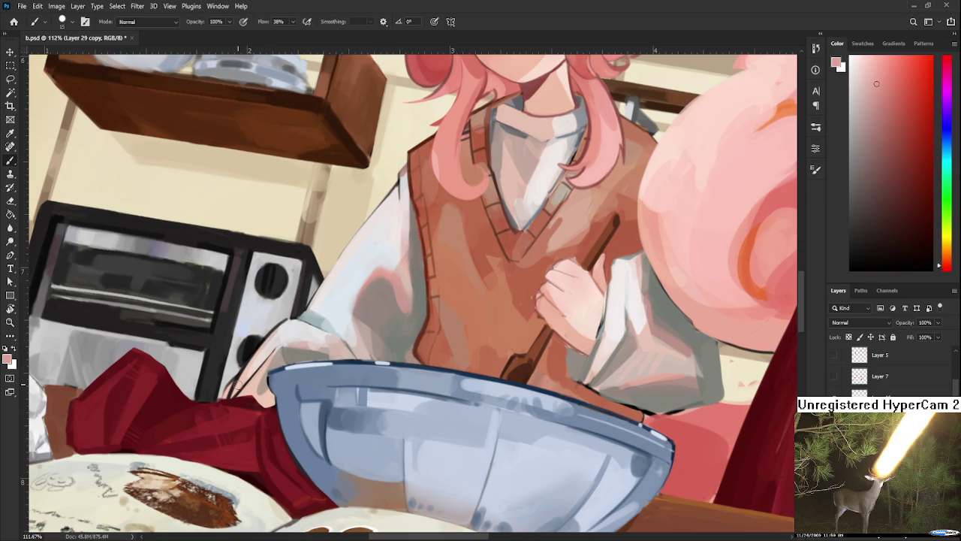
pyautogui.keyDown('alt'); pyautogui.click(260, 356); pyautogui.keyUp('alt')
pyautogui.keyDown('alt'); pyautogui.click(240, 380); pyautogui.keyUp('alt')
pyautogui.keyDown('alt'); pyautogui.click(250, 371); pyautogui.keyUp('alt')
pyautogui.keyDown('alt'); pyautogui.click(244, 368); pyautogui.keyUp('alt')
# - Frame the bowl's left rim and sample its light warm greys
pyautogui.moveTo(256, 383); pyautogui.dragTo(278, 347)
pyautogui.scroll(4, 268, 357)
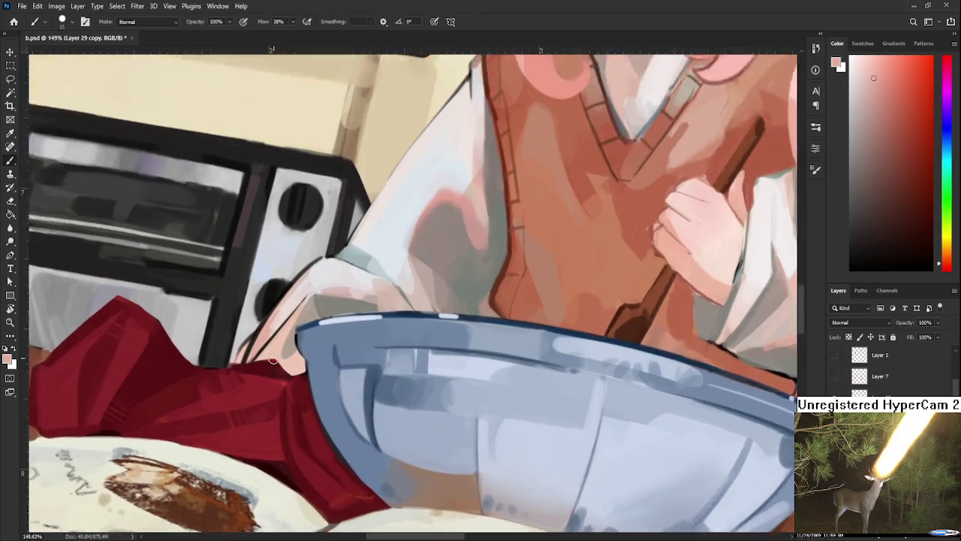
pyautogui.keyDown('alt'); pyautogui.click(331, 304); pyautogui.keyUp('alt')
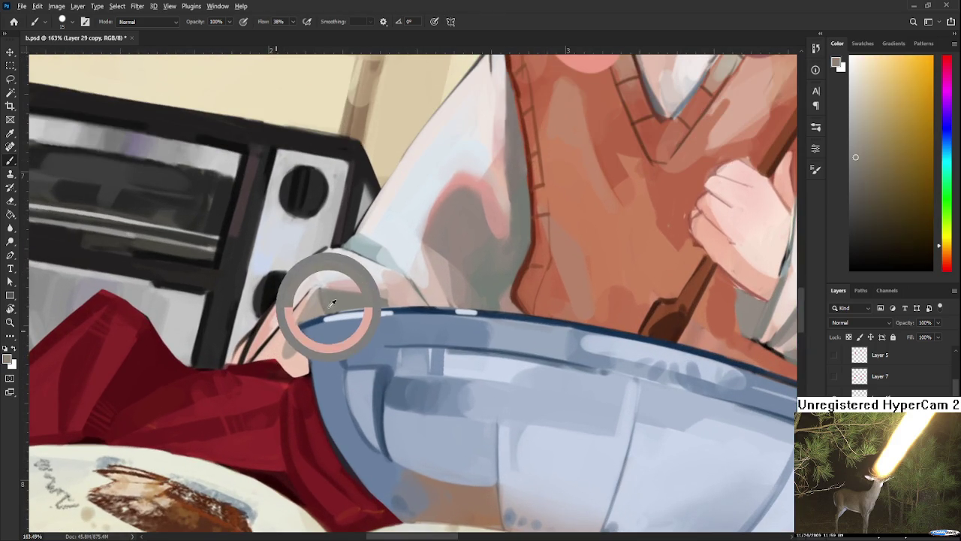
pyautogui.keyDown('alt'); pyautogui.click(295, 354); pyautogui.keyUp('alt')
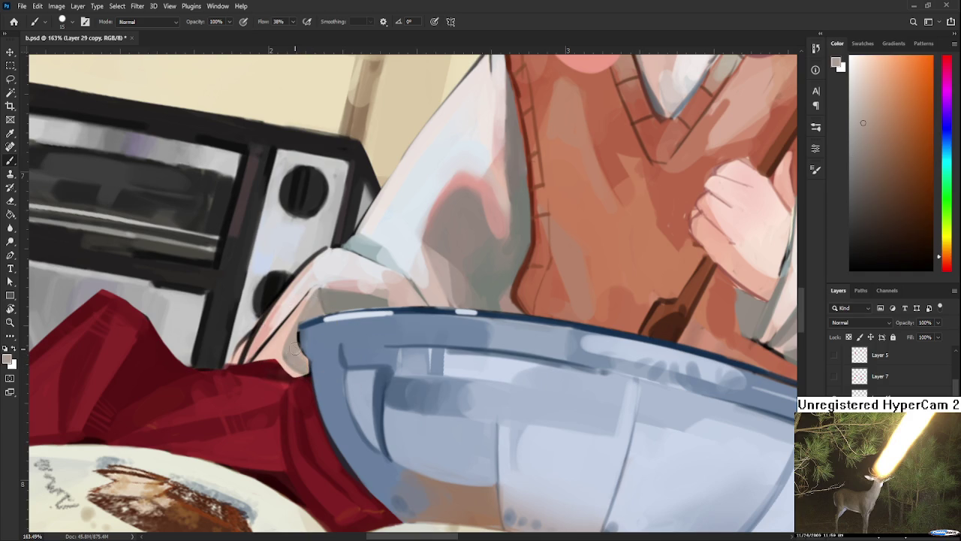
pyautogui.keyDown('alt'); pyautogui.click(292, 350); pyautogui.keyUp('alt')
pyautogui.keyDown('alt'); pyautogui.click(282, 349); pyautogui.keyUp('alt')
# - Sample grey-green and olive tones and paint darker shading on the sleeve
pyautogui.moveTo(324, 319); pyautogui.dragTo(313, 348)
pyautogui.scroll(-5, 359, 320)
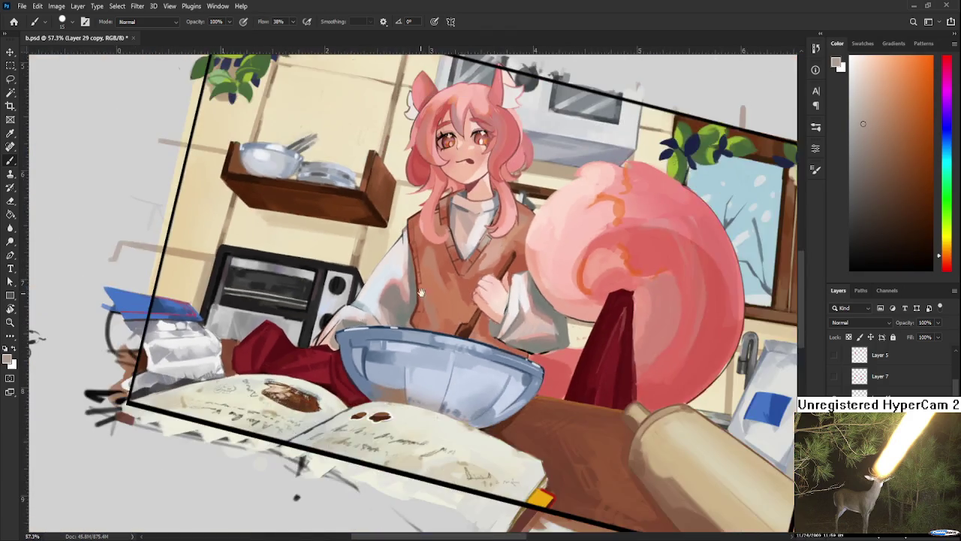
pyautogui.moveTo(359, 321); pyautogui.dragTo(394, 373)
pyautogui.scroll(4, 394, 373)
pyautogui.scroll(1, 380, 415)
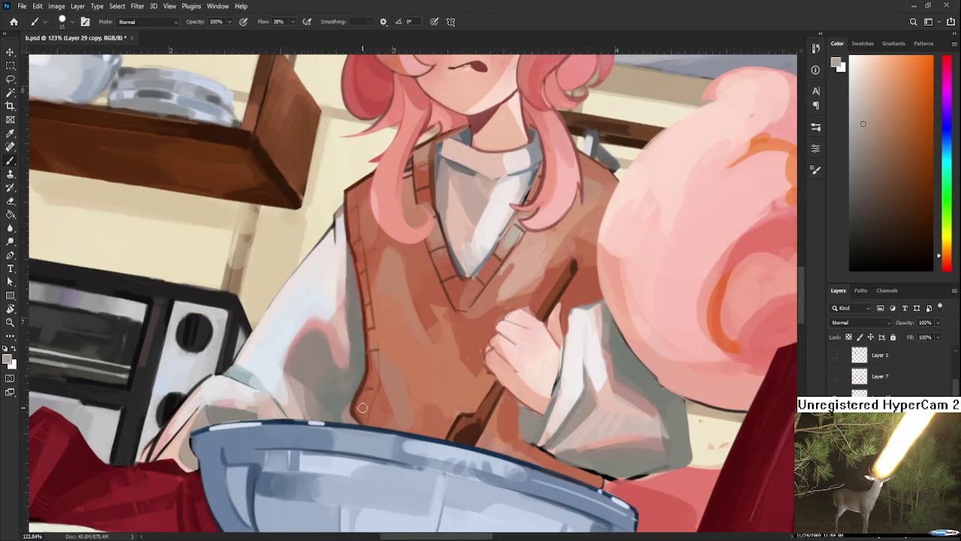
pyautogui.scroll(1, 364, 410)
pyautogui.scroll(1, 364, 409)
pyautogui.scroll(1, 358, 335)
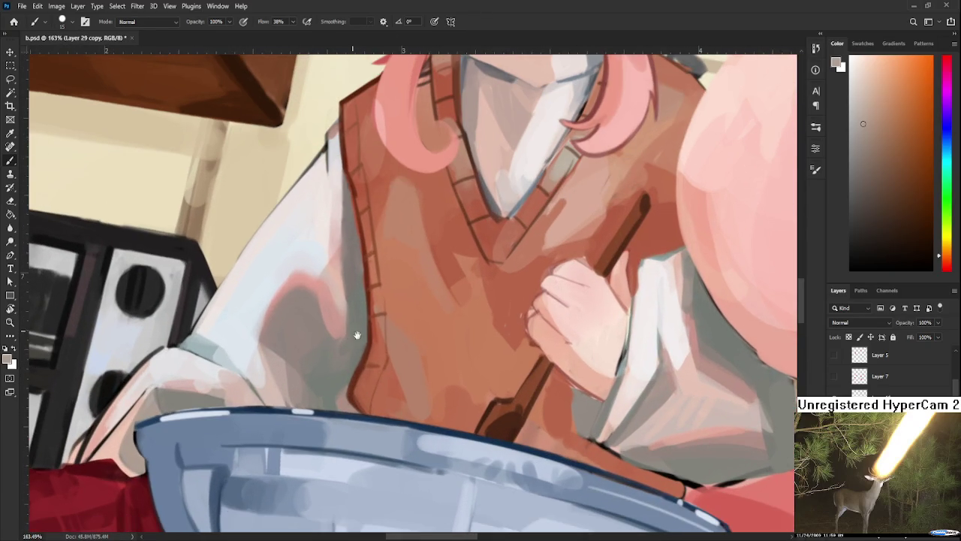
pyautogui.keyDown('alt'); pyautogui.click(340, 385); pyautogui.keyUp('alt')
pyautogui.keyDown('alt'); pyautogui.click(323, 386); pyautogui.keyUp('alt')
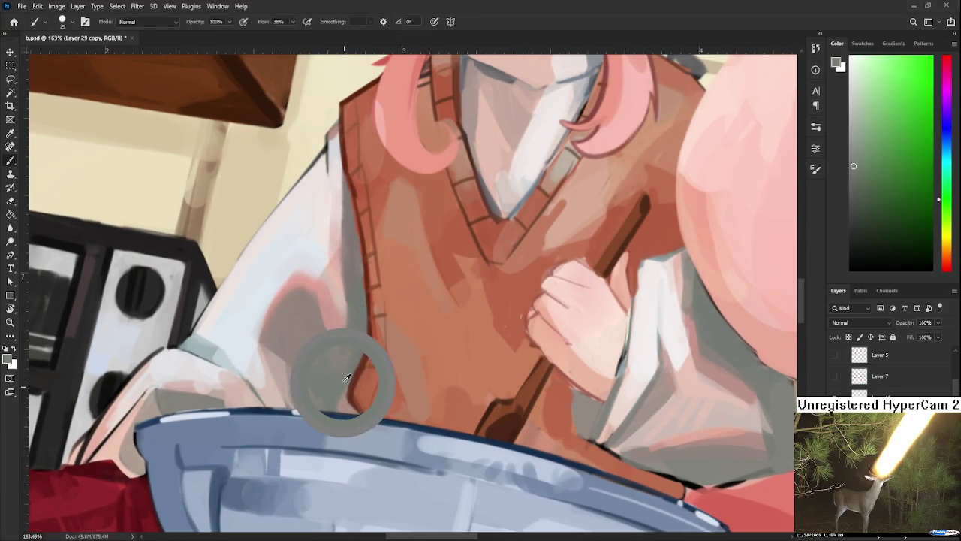
pyautogui.keyDown('alt'); pyautogui.click(339, 391); pyautogui.keyUp('alt')
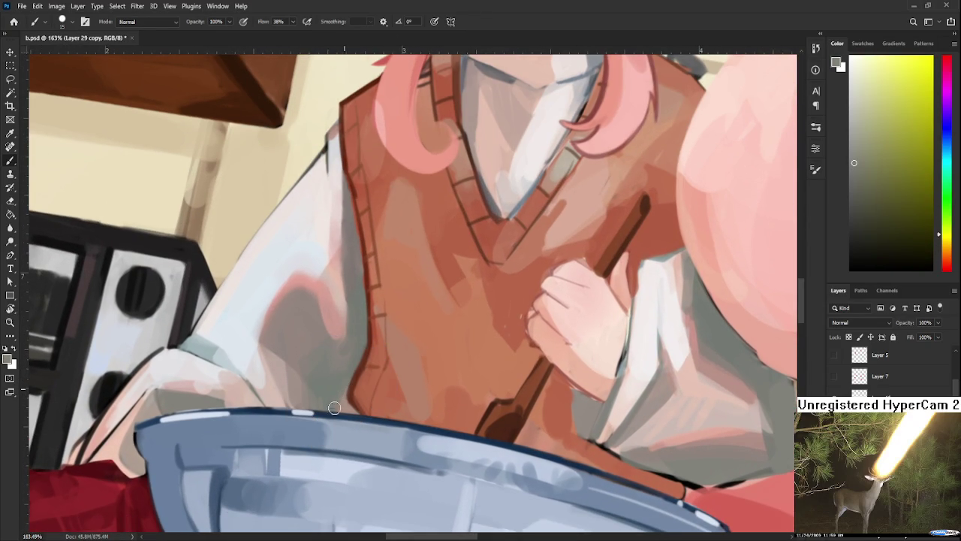
pyautogui.moveTo(346, 379); pyautogui.dragTo(353, 361)
pyautogui.keyDown('alt'); pyautogui.click(346, 383); pyautogui.keyUp('alt')
# - Pan toward the collar, sampling greener sleeve greys and a reddish-brown from the vest
pyautogui.moveTo(345, 381); pyautogui.dragTo(328, 412)
pyautogui.keyDown('alt'); pyautogui.click(336, 388); pyautogui.keyUp('alt')
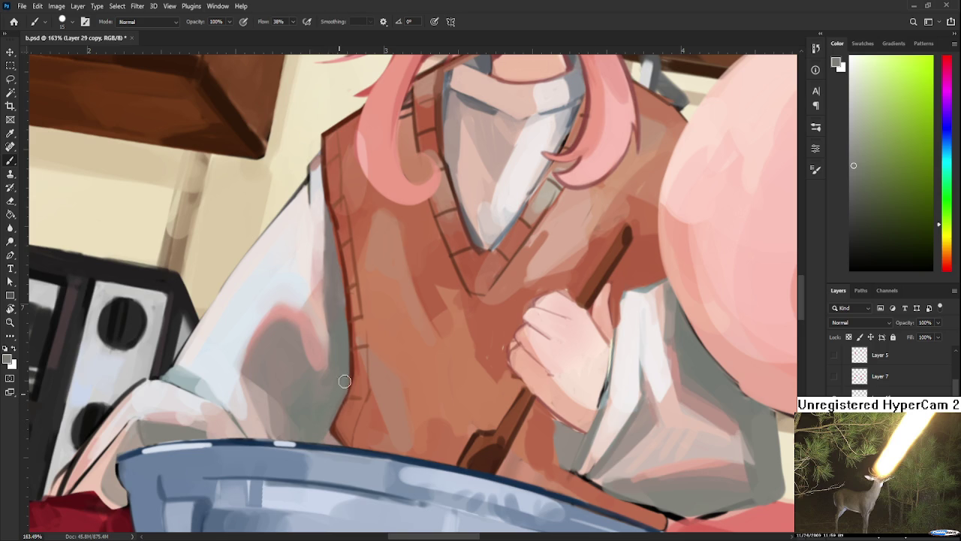
pyautogui.moveTo(343, 379); pyautogui.dragTo(332, 415)
pyautogui.keyDown('alt'); pyautogui.click(332, 397); pyautogui.keyUp('alt')
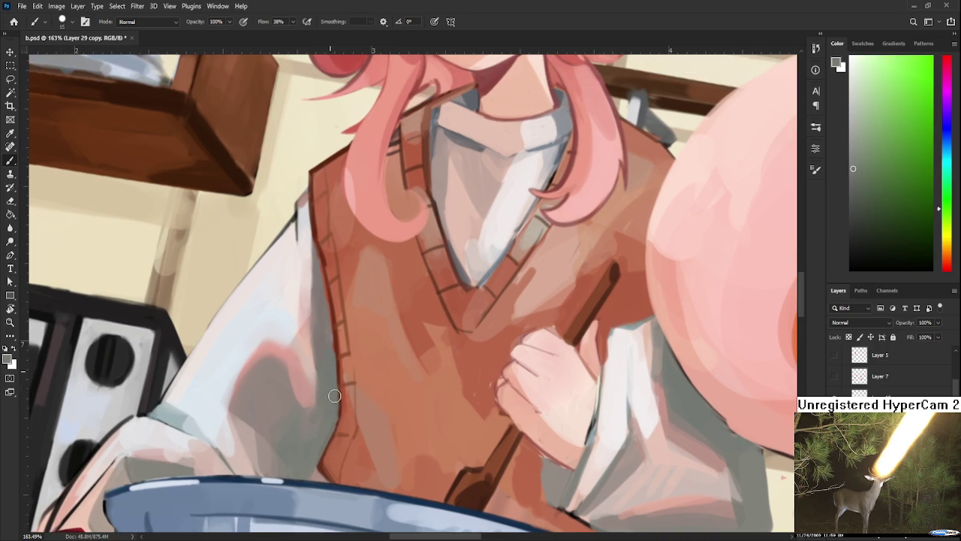
pyautogui.moveTo(329, 363); pyautogui.dragTo(330, 443)
pyautogui.keyDown('alt'); pyautogui.click(330, 432); pyautogui.keyUp('alt')
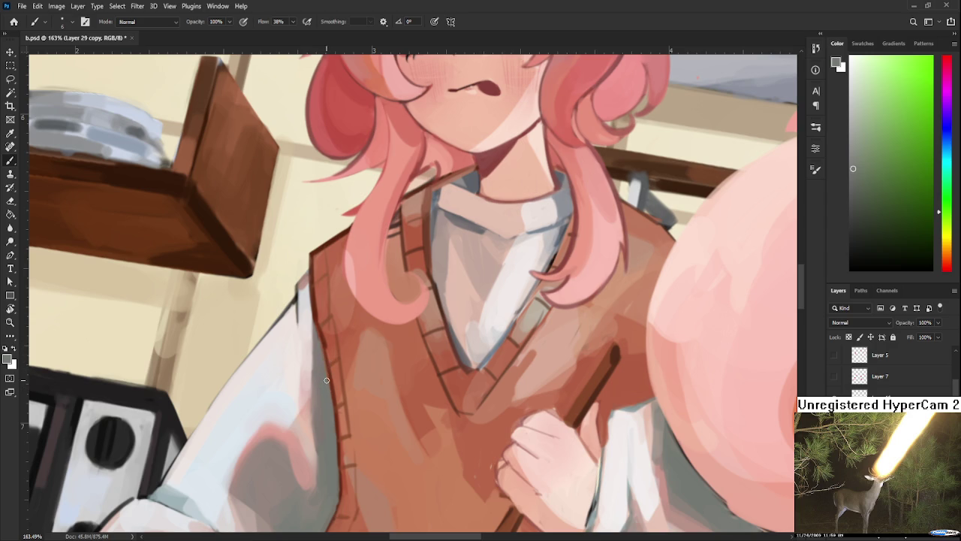
pyautogui.keyDown('alt'); pyautogui.click(327, 340); pyautogui.keyUp('alt')
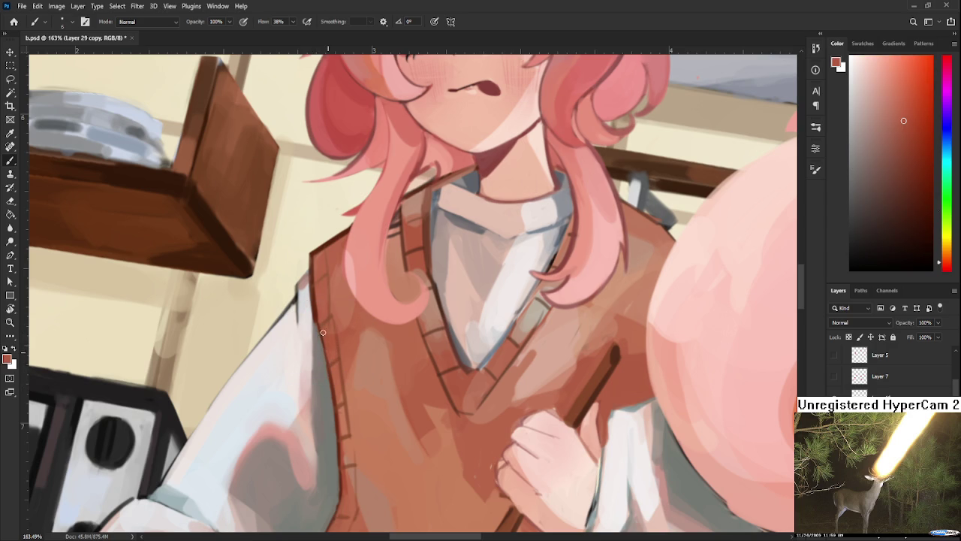
pyautogui.scroll(-5, 364, 320)
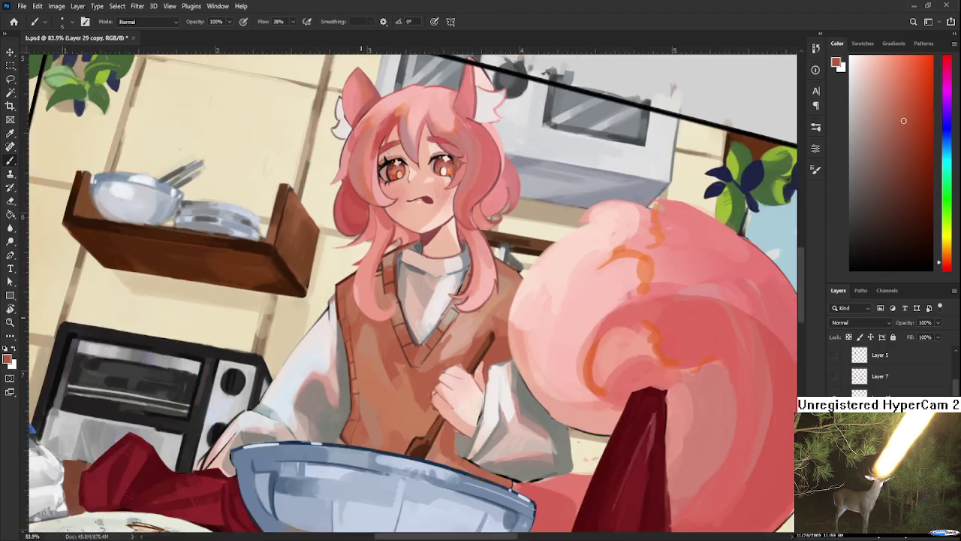
pyautogui.scroll(-3, 365, 320)
# - Level the view, sample dark vest browns, and darken the vest's left outline
pyautogui.press('r')
pyautogui.moveTo(421, 391); pyautogui.dragTo(379, 417)
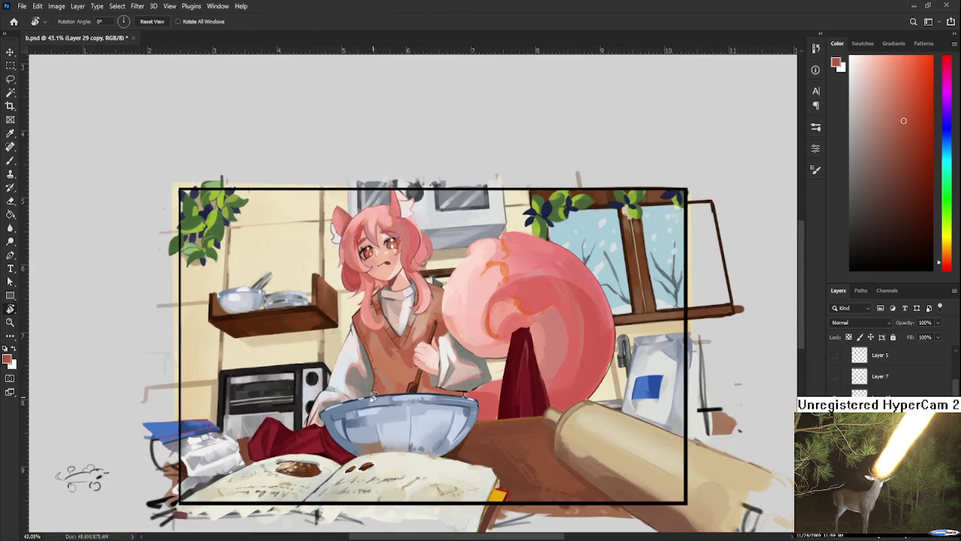
pyautogui.scroll(2, 370, 395)
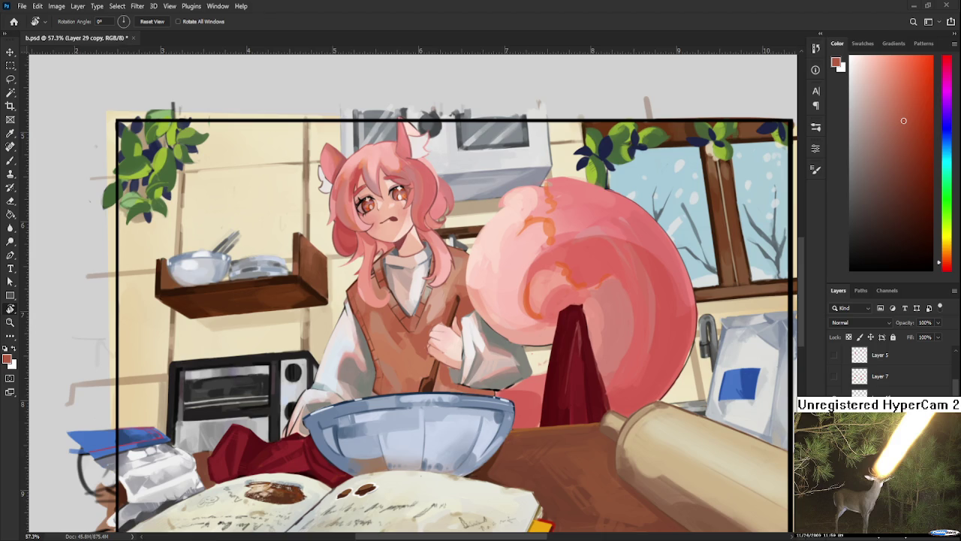
pyautogui.scroll(2, 349, 383)
pyautogui.scroll(2, 349, 383)
pyautogui.scroll(2, 349, 383)
pyautogui.scroll(1, 349, 383)
pyautogui.moveTo(349, 383); pyautogui.dragTo(300, 343)
pyautogui.press('b')
pyautogui.keyDown('alt'); pyautogui.click(281, 351); pyautogui.keyUp('alt')
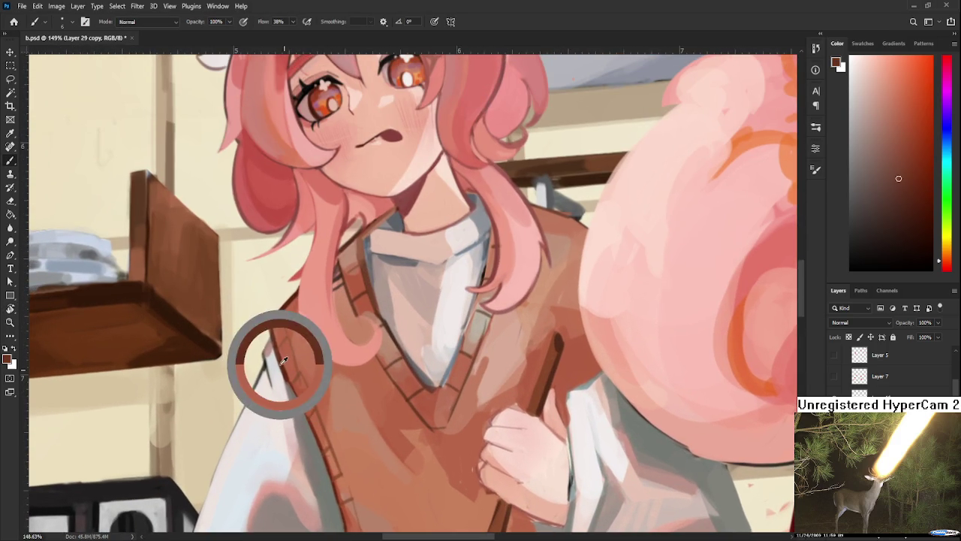
pyautogui.keyDown('alt'); pyautogui.click(272, 314); pyautogui.keyUp('alt')
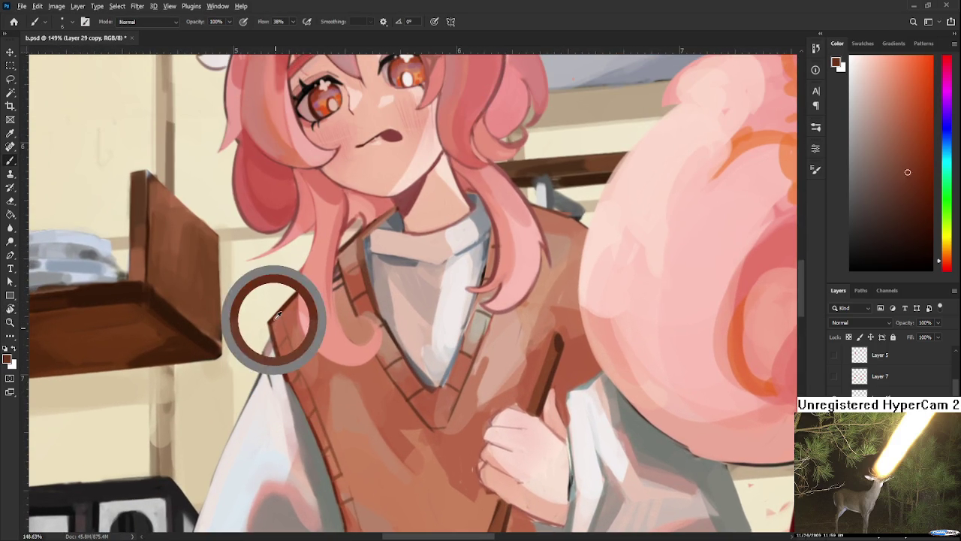
pyautogui.moveTo(299, 363); pyautogui.dragTo(291, 297)
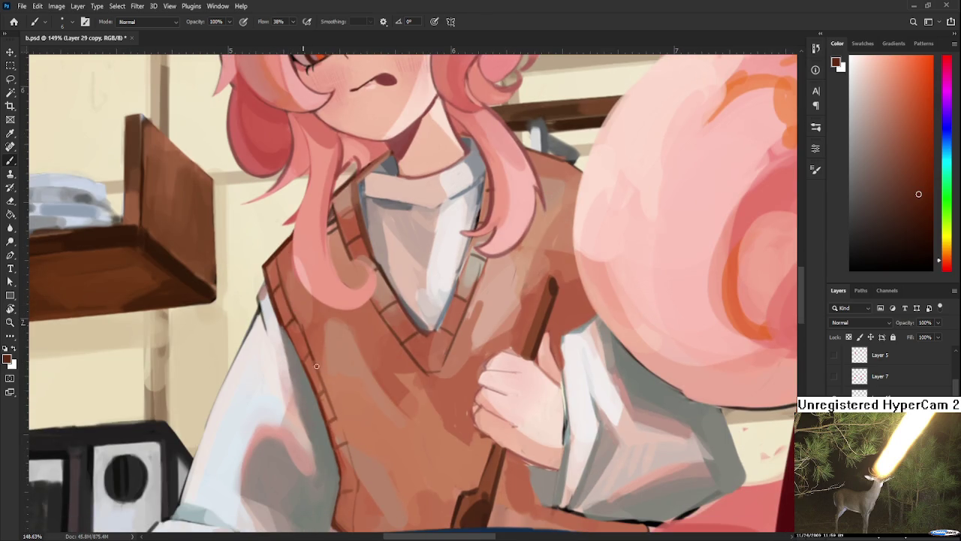
pyautogui.moveTo(329, 382); pyautogui.dragTo(315, 344)
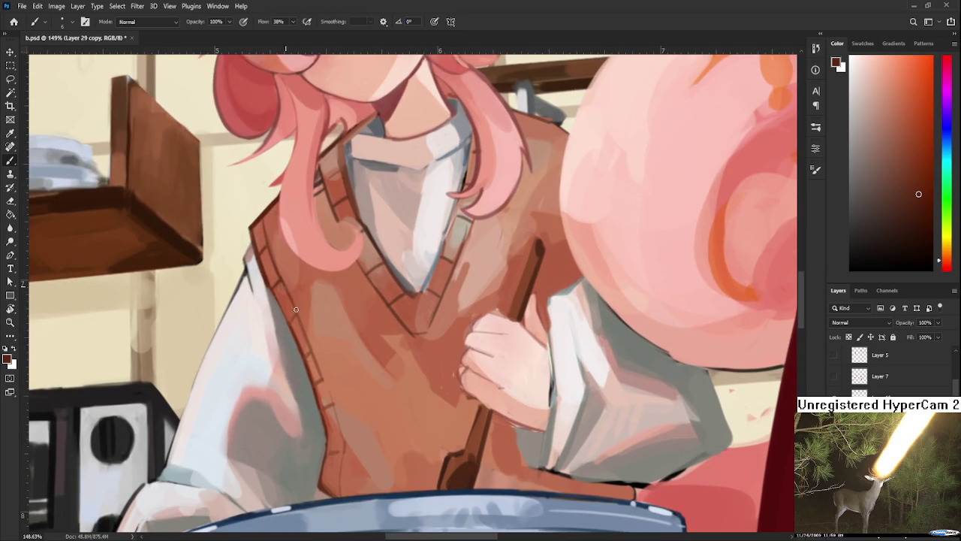
pyautogui.moveTo(288, 296); pyautogui.dragTo(313, 367)
pyautogui.scroll(1, 380, 333)
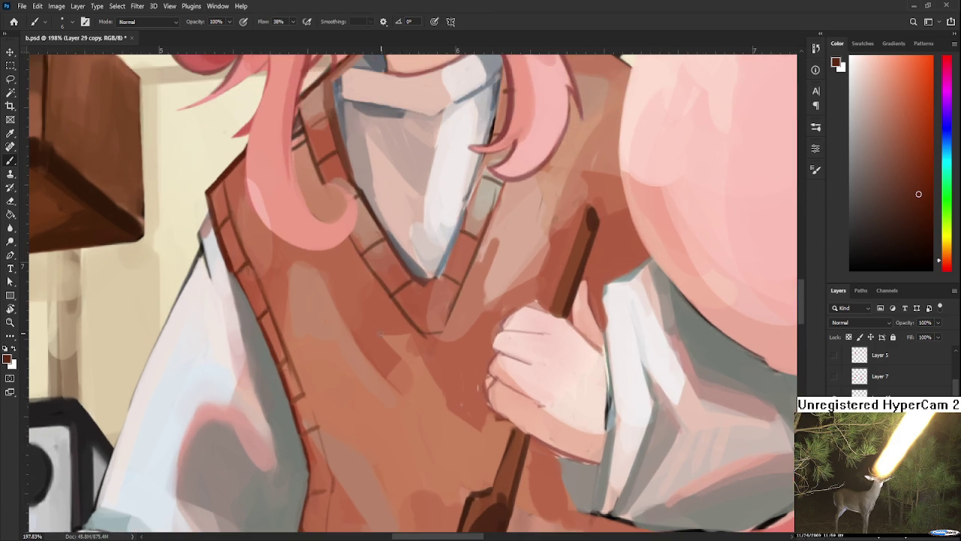
# - Undo a trial dark stroke on the vest and sample medium and darker red-browns
pyautogui.scroll(1, 311, 381)
pyautogui.moveTo(447, 354)
pyautogui.mouseDown()
pyautogui.moveTo(401, 398)
pyautogui.moveTo(371, 407)
pyautogui.mouseUp()
pyautogui.hotkey('ctrl', 'z')
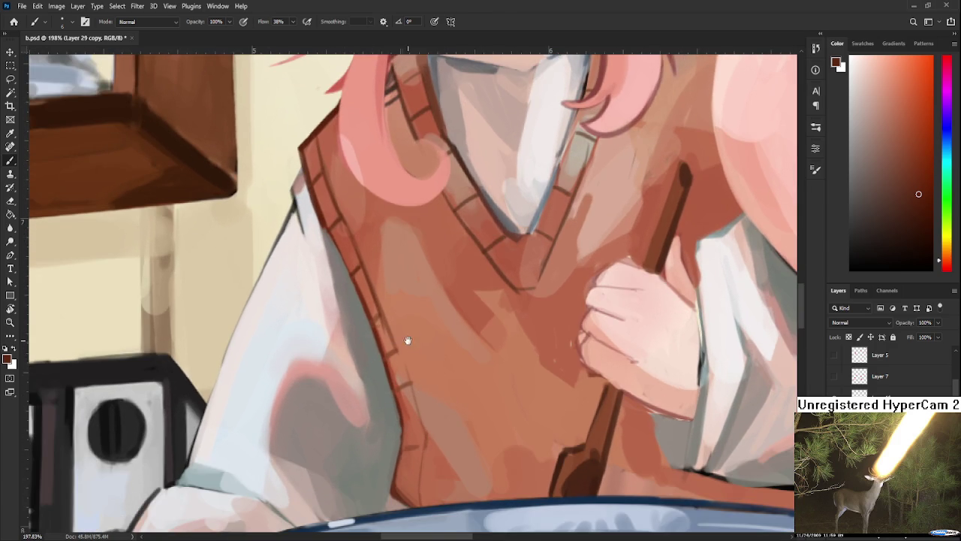
pyautogui.moveTo(408, 339); pyautogui.dragTo(379, 353)
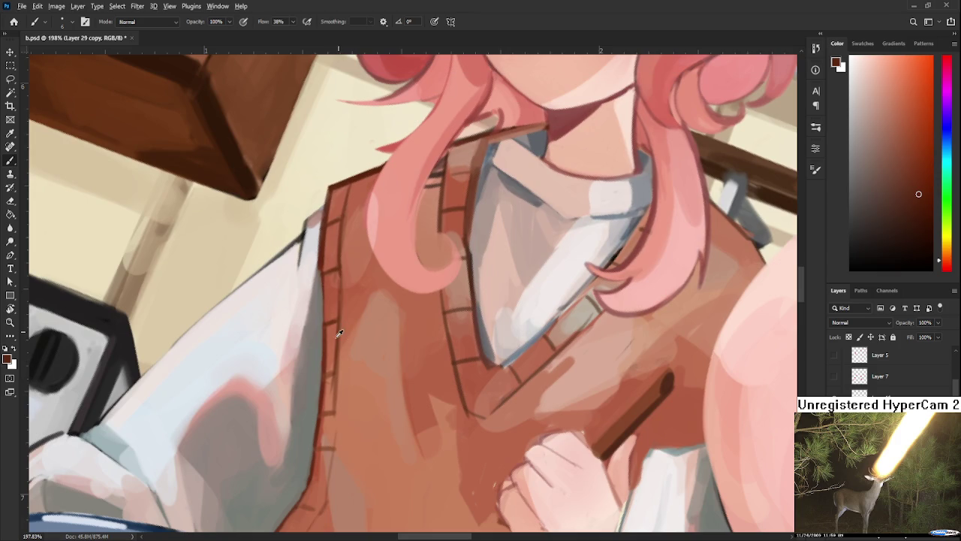
pyautogui.keyDown('alt'); pyautogui.click(338, 336); pyautogui.keyUp('alt')
pyautogui.keyDown('alt'); pyautogui.click(319, 338); pyautogui.keyUp('alt')
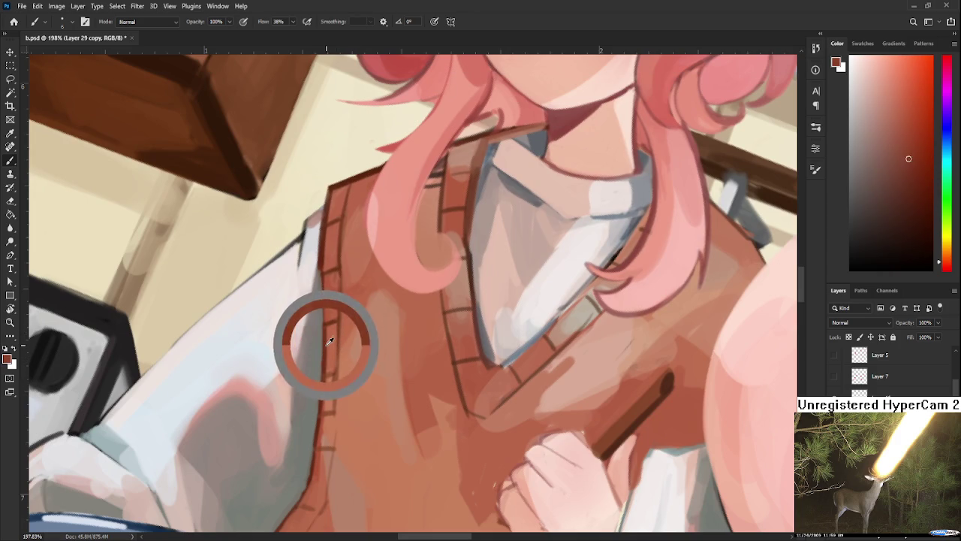
# - Sample lighter orange-brown, darker brown and salmon tones along the vest's left edge
pyautogui.moveTo(333, 379); pyautogui.dragTo(341, 363)
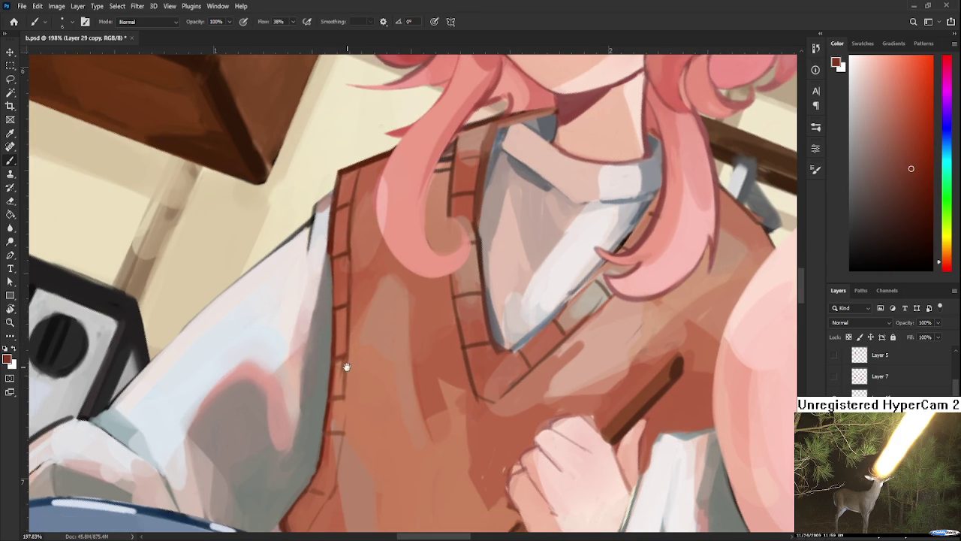
pyautogui.moveTo(345, 360); pyautogui.dragTo(349, 339)
pyautogui.keyDown('alt'); pyautogui.click(348, 347); pyautogui.keyUp('alt')
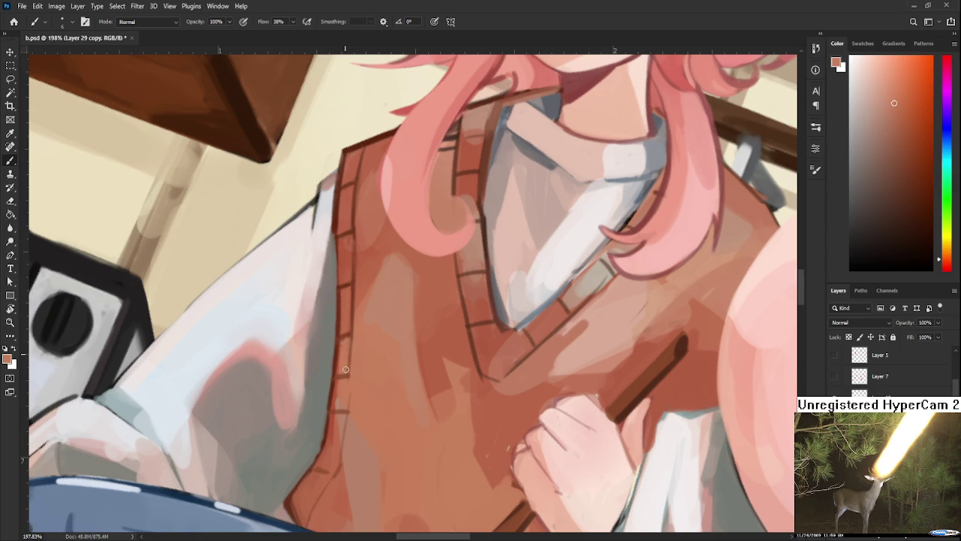
pyautogui.keyDown('alt'); pyautogui.click(341, 328); pyautogui.keyUp('alt')
pyautogui.keyDown('alt'); pyautogui.click(343, 344); pyautogui.keyUp('alt')
pyautogui.keyDown('alt'); pyautogui.click(347, 335); pyautogui.keyUp('alt')
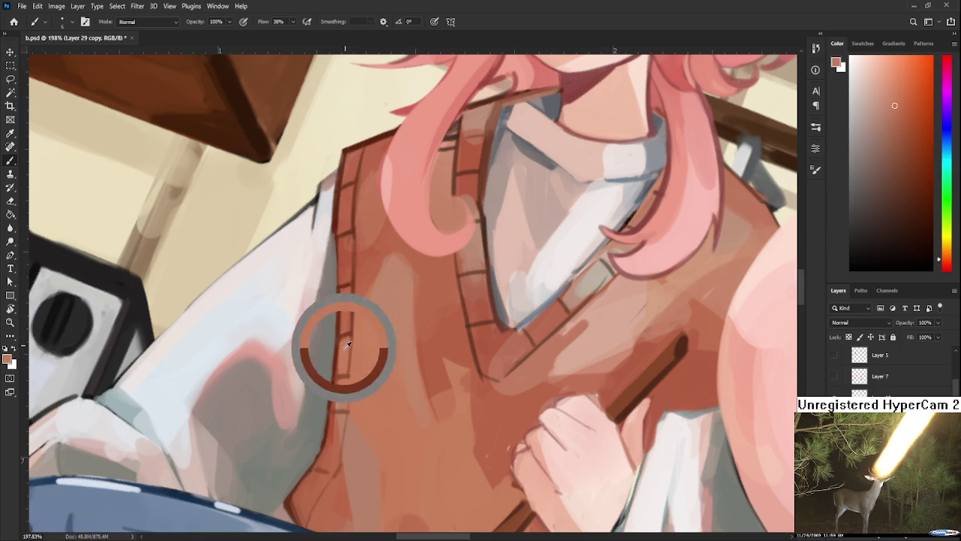
pyautogui.moveTo(348, 342); pyautogui.dragTo(361, 276)
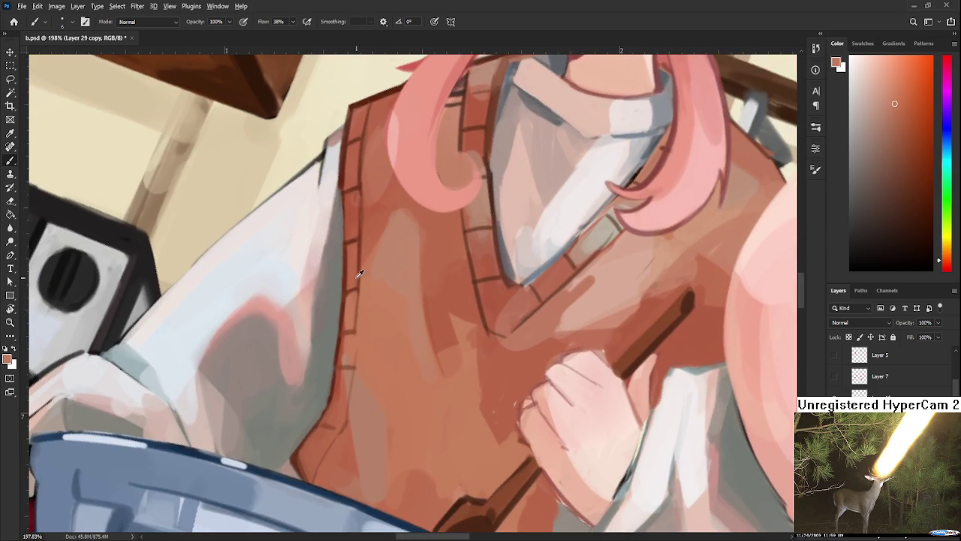
pyautogui.keyDown('alt'); pyautogui.click(356, 294); pyautogui.keyUp('alt')
pyautogui.keyDown('alt'); pyautogui.click(351, 293); pyautogui.keyUp('alt')
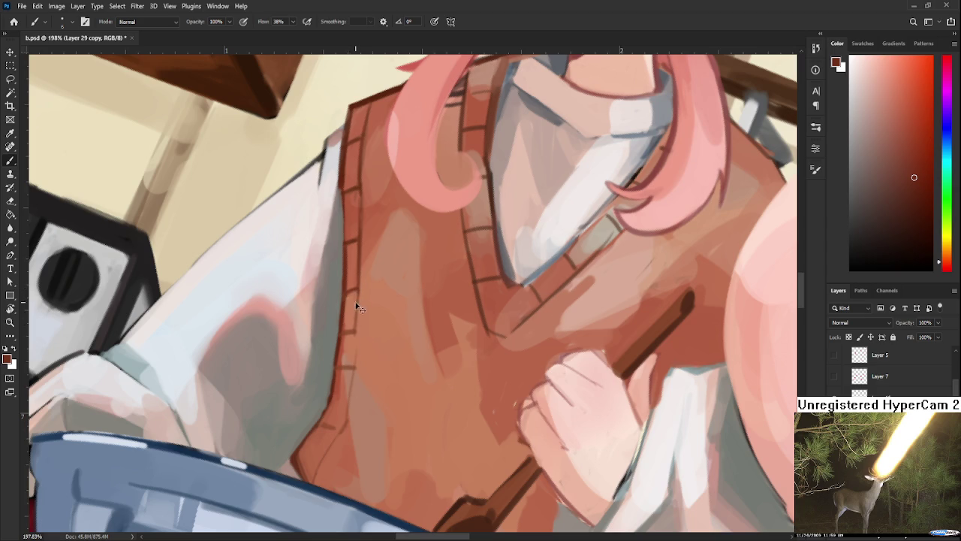
pyautogui.keyDown('alt'); pyautogui.click(366, 341); pyautogui.keyUp('alt')
pyautogui.keyDown('alt'); pyautogui.click(352, 364); pyautogui.keyUp('alt')
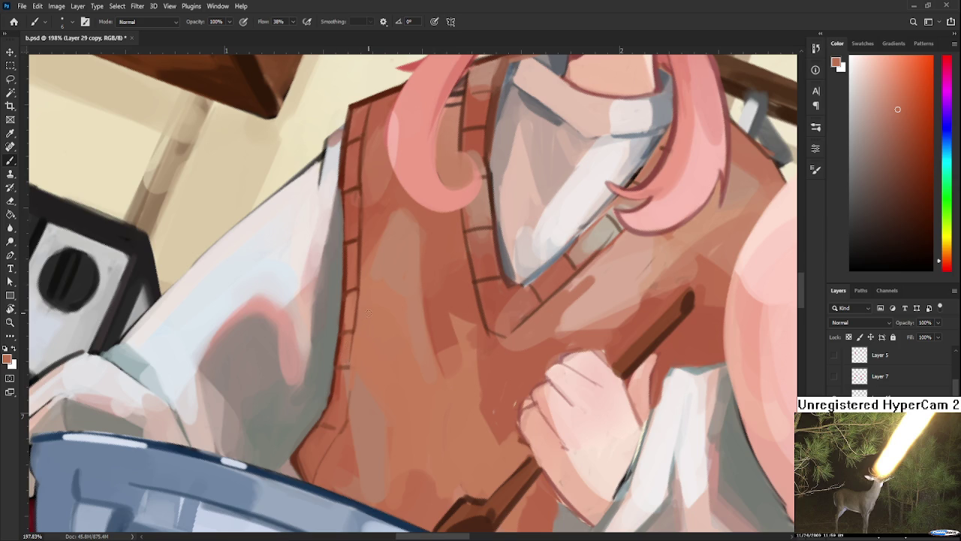
pyautogui.scroll(3, 373, 293)
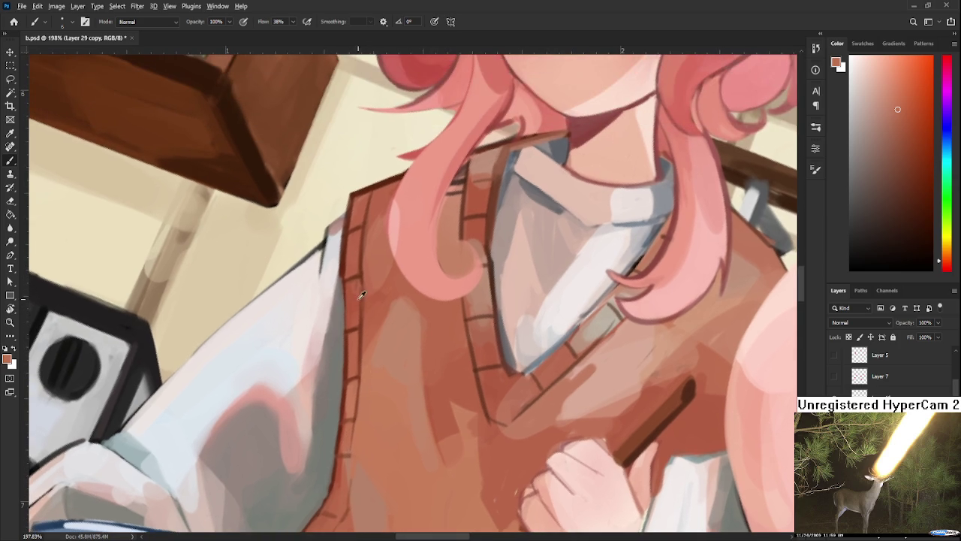
# - Sample the dark browns of the vest's lower edge outline
pyautogui.keyDown('alt'); pyautogui.click(345, 264); pyautogui.keyUp('alt')
pyautogui.keyDown('alt'); pyautogui.click(347, 272); pyautogui.keyUp('alt')
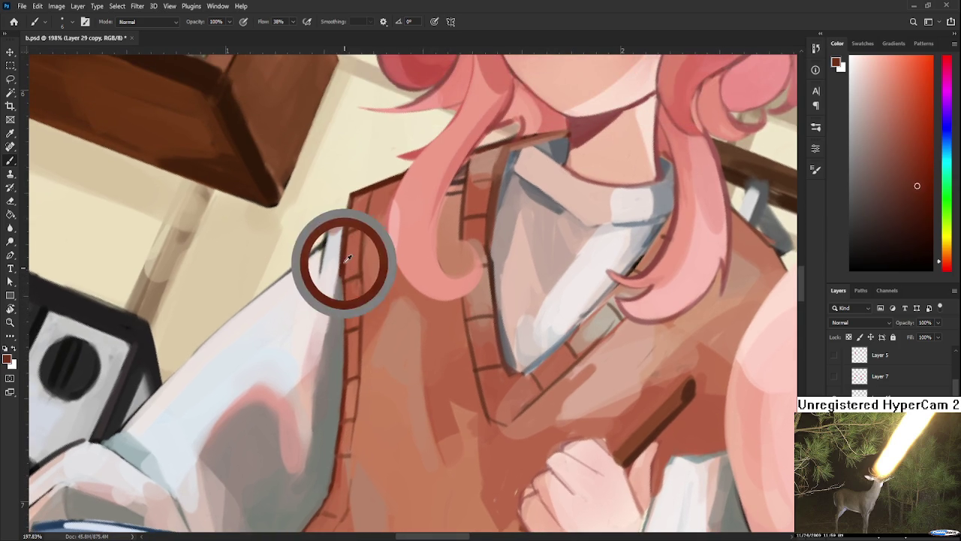
pyautogui.scroll(-3, 358, 371)
pyautogui.moveTo(354, 365); pyautogui.dragTo(359, 310)
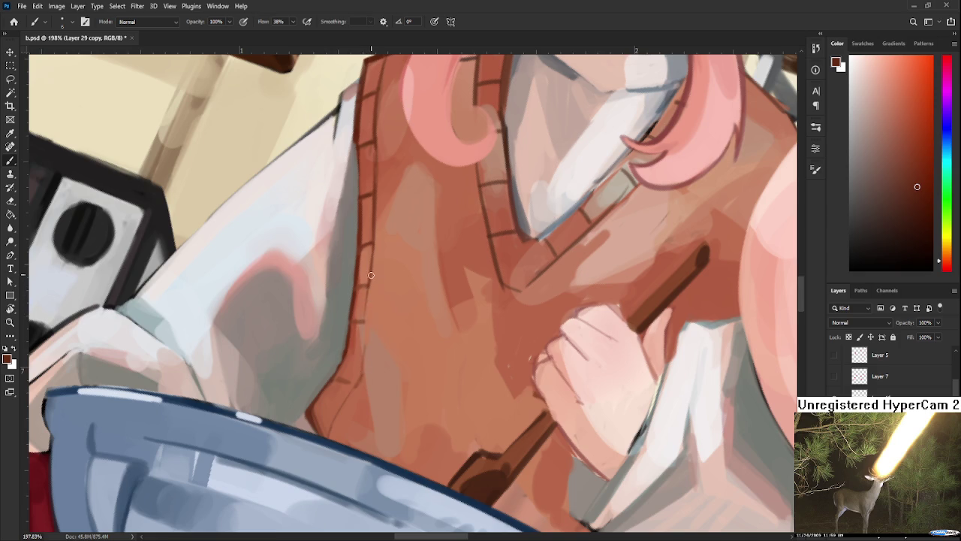
pyautogui.keyDown('alt'); pyautogui.click(353, 310); pyautogui.keyUp('alt')
pyautogui.keyDown('alt'); pyautogui.click(353, 306); pyautogui.keyUp('alt')
pyautogui.keyDown('alt'); pyautogui.click(353, 304); pyautogui.keyUp('alt')
pyautogui.keyDown('alt'); pyautogui.click(352, 342); pyautogui.keyUp('alt')
pyautogui.keyDown('alt'); pyautogui.click(314, 420); pyautogui.keyUp('alt')
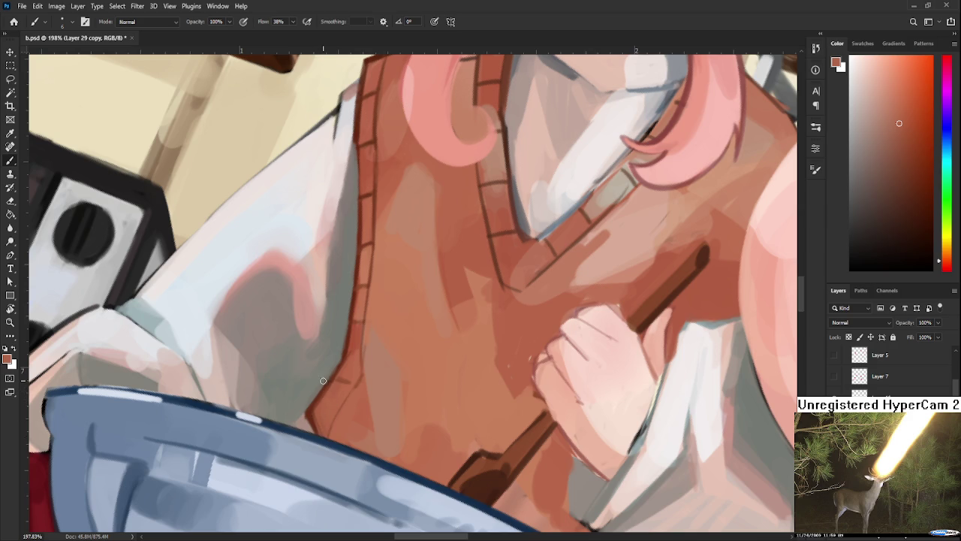
# - Sample blending shades and draw a dark brown line along the vest's left edge
pyautogui.moveTo(349, 396)
pyautogui.mouseDown()
pyautogui.moveTo(348, 369)
pyautogui.moveTo(339, 394)
pyautogui.mouseUp()
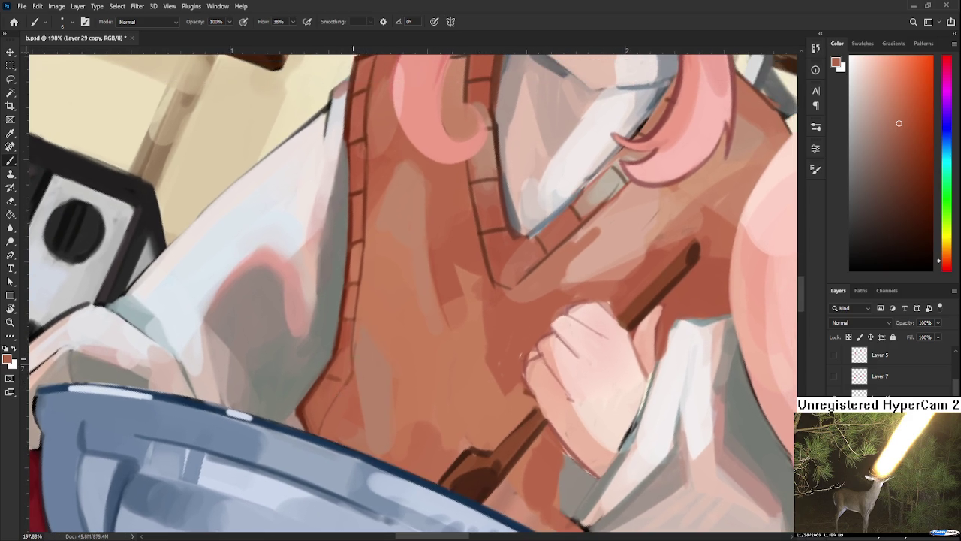
pyautogui.keyDown('alt'); pyautogui.click(359, 347); pyautogui.keyUp('alt')
pyautogui.keyDown('alt'); pyautogui.click(378, 331); pyautogui.keyUp('alt')
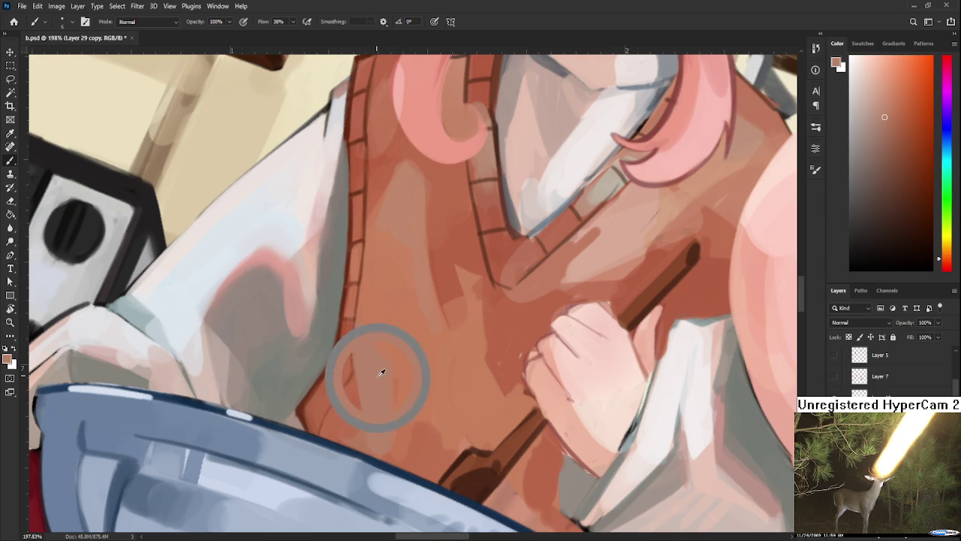
pyautogui.keyDown('alt'); pyautogui.click(367, 344); pyautogui.keyUp('alt')
pyautogui.keyDown('alt'); pyautogui.click(397, 352); pyautogui.keyUp('alt')
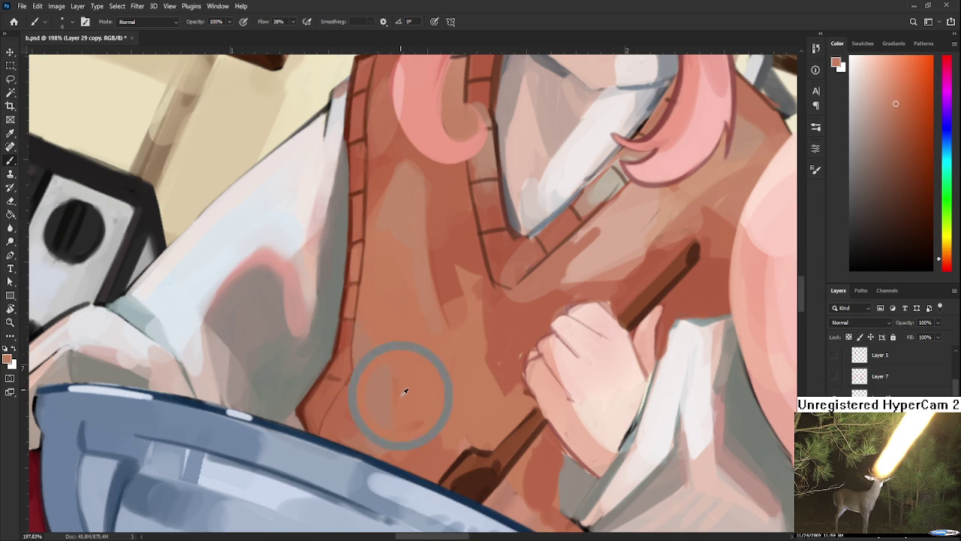
pyautogui.keyDown('alt'); pyautogui.click(396, 430); pyautogui.keyUp('alt')
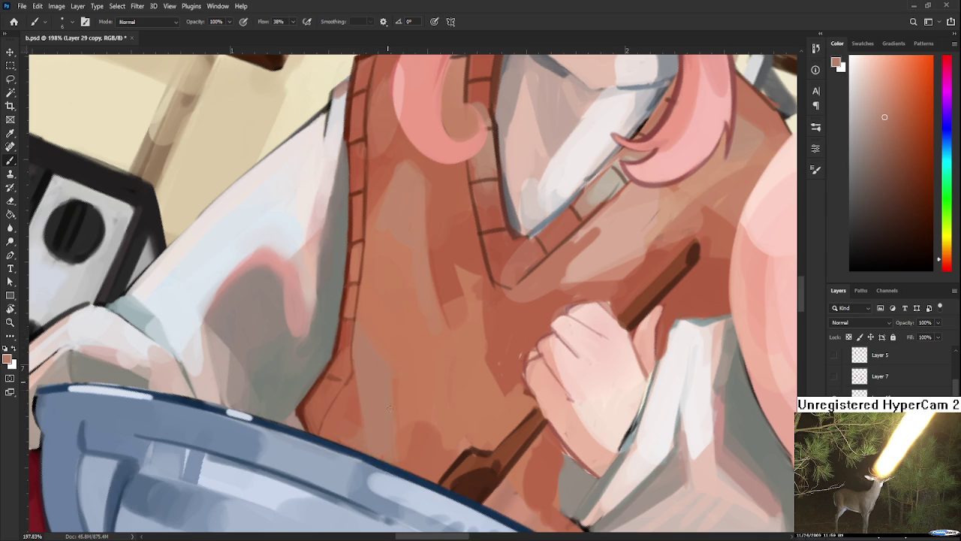
pyautogui.keyDown('alt'); pyautogui.click(370, 421); pyautogui.keyUp('alt')
pyautogui.keyDown('alt'); pyautogui.click(353, 409); pyautogui.keyUp('alt')
pyautogui.keyDown('alt'); pyautogui.click(307, 397); pyautogui.keyUp('alt')
pyautogui.moveTo(318, 434); pyautogui.dragTo(352, 364)
# - Sample lighter vest browns around the upper vest and collar
pyautogui.keyDown('alt'); pyautogui.click(334, 375); pyautogui.keyUp('alt')
pyautogui.moveTo(349, 343); pyautogui.dragTo(331, 418)
pyautogui.keyDown('alt'); pyautogui.click(327, 421); pyautogui.keyUp('alt')
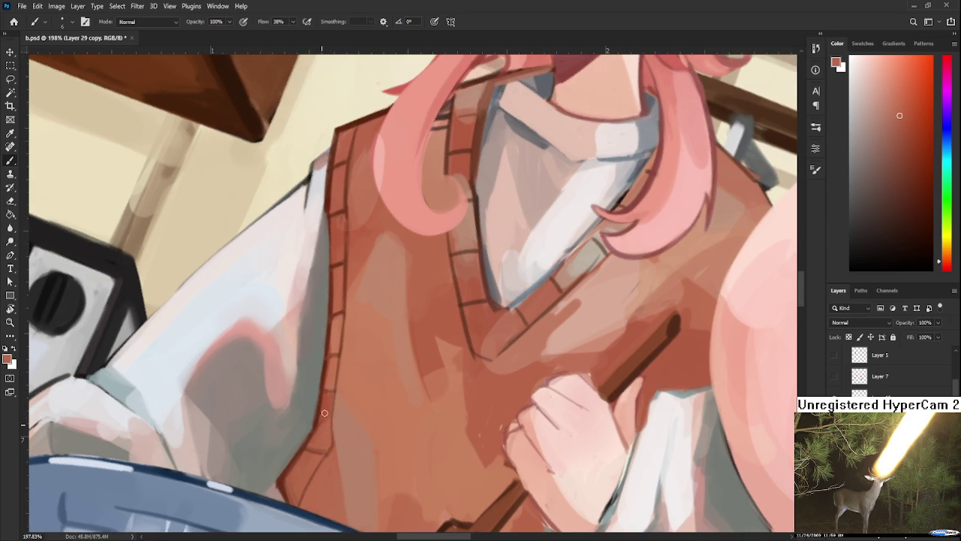
pyautogui.keyDown('alt'); pyautogui.click(329, 411); pyautogui.keyUp('alt')
pyautogui.keyDown('alt'); pyautogui.click(324, 408); pyautogui.keyUp('alt')
pyautogui.keyDown('alt'); pyautogui.click(330, 390); pyautogui.keyUp('alt')
pyautogui.keyDown('alt'); pyautogui.click(332, 405); pyautogui.keyUp('alt')
pyautogui.keyDown('alt'); pyautogui.click(330, 425); pyautogui.keyUp('alt')
pyautogui.scroll(-3, 361, 390)
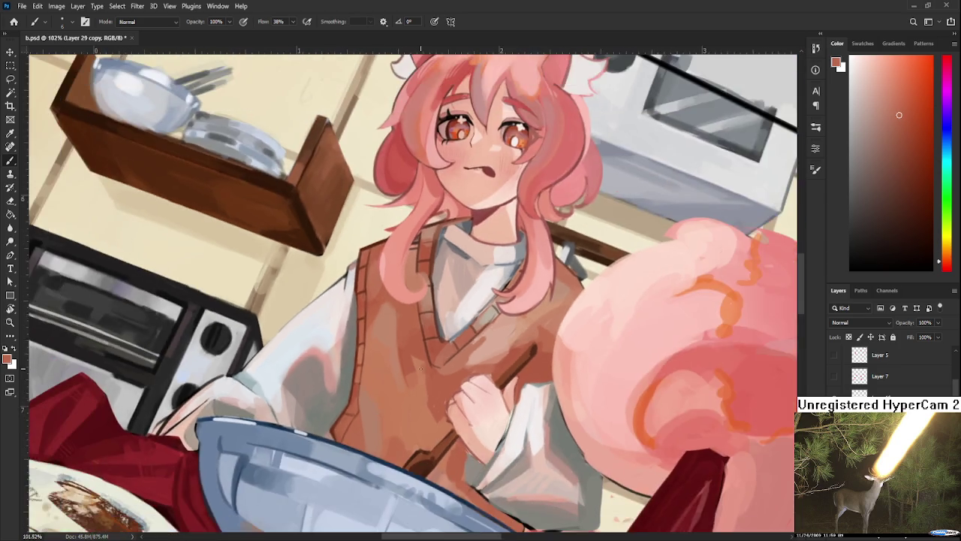
pyautogui.scroll(2, 422, 352)
pyautogui.scroll(-3, 422, 352)
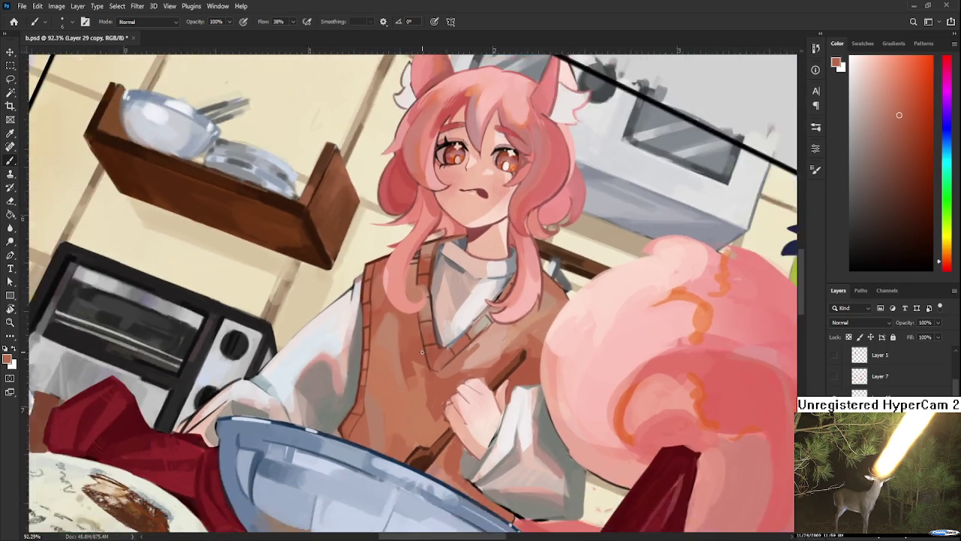
pyautogui.scroll(3, 422, 390)
pyautogui.scroll(2, 389, 434)
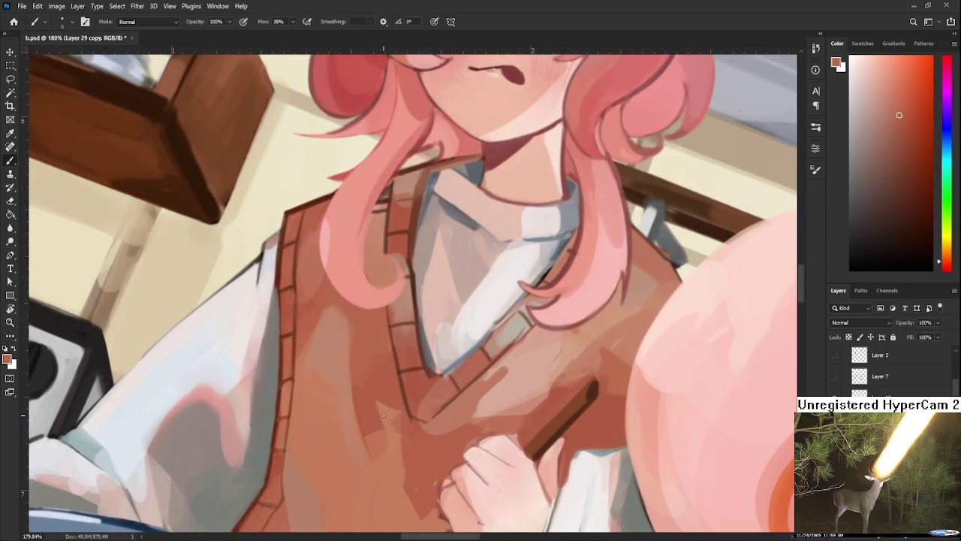
pyautogui.moveTo(301, 320); pyautogui.dragTo(300, 376)
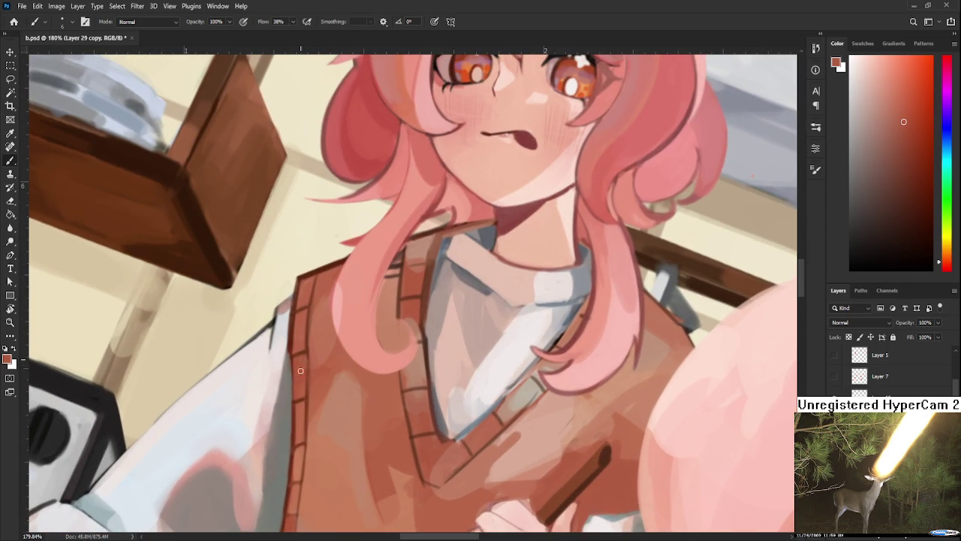
pyautogui.keyDown('alt'); pyautogui.click(307, 349); pyautogui.keyUp('alt')
pyautogui.keyDown('alt'); pyautogui.click(304, 361); pyautogui.keyUp('alt')
pyautogui.keyDown('alt'); pyautogui.click(303, 354); pyautogui.keyUp('alt')
pyautogui.keyDown('alt'); pyautogui.click(308, 351); pyautogui.keyUp('alt')
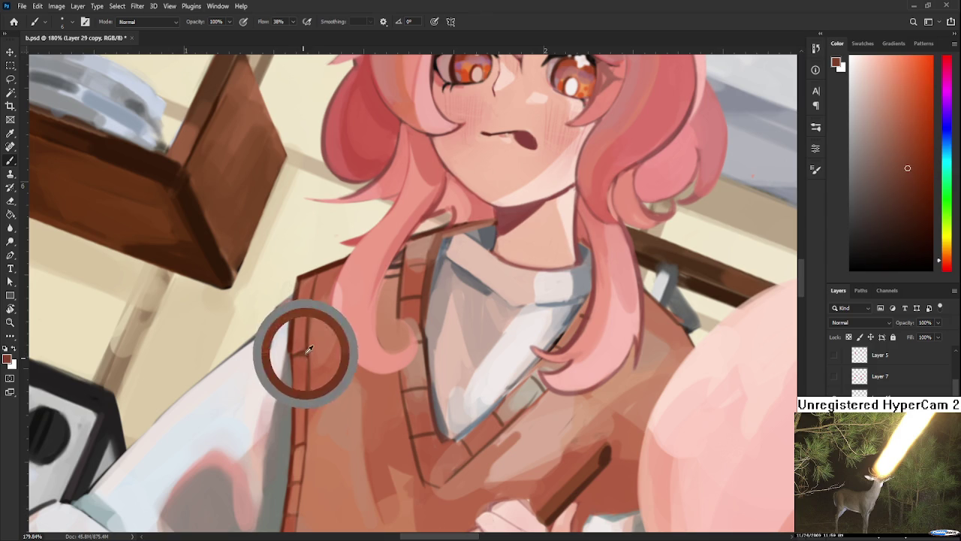
pyautogui.keyDown('alt'); pyautogui.click(312, 354); pyautogui.keyUp('alt')
pyautogui.keyDown('alt'); pyautogui.click(300, 358); pyautogui.keyUp('alt')
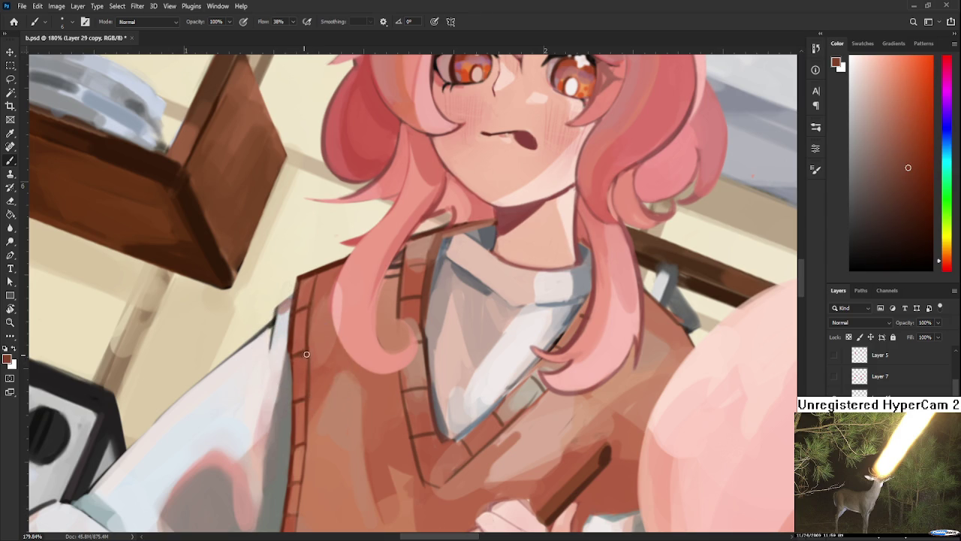
pyautogui.moveTo(305, 355); pyautogui.dragTo(302, 268)
pyautogui.scroll(-5, 342, 321)
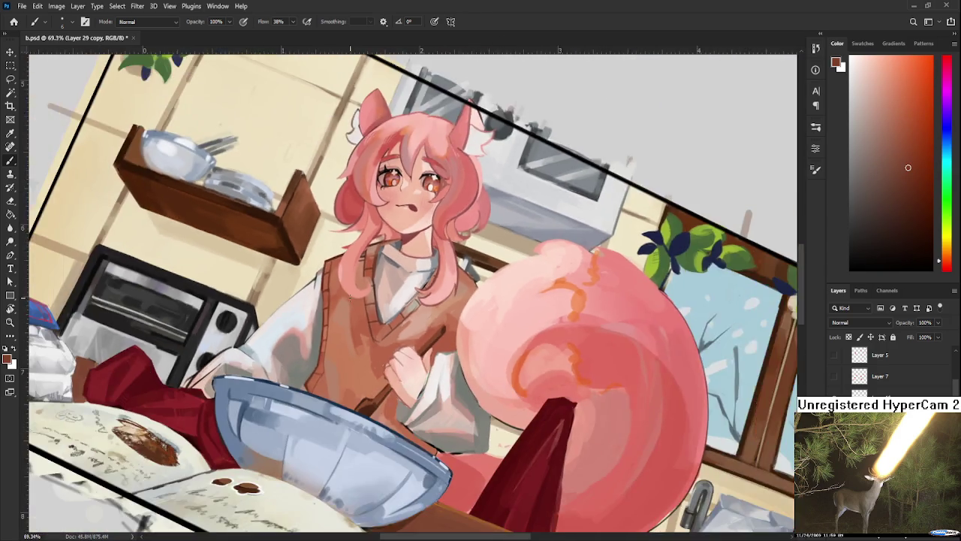
pyautogui.scroll(4, 365, 278)
pyautogui.scroll(2, 365, 278)
pyautogui.scroll(2, 350, 277)
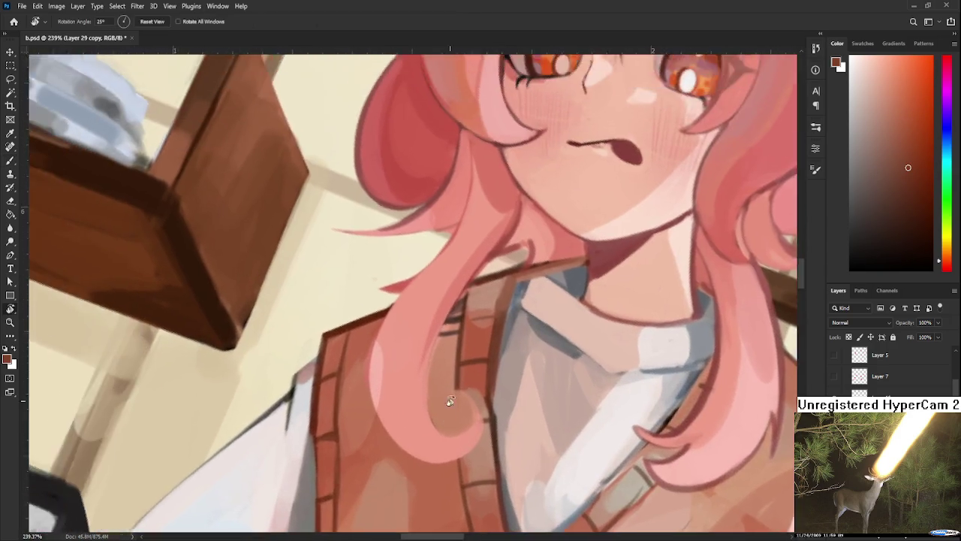
# - Sample the vest's brown-red and lighter brown tones with the brush enlarged to 25 px
pyautogui.moveTo(446, 407); pyautogui.dragTo(380, 320)
pyautogui.keyDown('alt'); pyautogui.click(365, 318); pyautogui.keyUp('alt')
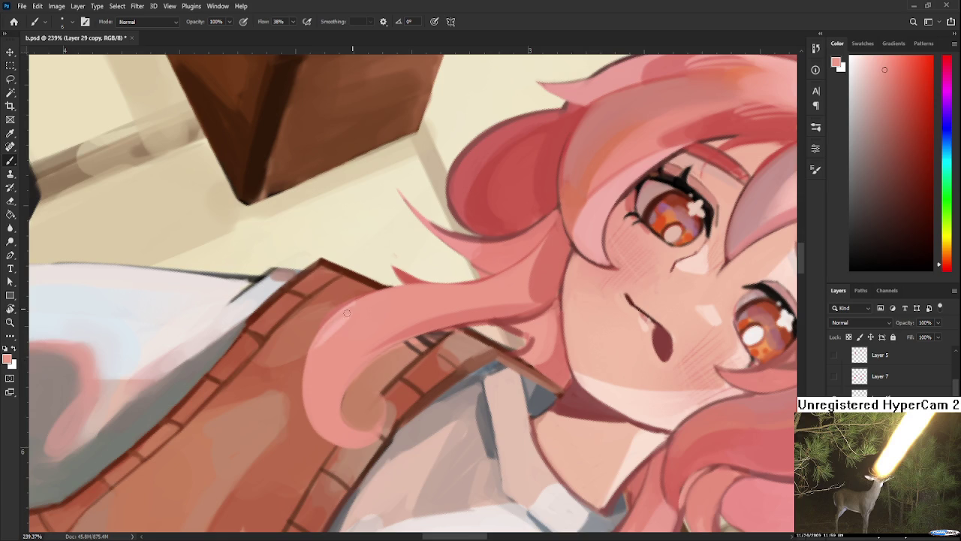
pyautogui.keyDown('alt'); pyautogui.click(290, 327); pyautogui.keyUp('alt')
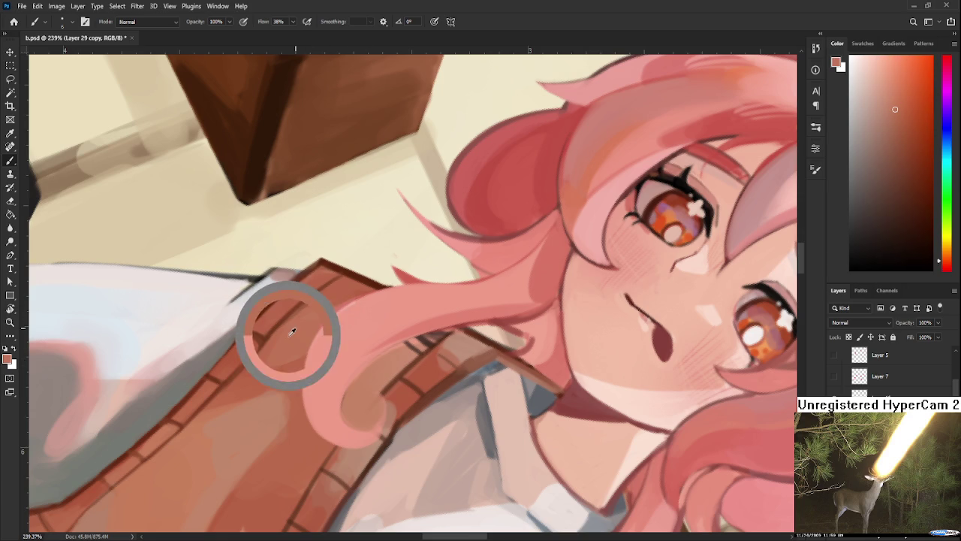
pyautogui.keyDown('alt'); pyautogui.click(258, 376); pyautogui.keyUp('alt')
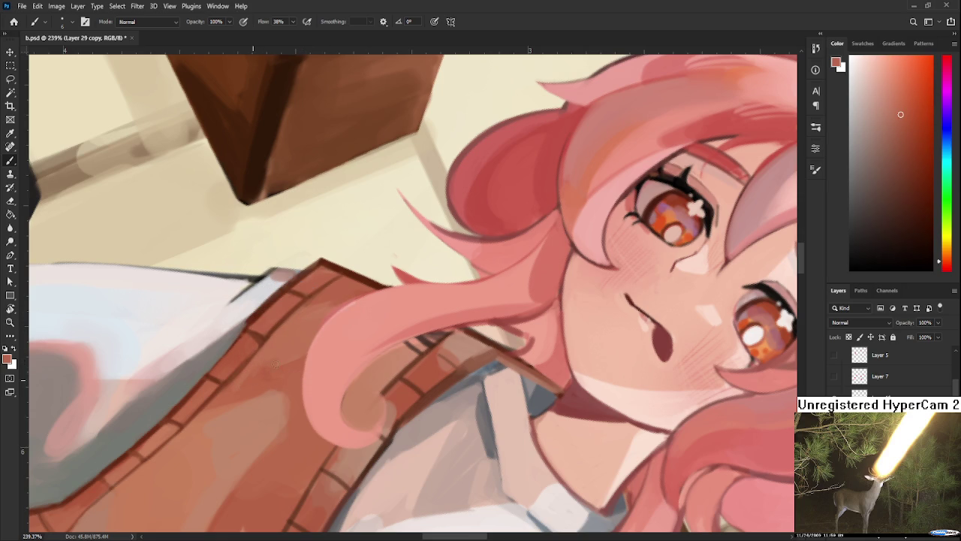
pyautogui.press(']')
pyautogui.press(']')
pyautogui.press(']')
pyautogui.keyDown('alt'); pyautogui.click(293, 335); pyautogui.keyUp('alt')
pyautogui.keyDown('alt'); pyautogui.click(288, 348); pyautogui.keyUp('alt')
pyautogui.moveTo(307, 324); pyautogui.dragTo(285, 345)
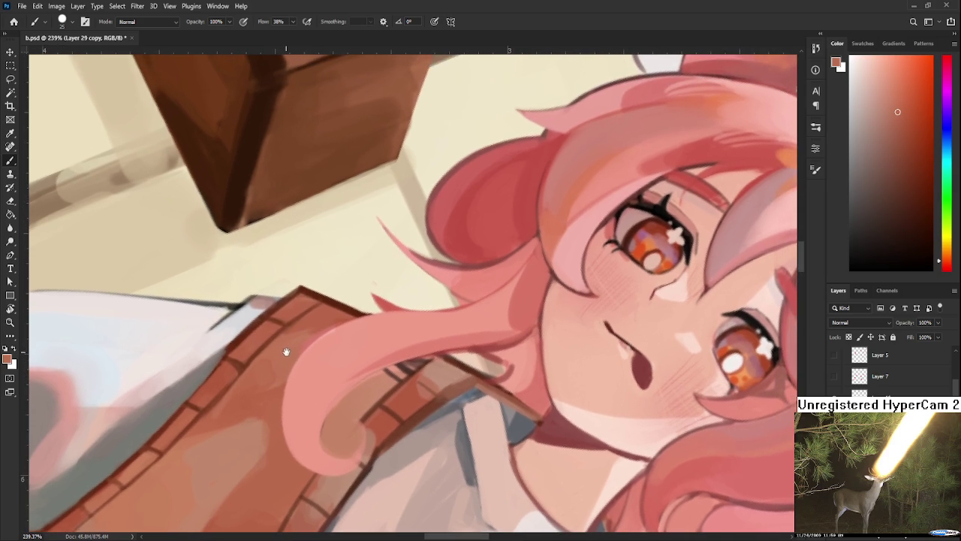
pyautogui.keyDown('alt'); pyautogui.click(308, 335); pyautogui.keyUp('alt')
pyautogui.keyDown('alt'); pyautogui.click(250, 383); pyautogui.keyUp('alt')
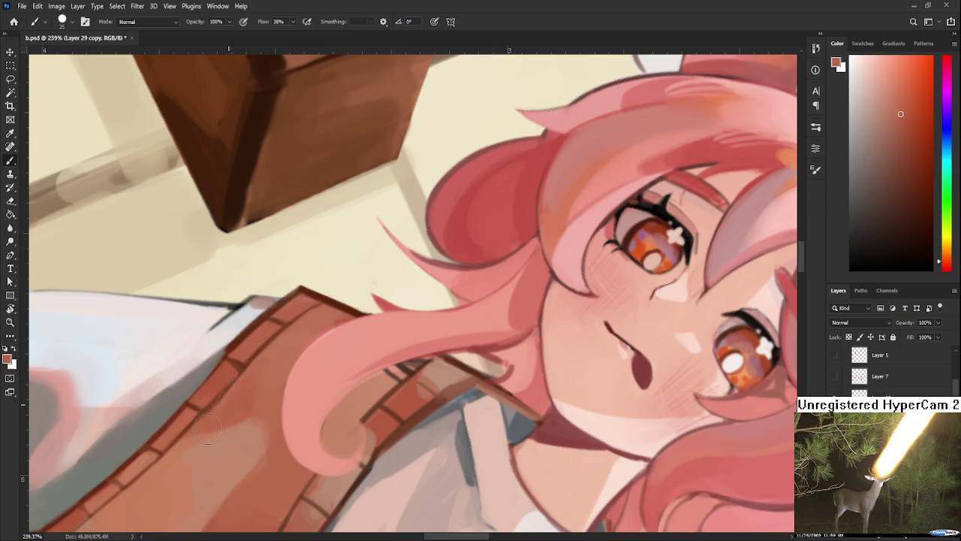
pyautogui.keyDown('alt'); pyautogui.click(283, 357); pyautogui.keyUp('alt')
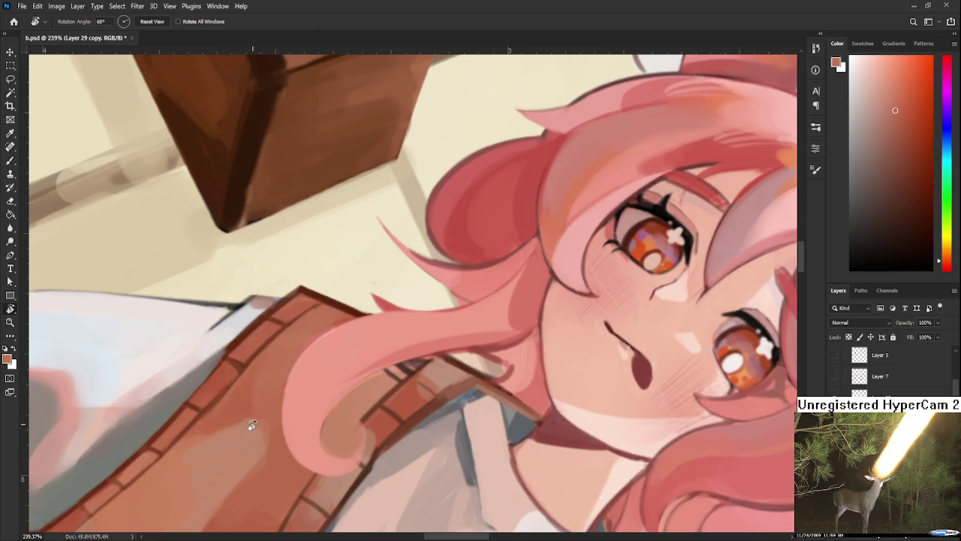
# - Rotate and re-zoom the canvas view, then switch to the Eraser
pyautogui.press('r')
pyautogui.moveTo(256, 416); pyautogui.dragTo(425, 270)
pyautogui.scroll(-2, 421, 338)
pyautogui.scroll(-2, 421, 338)
pyautogui.scroll(-2, 420, 353)
pyautogui.scroll(-2, 417, 359)
pyautogui.scroll(3, 416, 359)
pyautogui.scroll(3, 390, 367)
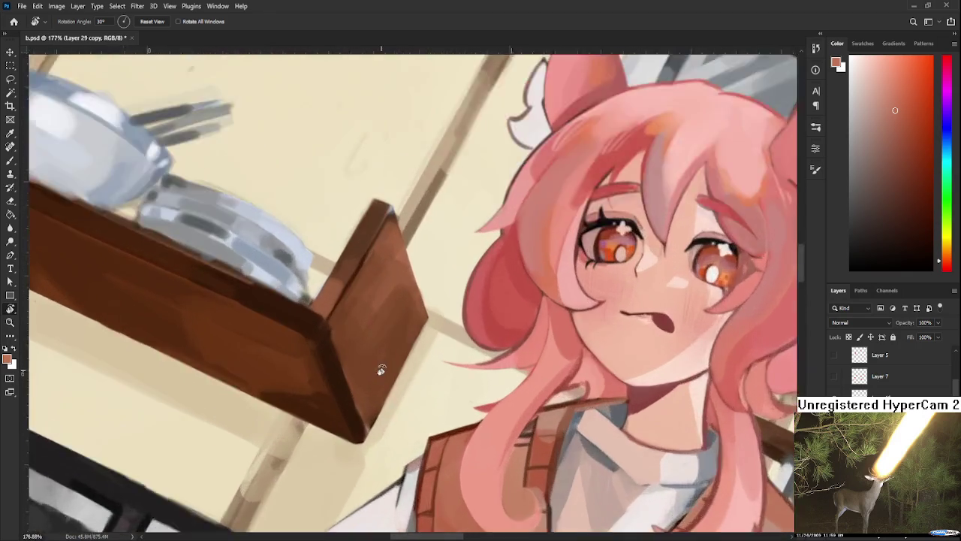
pyautogui.scroll(2, 375, 382)
pyautogui.scroll(1, 315, 390)
pyautogui.scroll(-3, 284, 390)
pyautogui.scroll(-2, 337, 382)
pyautogui.press('e')
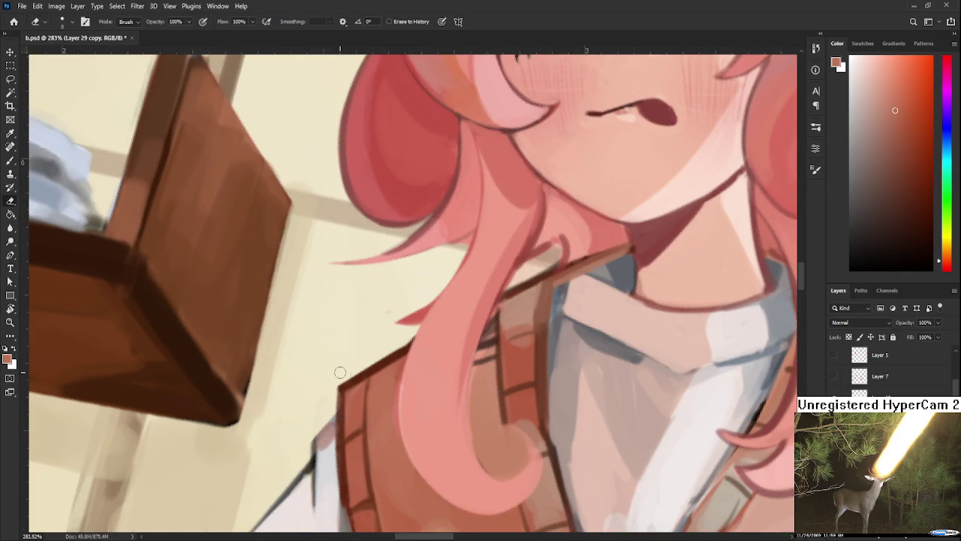
# - Erase the dark outline along the vest's top edge, then adjust the zoom
pyautogui.moveTo(376, 366); pyautogui.dragTo(339, 388)
pyautogui.moveTo(402, 346)
pyautogui.mouseDown()
pyautogui.moveTo(339, 389)
pyautogui.moveTo(399, 348)
pyautogui.mouseUp()
pyautogui.scroll(-4, 406, 326)
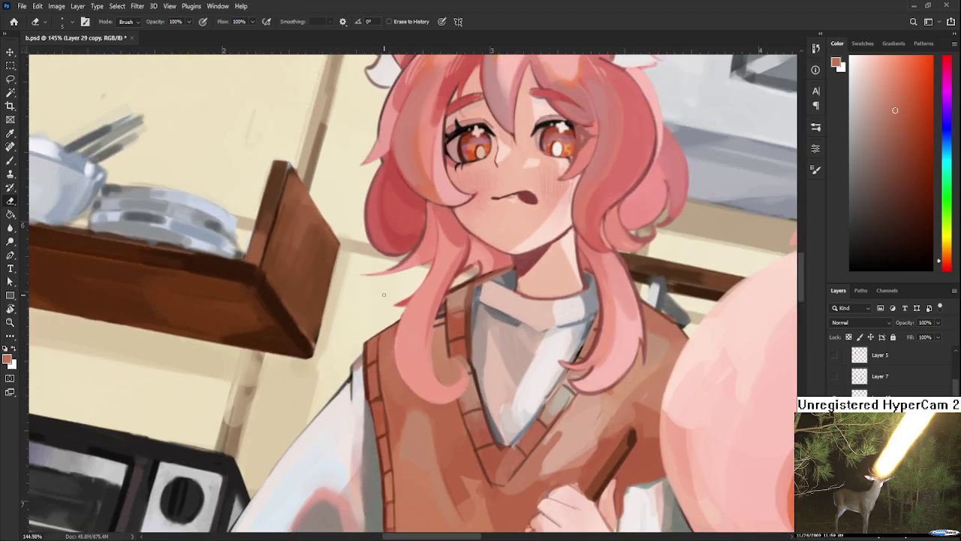
pyautogui.scroll(-2, 406, 325)
pyautogui.scroll(-1, 406, 325)
pyautogui.scroll(3, 459, 410)
pyautogui.scroll(3, 459, 411)
pyautogui.scroll(-3, 439, 406)
pyautogui.scroll(1, 391, 398)
pyautogui.scroll(1, 375, 395)
pyautogui.scroll(3, 358, 390)
pyautogui.scroll(1, 358, 390)
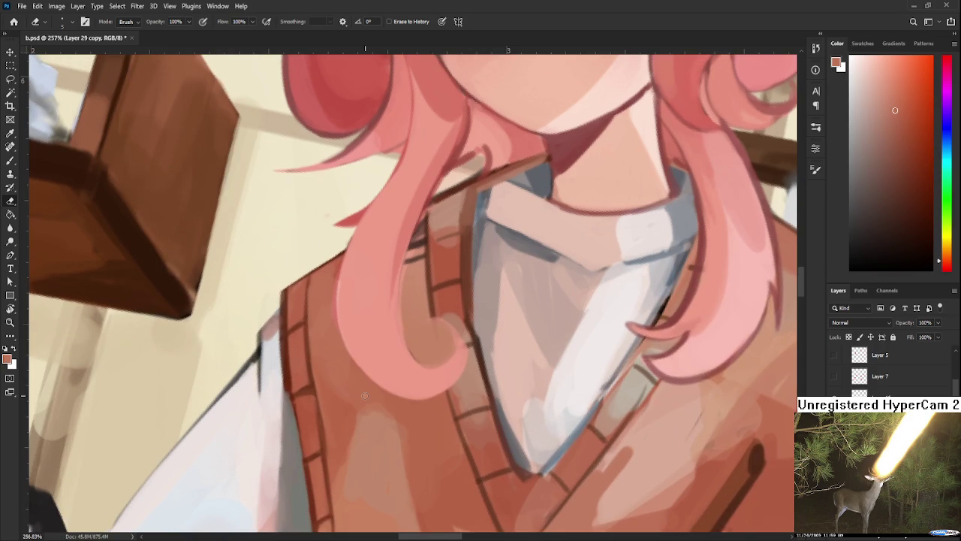
pyautogui.scroll(-2, 388, 352)
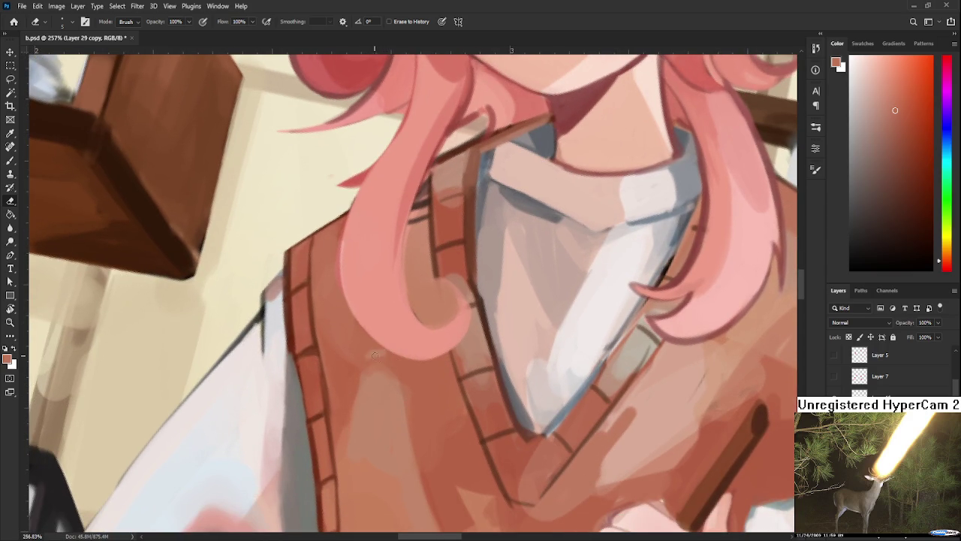
pyautogui.scroll(-3, 381, 366)
pyautogui.scroll(2, 774, 274)
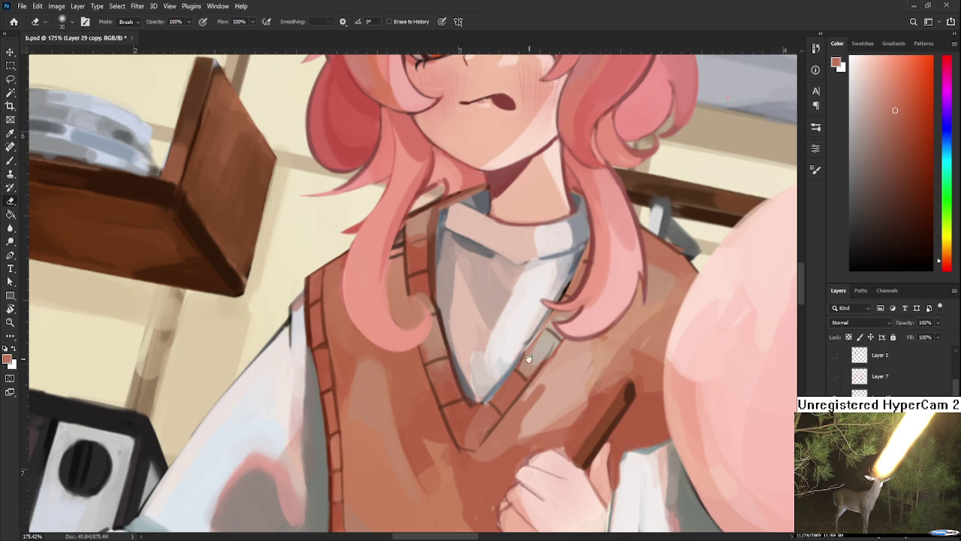
# - Tilt the view and paint a sampled vest colour over the dark stripe near the hair tip
pyautogui.press('r')
pyautogui.moveTo(532, 356)
pyautogui.mouseDown()
pyautogui.moveTo(456, 377)
pyautogui.moveTo(375, 375)
pyautogui.mouseUp()
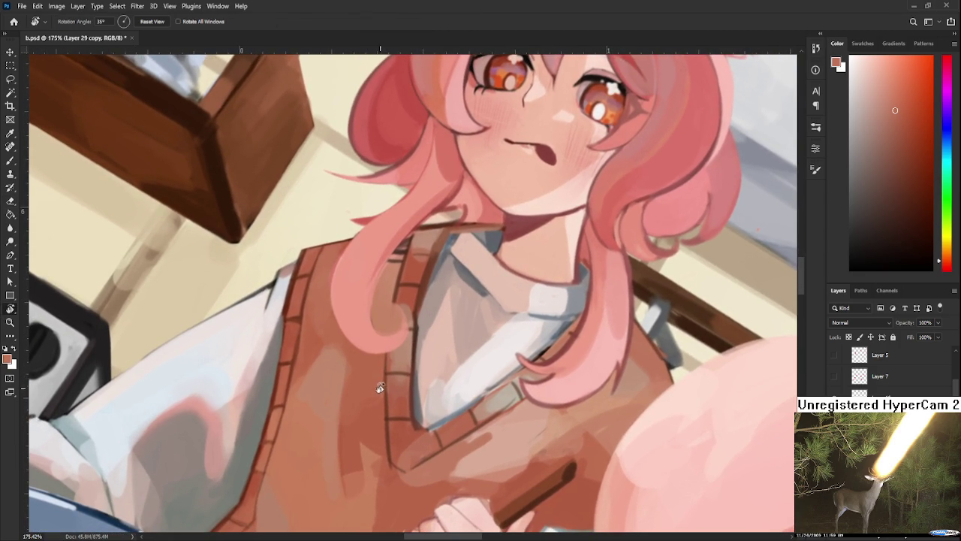
pyautogui.press('b')
pyautogui.keyDown('alt'); pyautogui.click(343, 332); pyautogui.keyUp('alt')
pyautogui.moveTo(394, 300); pyautogui.dragTo(330, 343)
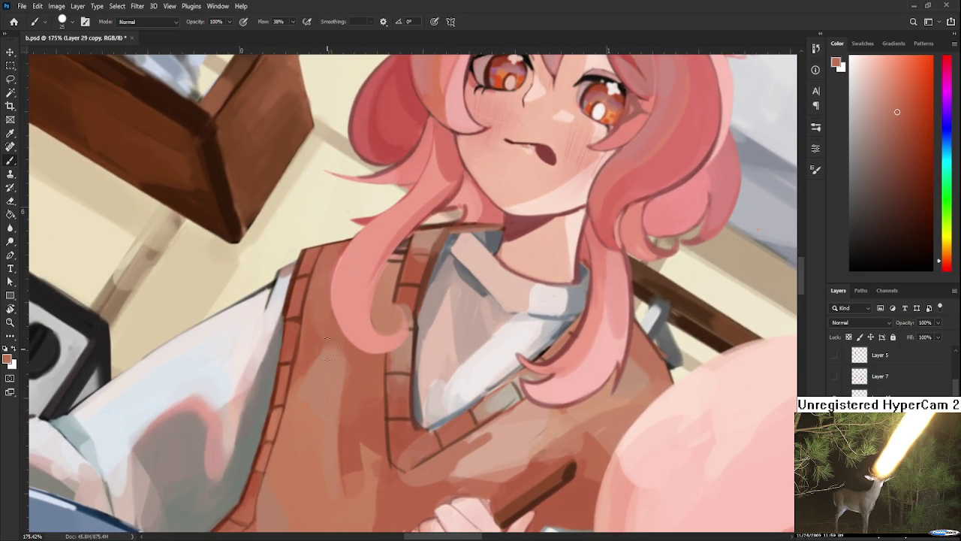
# - Paint sampled vest colour over the stray hair-strand tip and gather nearby vest tones
pyautogui.keyDown('alt'); pyautogui.click(333, 346); pyautogui.keyUp('alt')
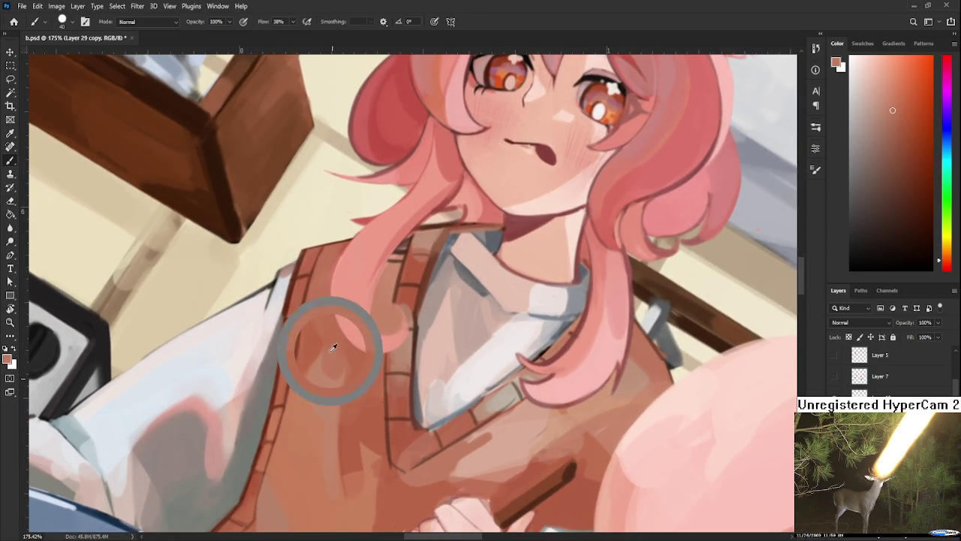
pyautogui.keyDown('alt'); pyautogui.click(331, 349); pyautogui.keyUp('alt')
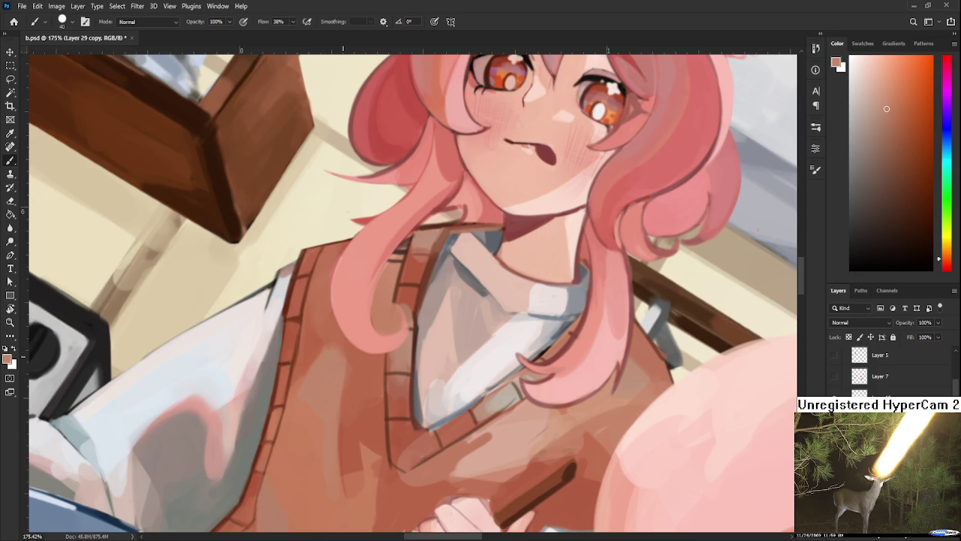
pyautogui.keyDown('alt'); pyautogui.click(365, 360); pyautogui.keyUp('alt')
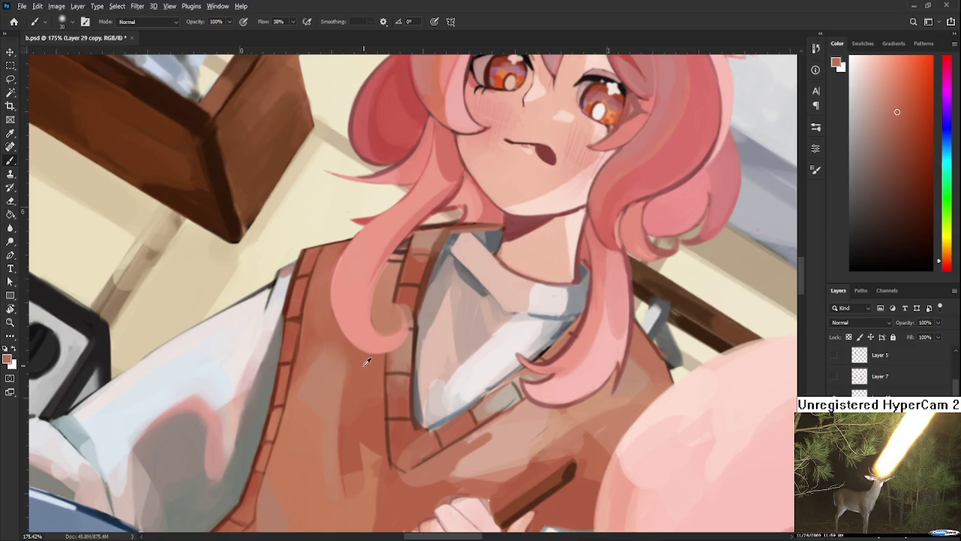
pyautogui.keyDown('alt'); pyautogui.click(362, 351); pyautogui.keyUp('alt')
pyautogui.keyDown('alt'); pyautogui.click(339, 379); pyautogui.keyUp('alt')
pyautogui.moveTo(364, 347); pyautogui.dragTo(336, 373)
pyautogui.keyDown('alt'); pyautogui.click(353, 356); pyautogui.keyUp('alt')
pyautogui.keyDown('alt'); pyautogui.click(328, 358); pyautogui.keyUp('alt')
pyautogui.keyDown('alt'); pyautogui.click(328, 368); pyautogui.keyUp('alt')
pyautogui.keyDown('alt'); pyautogui.click(319, 377); pyautogui.keyUp('alt')
pyautogui.keyDown('alt'); pyautogui.click(315, 398); pyautogui.keyUp('alt')
pyautogui.keyDown('alt'); pyautogui.click(348, 388); pyautogui.keyUp('alt')
pyautogui.scroll(-3, 357, 389)
pyautogui.keyDown('alt'); pyautogui.click(345, 339); pyautogui.keyUp('alt')
pyautogui.keyDown('alt'); pyautogui.click(323, 361); pyautogui.keyUp('alt')
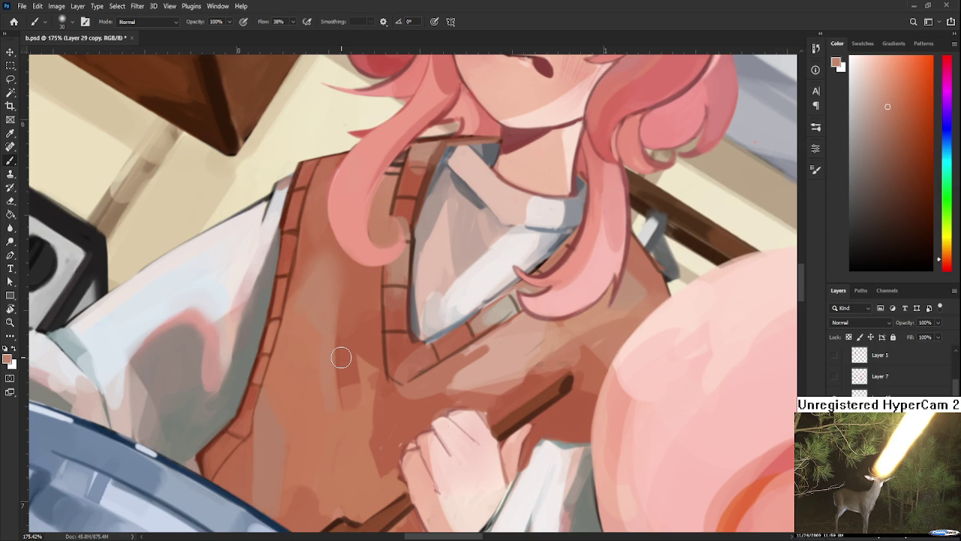
# - Resize the brush, pan over the lower vest, and blend the shading with a soft stroke
pyautogui.press(']')
pyautogui.press(']')
pyautogui.press(']')
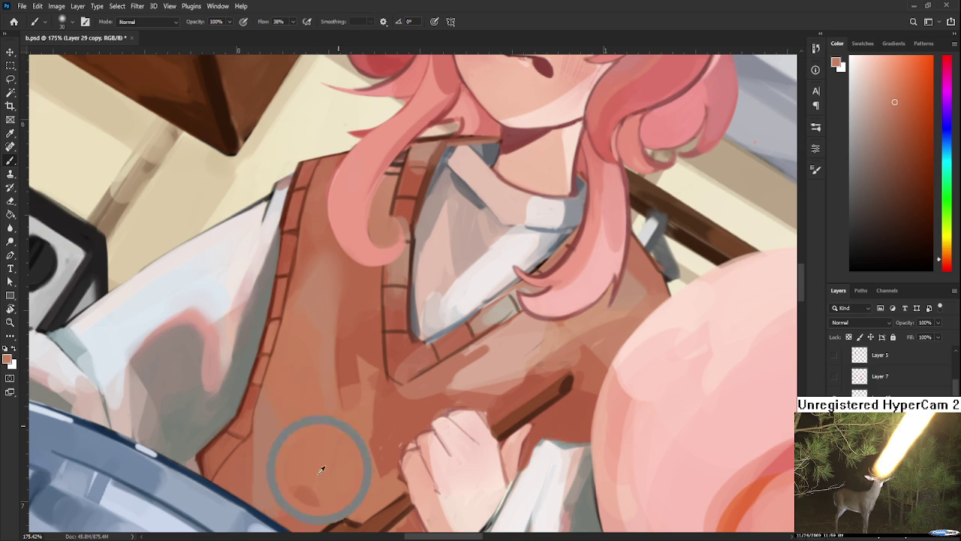
pyautogui.moveTo(303, 498); pyautogui.dragTo(357, 402)
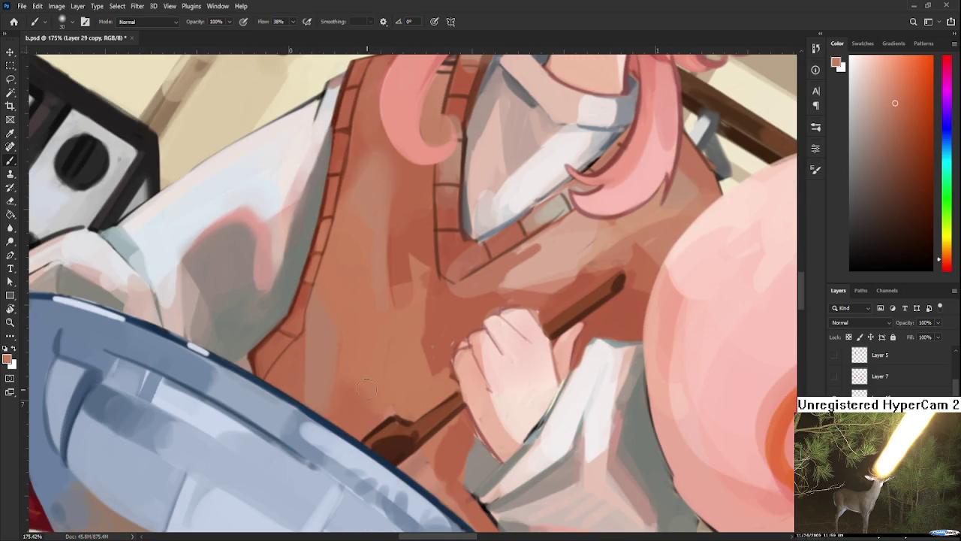
pyautogui.press('[')
pyautogui.press('[')
pyautogui.press('[')
pyautogui.moveTo(407, 383); pyautogui.dragTo(359, 460)
pyautogui.keyDown('alt'); pyautogui.click(354, 323); pyautogui.keyUp('alt')
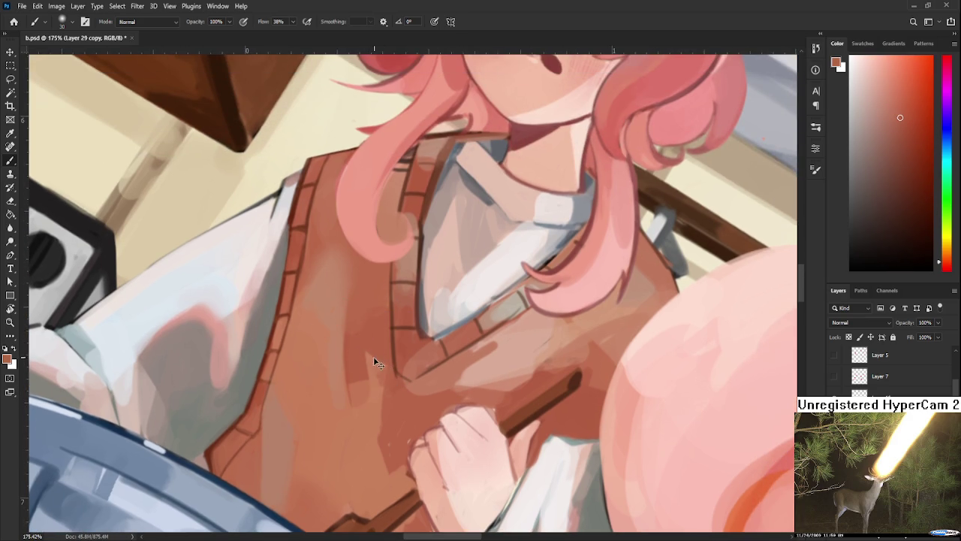
pyautogui.keyDown('alt'); pyautogui.click(376, 365); pyautogui.keyUp('alt')
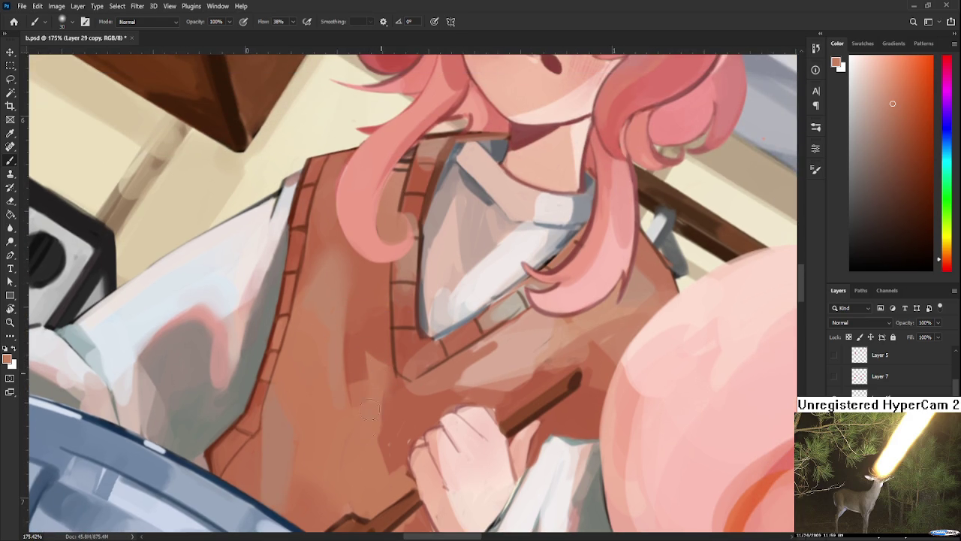
pyautogui.moveTo(370, 450); pyautogui.dragTo(376, 392)
# - Repaint the lighter vest patch in sampled tones, picking darker and lighter rust-browns
pyautogui.keyDown('alt'); pyautogui.click(365, 387); pyautogui.keyUp('alt')
pyautogui.moveTo(366, 388); pyautogui.dragTo(360, 381)
pyautogui.keyDown('alt'); pyautogui.click(369, 380); pyautogui.keyUp('alt')
pyautogui.keyDown('alt'); pyautogui.click(365, 365); pyautogui.keyUp('alt')
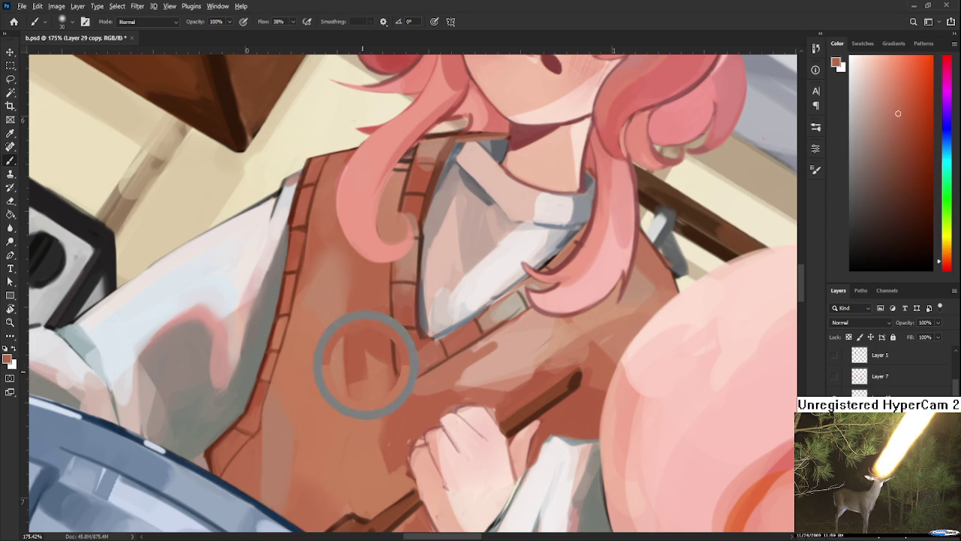
pyautogui.keyDown('alt'); pyautogui.click(370, 374); pyautogui.keyUp('alt')
pyautogui.keyDown('alt'); pyautogui.click(372, 353); pyautogui.keyUp('alt')
pyautogui.keyDown('alt'); pyautogui.click(366, 342); pyautogui.keyUp('alt')
pyautogui.keyDown('alt'); pyautogui.click(368, 374); pyautogui.keyUp('alt')
pyautogui.keyDown('alt'); pyautogui.click(368, 379); pyautogui.keyUp('alt')
pyautogui.moveTo(384, 349); pyautogui.dragTo(379, 405)
pyautogui.keyDown('alt'); pyautogui.click(363, 379); pyautogui.keyUp('alt')
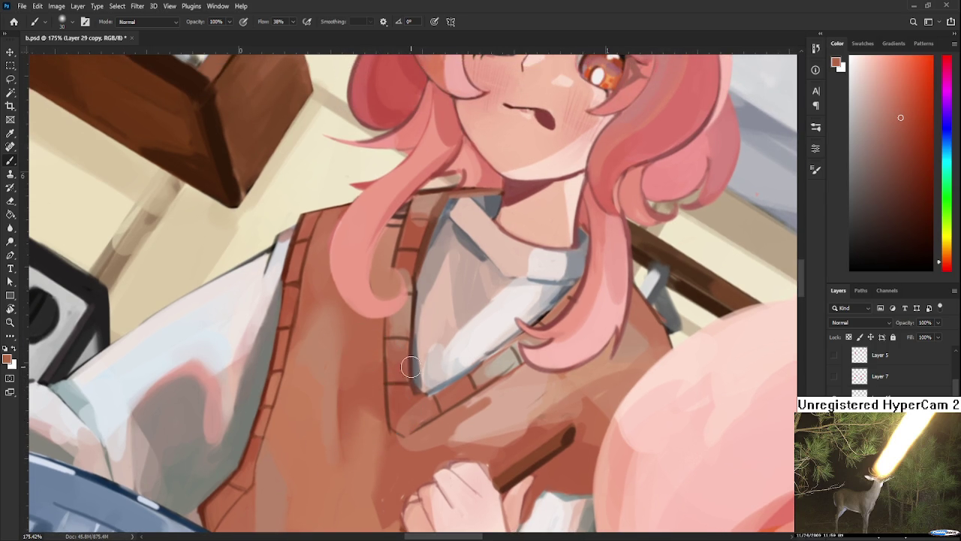
# - Zoom and pan to the V-neck, sampling its lighter and darker vest tones
pyautogui.scroll(-5, 431, 367)
pyautogui.scroll(-2, 429, 370)
pyautogui.scroll(2, 432, 372)
pyautogui.scroll(4, 435, 376)
pyautogui.scroll(2, 442, 383)
pyautogui.moveTo(441, 383)
pyautogui.mouseDown()
pyautogui.moveTo(360, 395)
pyautogui.moveTo(370, 334)
pyautogui.mouseUp()
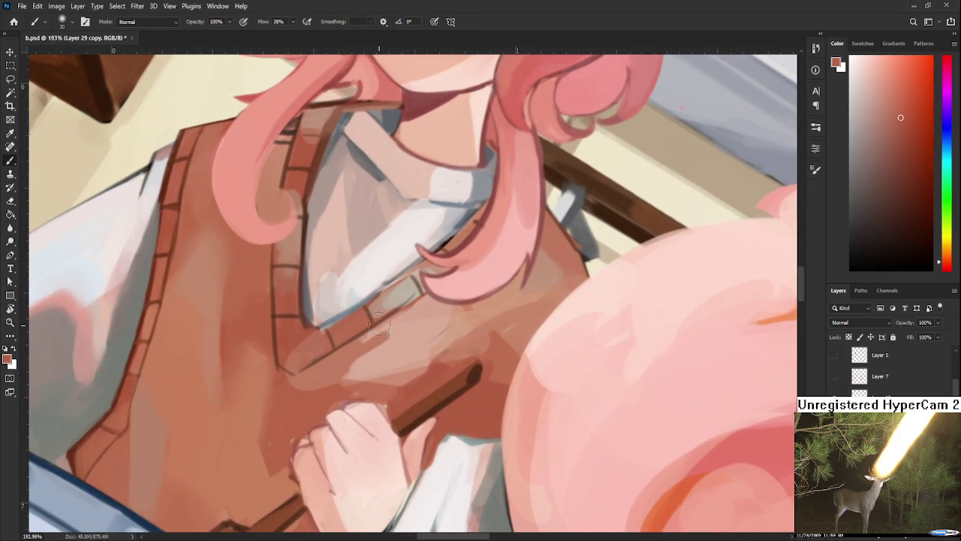
pyautogui.keyDown('alt'); pyautogui.click(383, 349); pyautogui.keyUp('alt')
pyautogui.keyDown('alt'); pyautogui.click(399, 324); pyautogui.keyUp('alt')
pyautogui.keyDown('alt'); pyautogui.click(409, 322); pyautogui.keyUp('alt')
pyautogui.keyDown('alt'); pyautogui.click(410, 320); pyautogui.keyUp('alt')
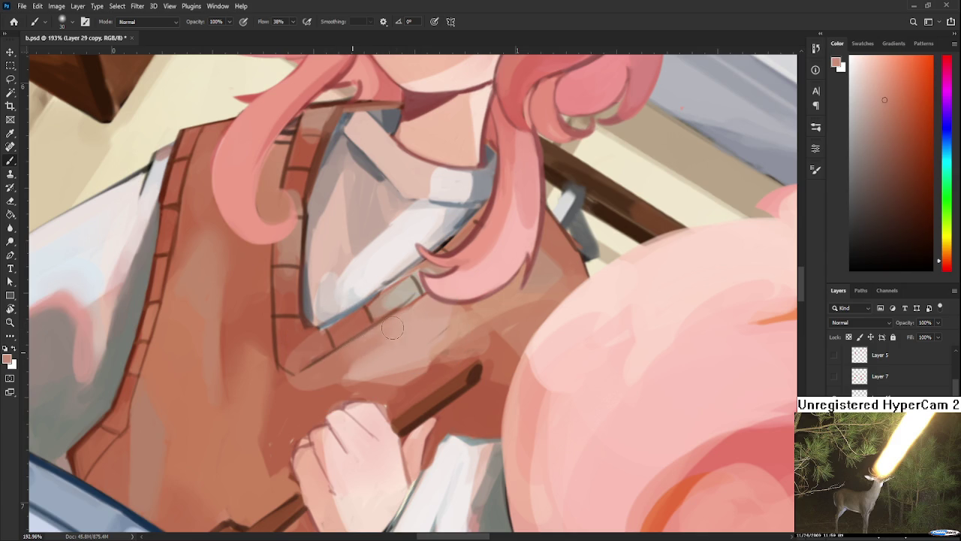
pyautogui.keyDown('alt'); pyautogui.click(379, 337); pyautogui.keyUp('alt')
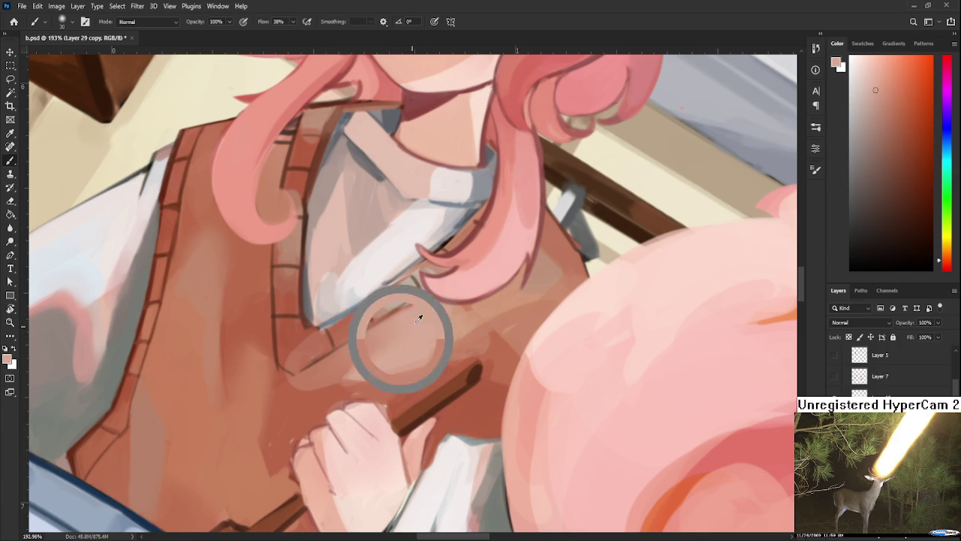
# - Sample vest and light pink tones above the stirring hand and beside the hair
pyautogui.keyDown('alt'); pyautogui.click(351, 369); pyautogui.keyUp('alt')
pyautogui.keyDown('alt'); pyautogui.click(343, 387); pyautogui.keyUp('alt')
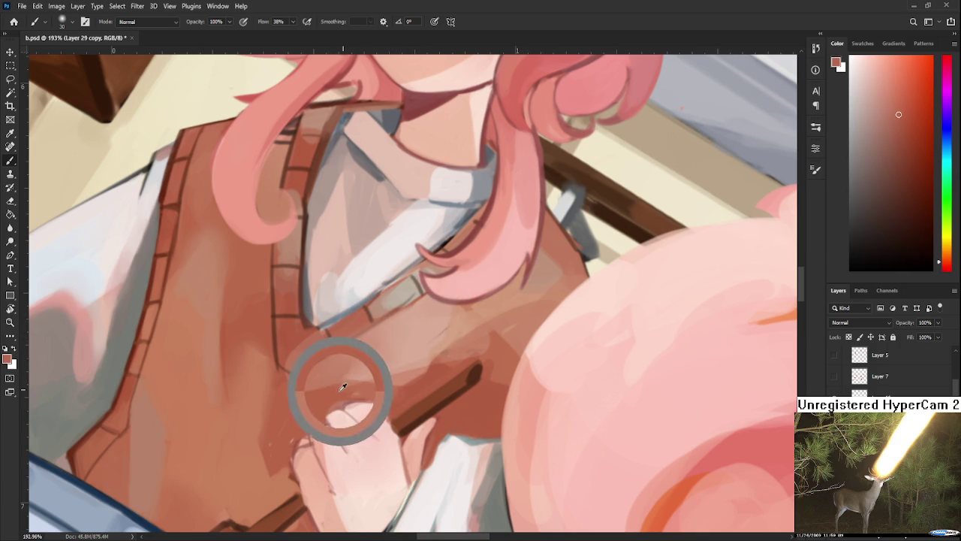
pyautogui.keyDown('alt'); pyautogui.click(397, 354); pyautogui.keyUp('alt')
pyautogui.keyDown('alt'); pyautogui.click(428, 352); pyautogui.keyUp('alt')
pyautogui.keyDown('alt'); pyautogui.click(424, 335); pyautogui.keyUp('alt')
pyautogui.keyDown('alt'); pyautogui.click(478, 314); pyautogui.keyUp('alt')
pyautogui.keyDown('alt'); pyautogui.click(436, 338); pyautogui.keyUp('alt')
pyautogui.keyDown('alt'); pyautogui.click(446, 313); pyautogui.keyUp('alt')
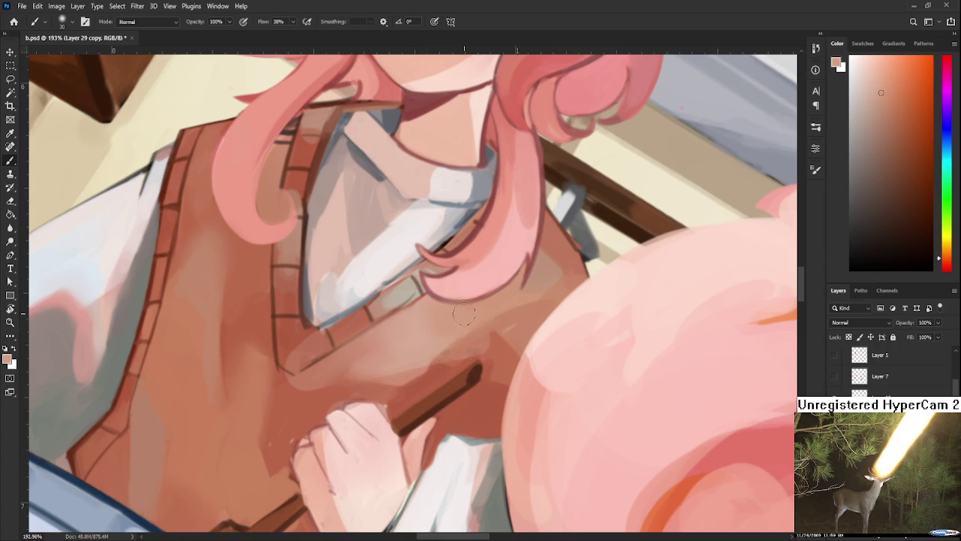
pyautogui.moveTo(349, 312)
pyautogui.mouseDown()
pyautogui.moveTo(350, 343)
pyautogui.moveTo(375, 331)
pyautogui.mouseUp()
pyautogui.press('r')
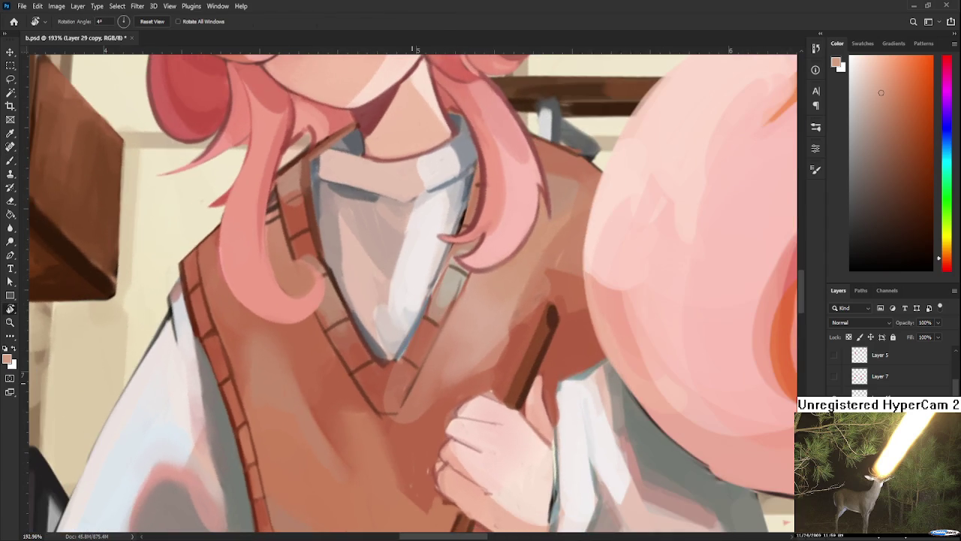
pyautogui.scroll(-5, 407, 341)
pyautogui.scroll(3, 422, 360)
pyautogui.scroll(3, 431, 417)
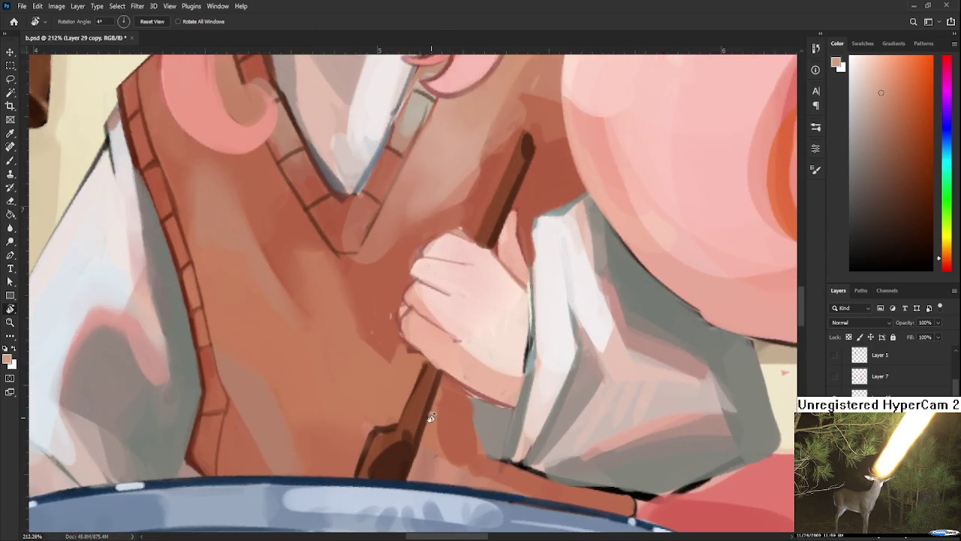
pyautogui.moveTo(388, 389); pyautogui.dragTo(325, 380)
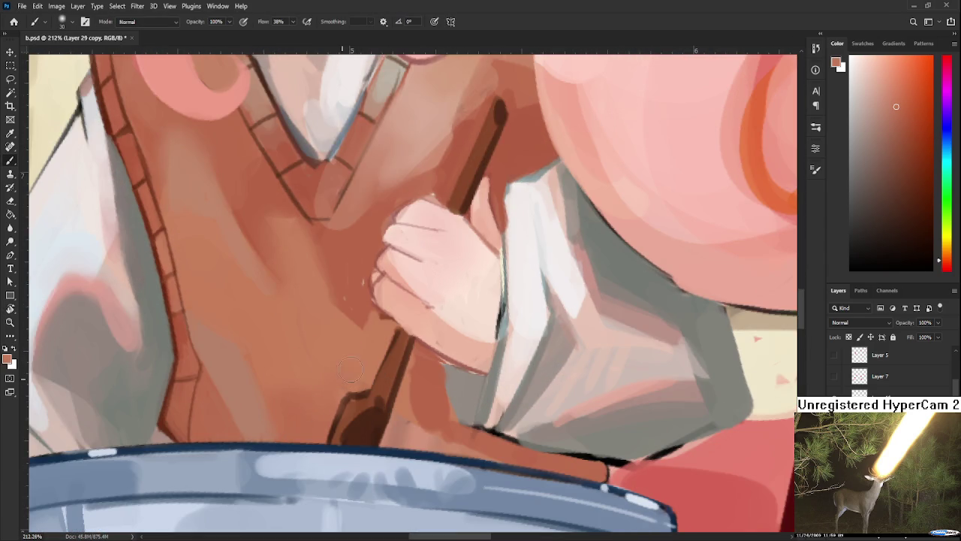
pyautogui.moveTo(415, 380); pyautogui.dragTo(373, 346)
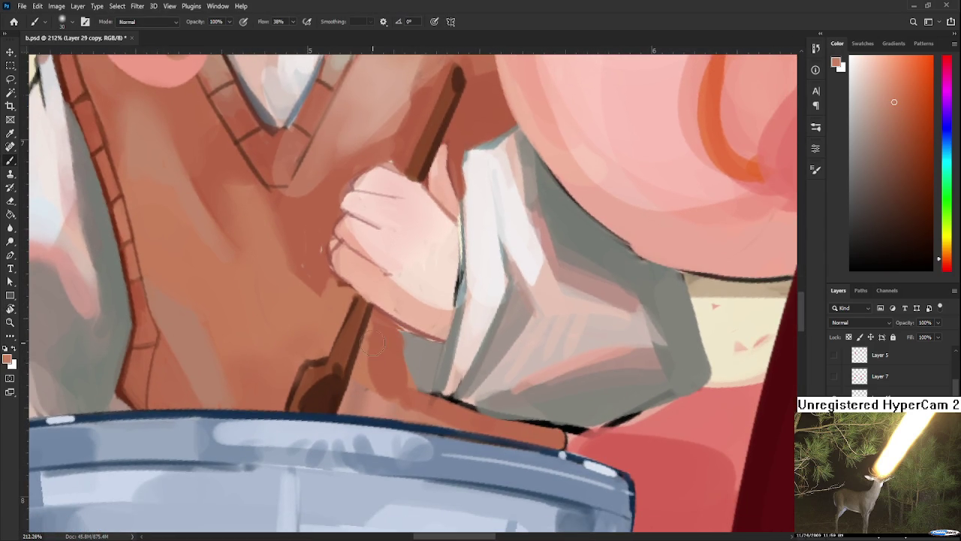
pyautogui.keyDown('alt'); pyautogui.click(381, 360); pyautogui.keyUp('alt')
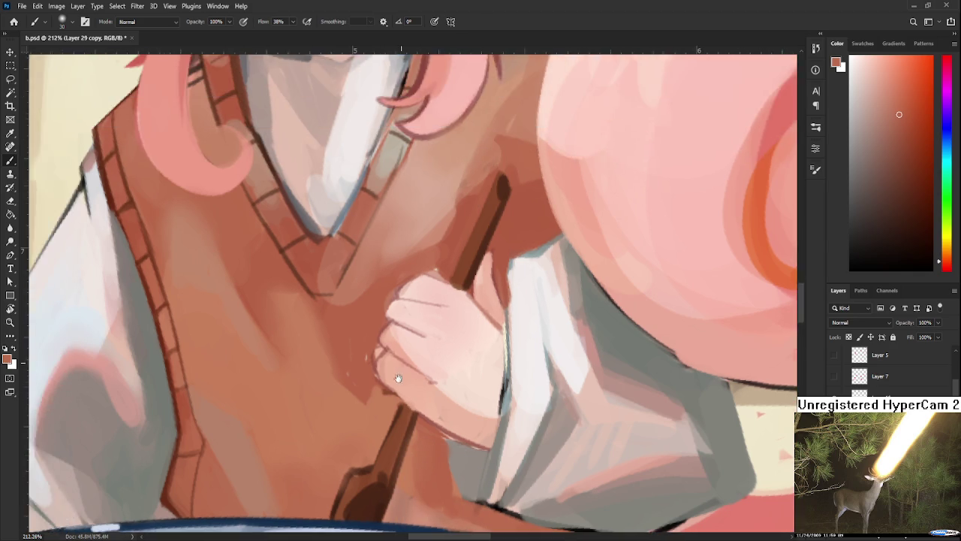
pyautogui.moveTo(382, 360); pyautogui.dragTo(441, 328)
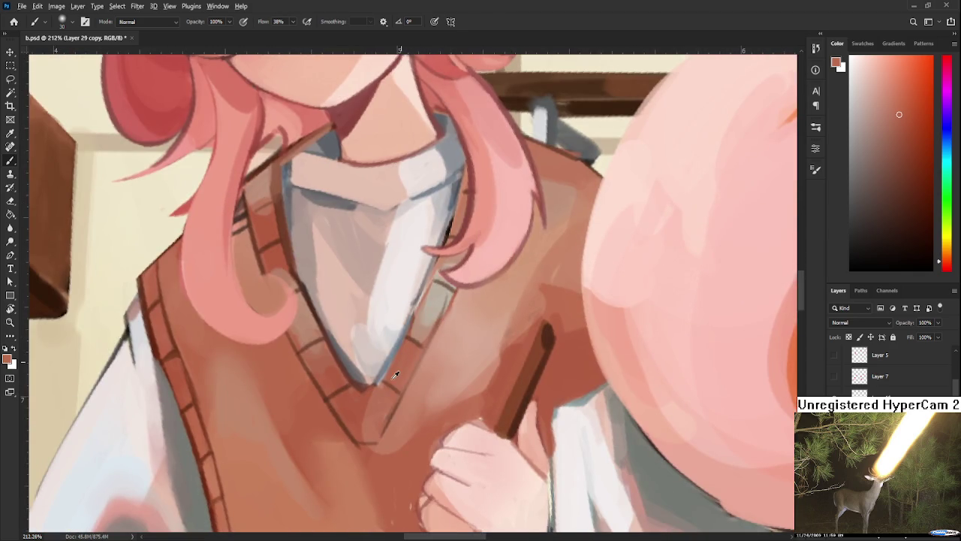
pyautogui.keyDown('alt'); pyautogui.click(363, 404); pyautogui.keyUp('alt')
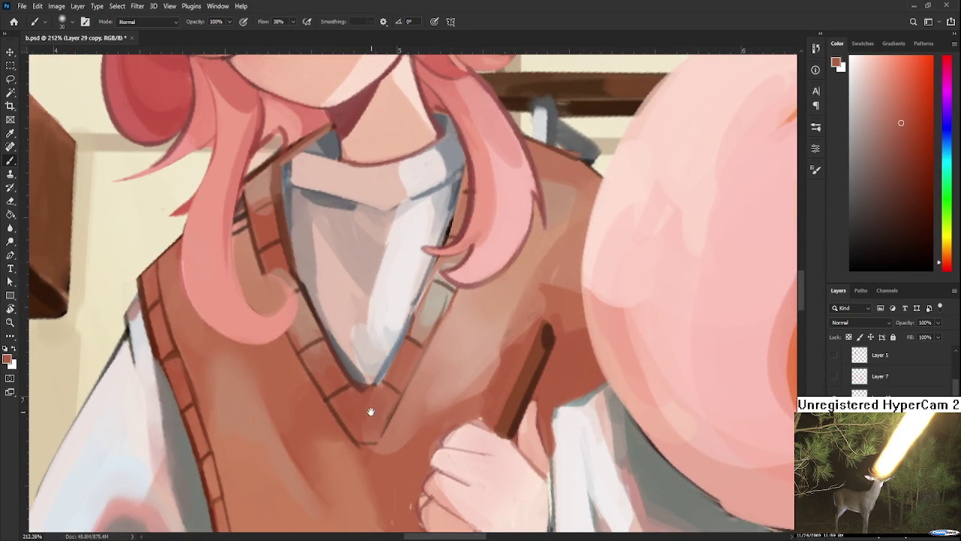
pyautogui.moveTo(341, 380); pyautogui.dragTo(366, 445)
pyautogui.keyDown('alt'); pyautogui.click(343, 440); pyautogui.keyUp('alt')
pyautogui.keyDown('alt'); pyautogui.click(333, 386); pyautogui.keyUp('alt')
pyautogui.moveTo(333, 385); pyautogui.dragTo(350, 459)
pyautogui.keyDown('alt'); pyautogui.click(312, 367); pyautogui.keyUp('alt')
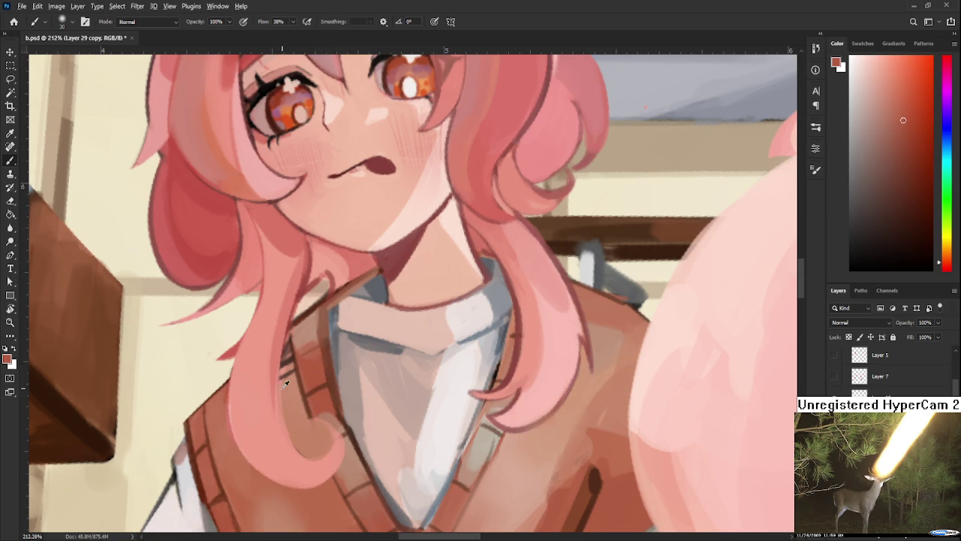
pyautogui.keyDown('alt'); pyautogui.click(286, 385); pyautogui.keyUp('alt')
pyautogui.moveTo(286, 385); pyautogui.dragTo(252, 242)
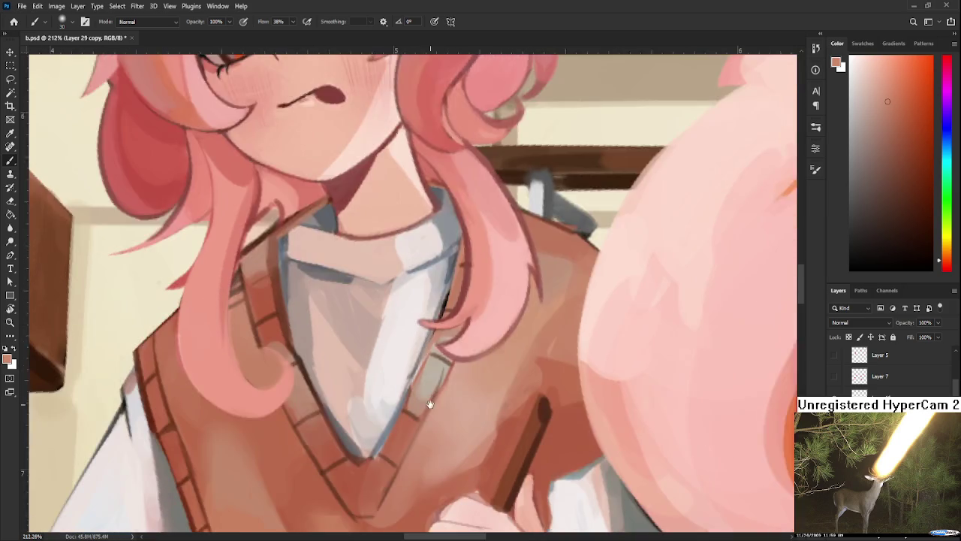
pyautogui.scroll(-2, 421, 407)
pyautogui.scroll(-3, 421, 406)
pyautogui.scroll(1, 421, 406)
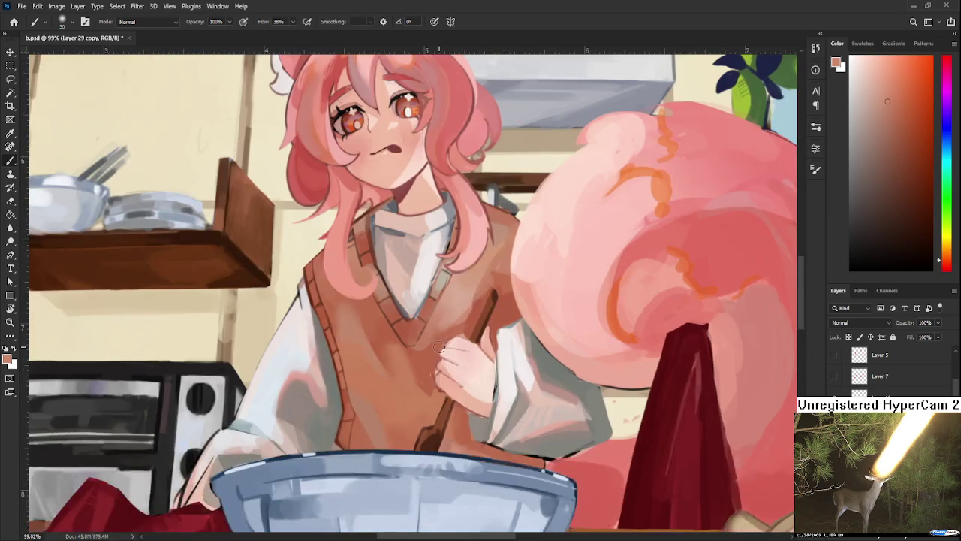
pyautogui.scroll(2, 421, 406)
pyautogui.scroll(1, 421, 406)
pyautogui.keyDown('alt'); pyautogui.click(342, 415); pyautogui.keyUp('alt')
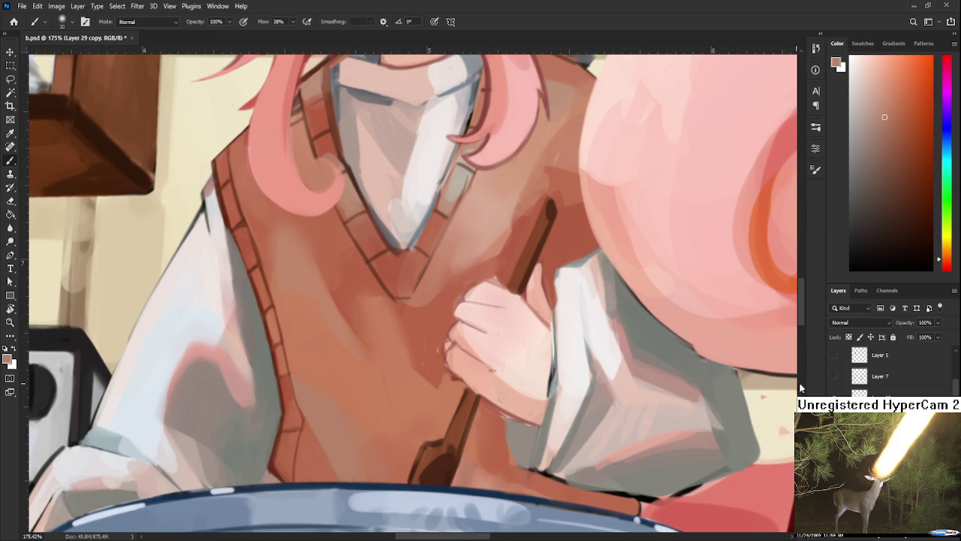
pyautogui.click(816, 170)
pyautogui.press('r')
pyautogui.moveTo(458, 444); pyautogui.dragTo(399, 451)
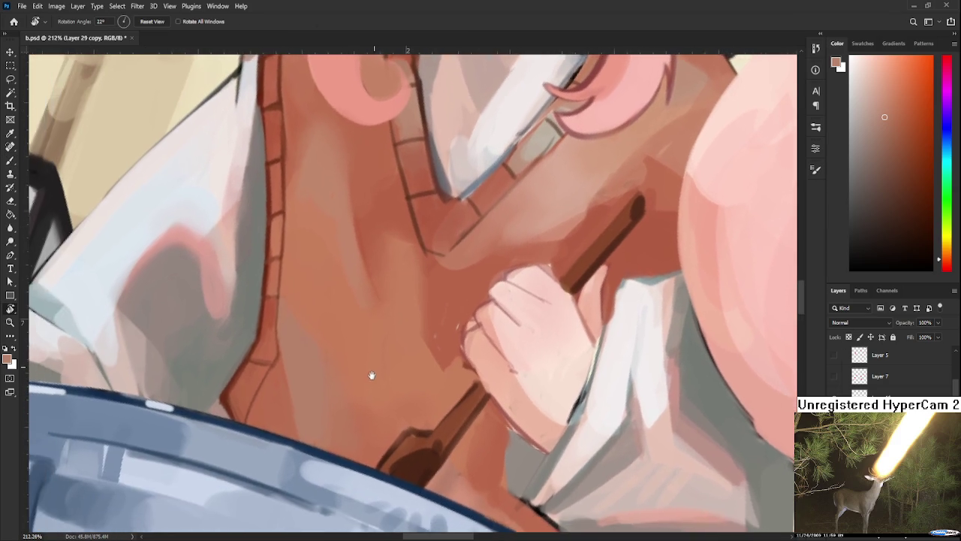
pyautogui.moveTo(371, 376)
pyautogui.mouseDown()
pyautogui.moveTo(386, 365)
pyautogui.moveTo(382, 328)
pyautogui.mouseUp()
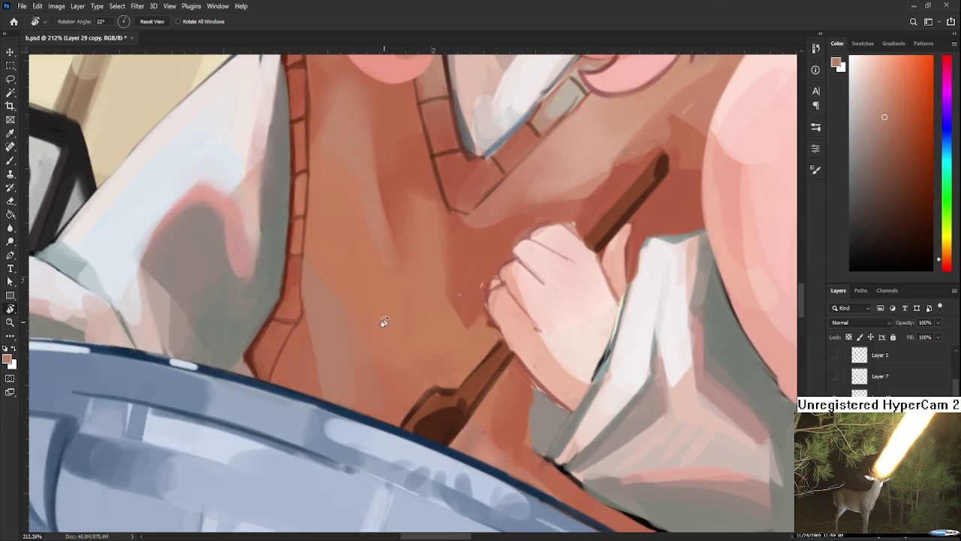
pyautogui.moveTo(416, 337)
pyautogui.mouseDown()
pyautogui.moveTo(383, 337)
pyautogui.moveTo(388, 358)
pyautogui.mouseUp()
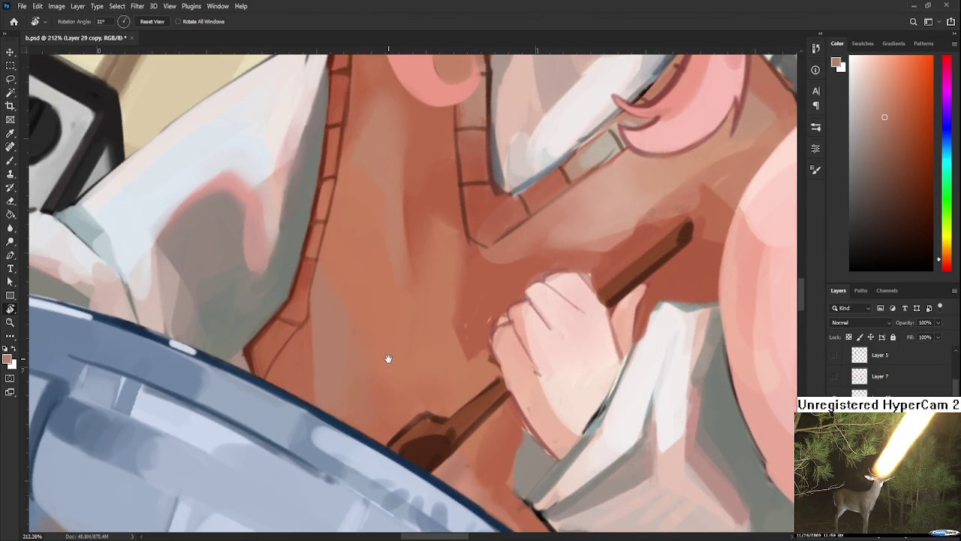
pyautogui.press('b')
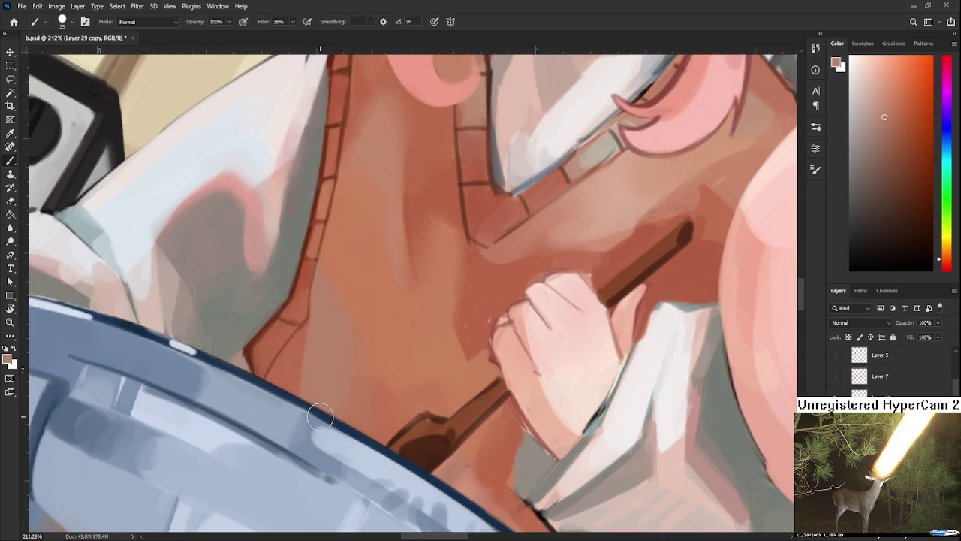
# - Sample a range of red, darker and salmon tones from the upper vest
pyautogui.scroll(3, 348, 301)
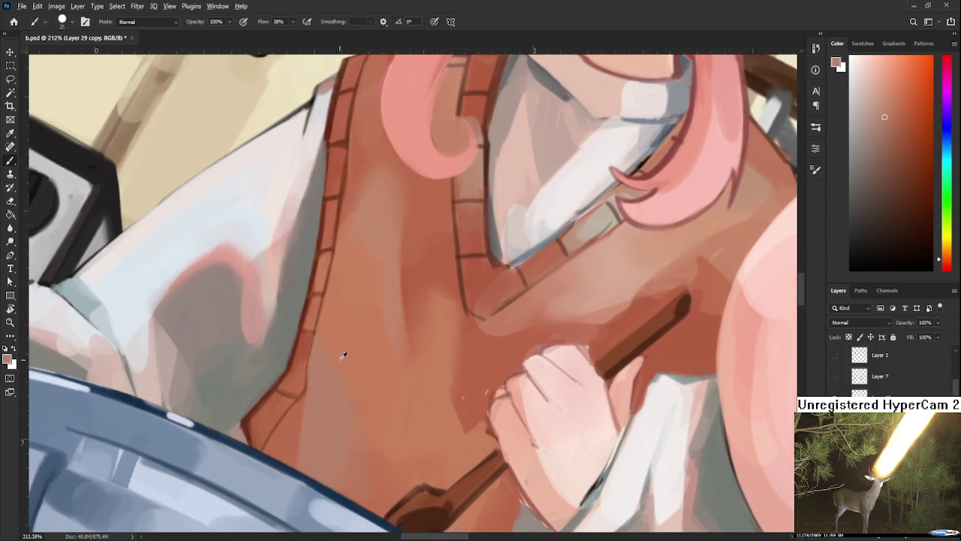
pyautogui.keyDown('alt'); pyautogui.click(291, 370); pyautogui.keyUp('alt')
pyautogui.keyDown('alt'); pyautogui.click(302, 341); pyautogui.keyUp('alt')
pyautogui.keyDown('alt'); pyautogui.click(300, 380); pyautogui.keyUp('alt')
pyautogui.keyDown('alt'); pyautogui.click(304, 366); pyautogui.keyUp('alt')
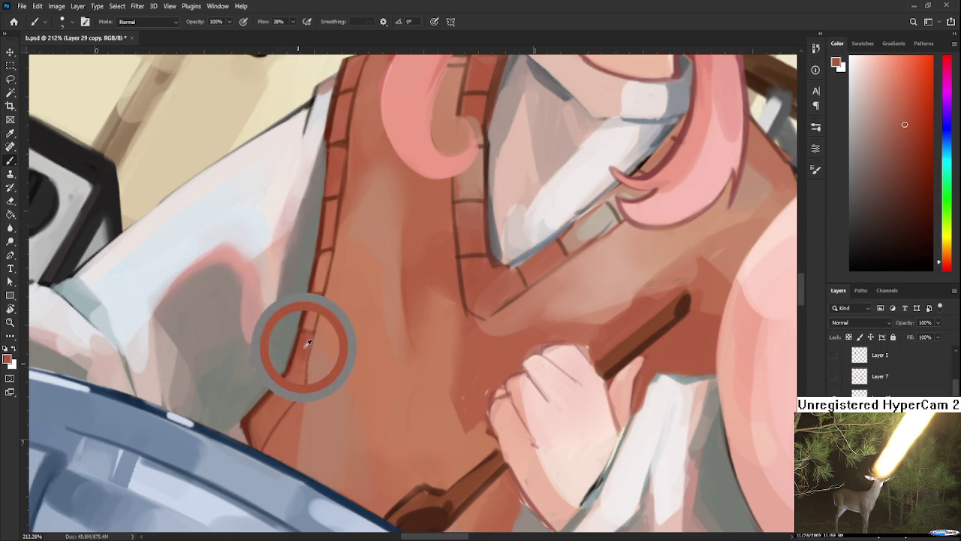
pyautogui.keyDown('alt'); pyautogui.click(293, 371); pyautogui.keyUp('alt')
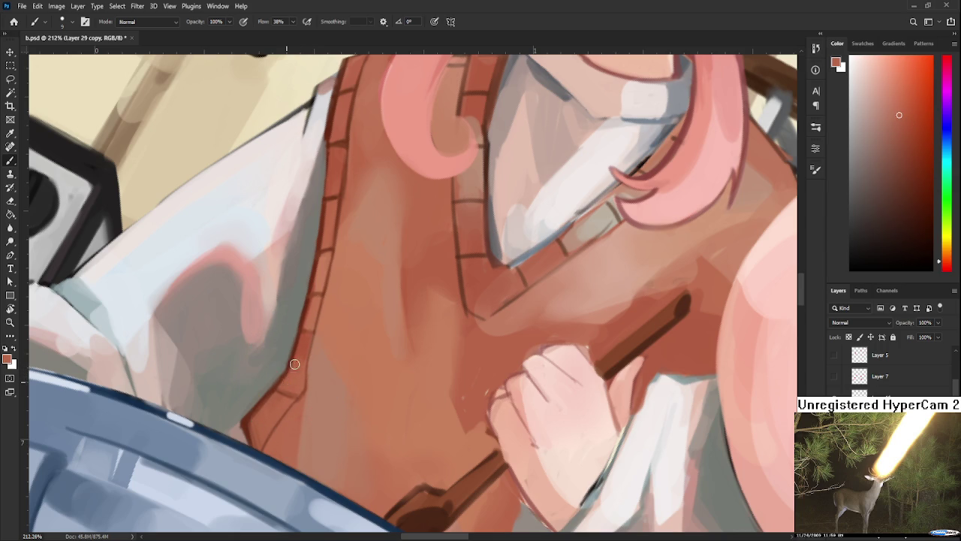
pyautogui.keyDown('alt'); pyautogui.click(296, 365); pyautogui.keyUp('alt')
pyautogui.keyDown('alt'); pyautogui.click(288, 337); pyautogui.keyUp('alt')
pyautogui.moveTo(316, 332); pyautogui.dragTo(324, 325)
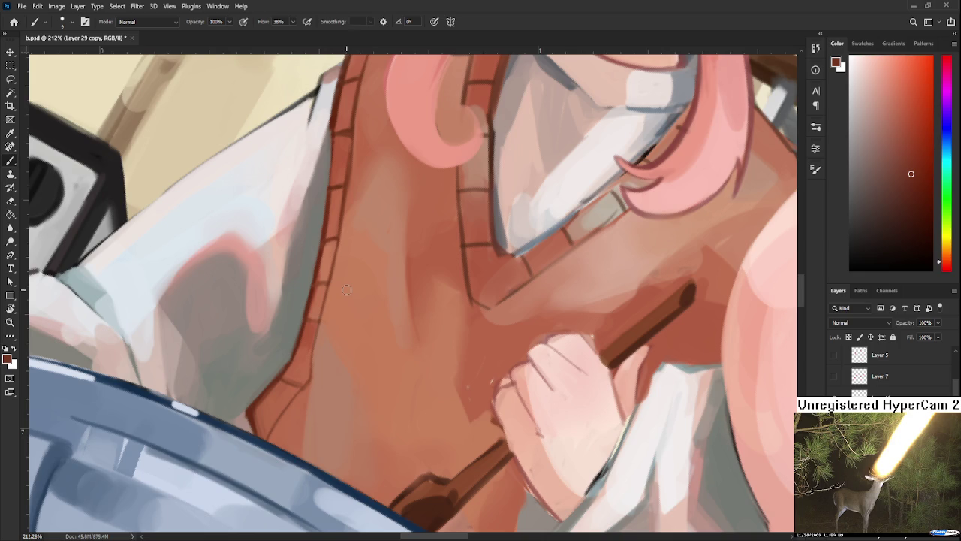
pyautogui.keyDown('alt'); pyautogui.click(311, 301); pyautogui.keyUp('alt')
pyautogui.moveTo(325, 295)
pyautogui.mouseDown()
pyautogui.moveTo(281, 388)
pyautogui.moveTo(296, 347)
pyautogui.moveTo(302, 390)
pyautogui.mouseUp()
# - Pick colours at the vest's lower edge and paint darker red along its bottom border
pyautogui.keyDown('alt'); pyautogui.click(299, 429); pyautogui.keyUp('alt')
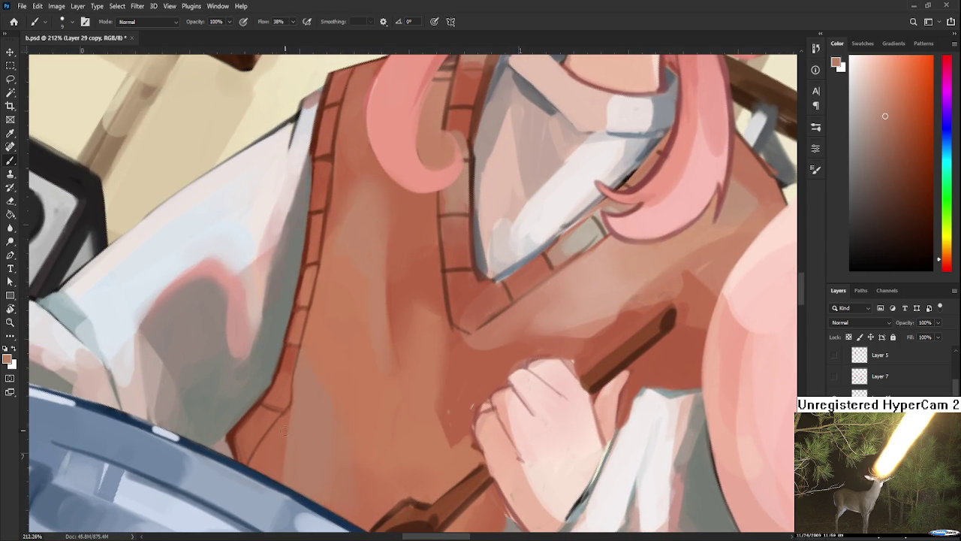
pyautogui.keyDown('alt'); pyautogui.click(277, 443); pyautogui.keyUp('alt')
pyautogui.keyDown('alt'); pyautogui.click(272, 449); pyautogui.keyUp('alt')
pyautogui.keyDown('alt'); pyautogui.click(280, 442); pyautogui.keyUp('alt')
pyautogui.scroll(-3, 342, 319)
pyautogui.scroll(2, 342, 319)
pyautogui.moveTo(323, 447)
pyautogui.mouseDown()
pyautogui.moveTo(335, 392)
pyautogui.moveTo(360, 418)
pyautogui.mouseUp()
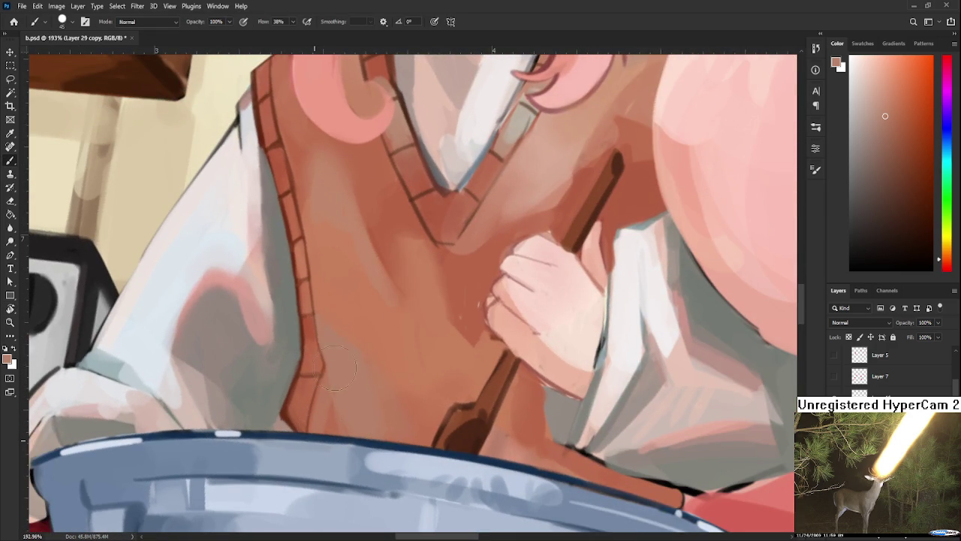
pyautogui.moveTo(335, 434)
pyautogui.mouseDown()
pyautogui.moveTo(330, 375)
pyautogui.moveTo(320, 419)
pyautogui.mouseUp()
# - Sample lighter and deeper vest tones around the vest's middle and neckline
pyautogui.scroll(-3, 406, 401)
pyautogui.scroll(3, 406, 402)
pyautogui.moveTo(422, 334); pyautogui.dragTo(395, 383)
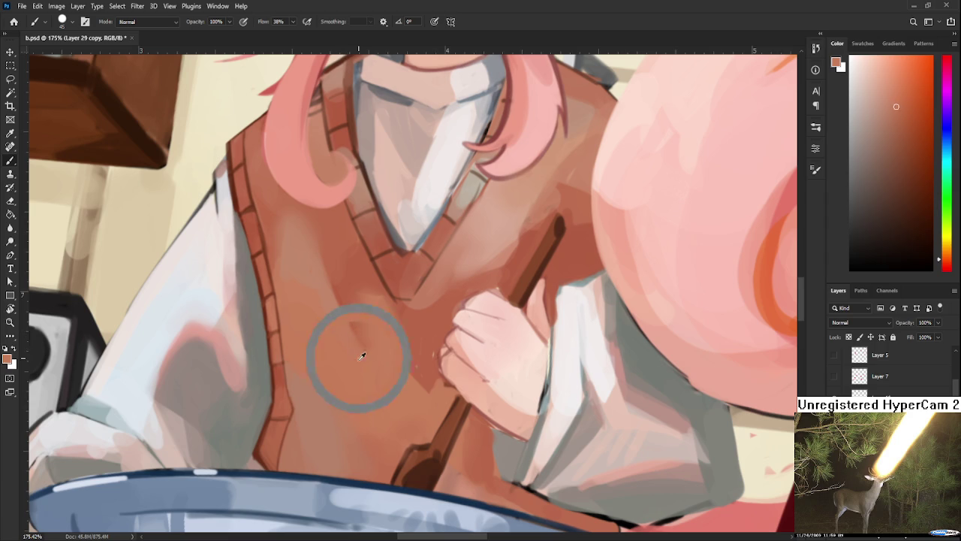
pyautogui.moveTo(354, 318); pyautogui.dragTo(349, 385)
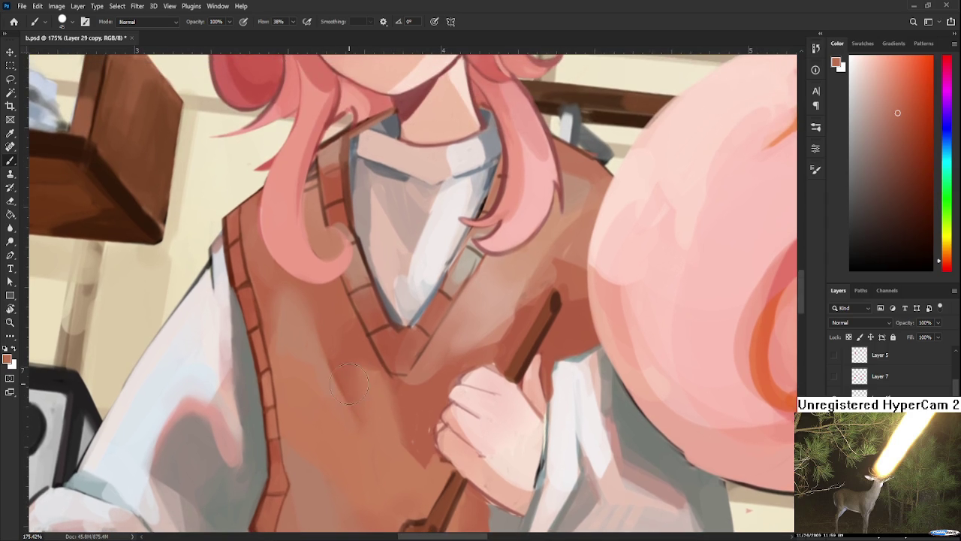
pyautogui.keyDown('alt'); pyautogui.click(350, 364); pyautogui.keyUp('alt')
pyautogui.keyDown('alt'); pyautogui.click(360, 376); pyautogui.keyUp('alt')
pyautogui.keyDown('alt'); pyautogui.click(353, 360); pyautogui.keyUp('alt')
pyautogui.keyDown('alt'); pyautogui.click(374, 393); pyautogui.keyUp('alt')
pyautogui.keyDown('alt'); pyautogui.click(374, 394); pyautogui.keyUp('alt')
pyautogui.keyDown('alt'); pyautogui.click(375, 389); pyautogui.keyUp('alt')
pyautogui.keyDown('alt'); pyautogui.click(368, 381); pyautogui.keyUp('alt')
pyautogui.keyDown('alt'); pyautogui.click(378, 386); pyautogui.keyUp('alt')
pyautogui.keyDown('alt'); pyautogui.click(372, 357); pyautogui.keyUp('alt')
pyautogui.keyDown('alt'); pyautogui.click(379, 365); pyautogui.keyUp('alt')
pyautogui.keyDown('alt'); pyautogui.click(389, 393); pyautogui.keyUp('alt')
pyautogui.keyDown('alt'); pyautogui.click(381, 376); pyautogui.keyUp('alt')
pyautogui.keyDown('alt'); pyautogui.click(394, 377); pyautogui.keyUp('alt')
pyautogui.keyDown('alt'); pyautogui.click(367, 362); pyautogui.keyUp('alt')
# - Rotate the canvas to about 66° and lighten the vest with tan strokes at brush size 100
pyautogui.scroll(-4, 360, 360)
pyautogui.scroll(4, 413, 387)
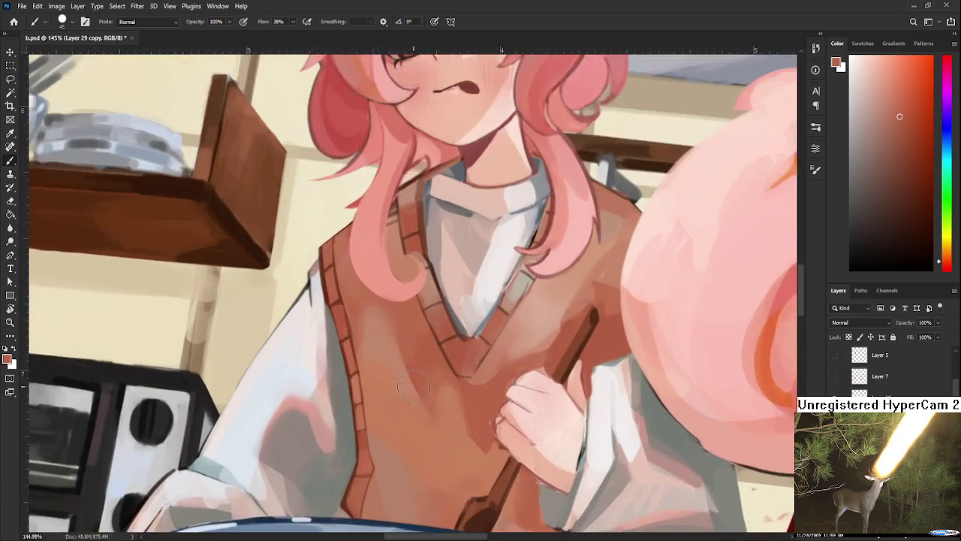
pyautogui.scroll(2, 414, 386)
pyautogui.press('r')
pyautogui.moveTo(485, 382)
pyautogui.mouseDown()
pyautogui.moveTo(355, 376)
pyautogui.moveTo(349, 385)
pyautogui.mouseUp()
pyautogui.press('b')
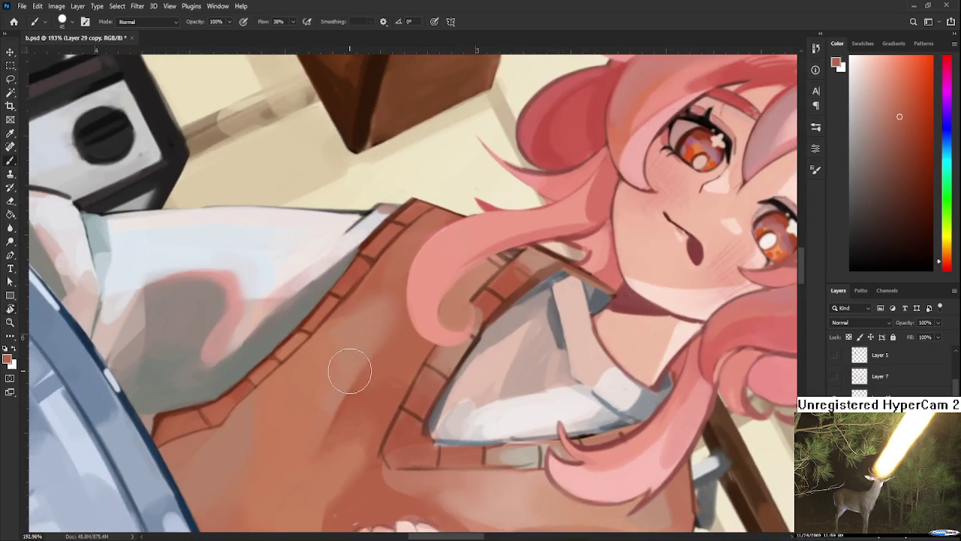
pyautogui.keyDown('alt'); pyautogui.click(340, 336); pyautogui.keyUp('alt')
pyautogui.keyDown('alt'); pyautogui.click(335, 392); pyautogui.keyUp('alt')
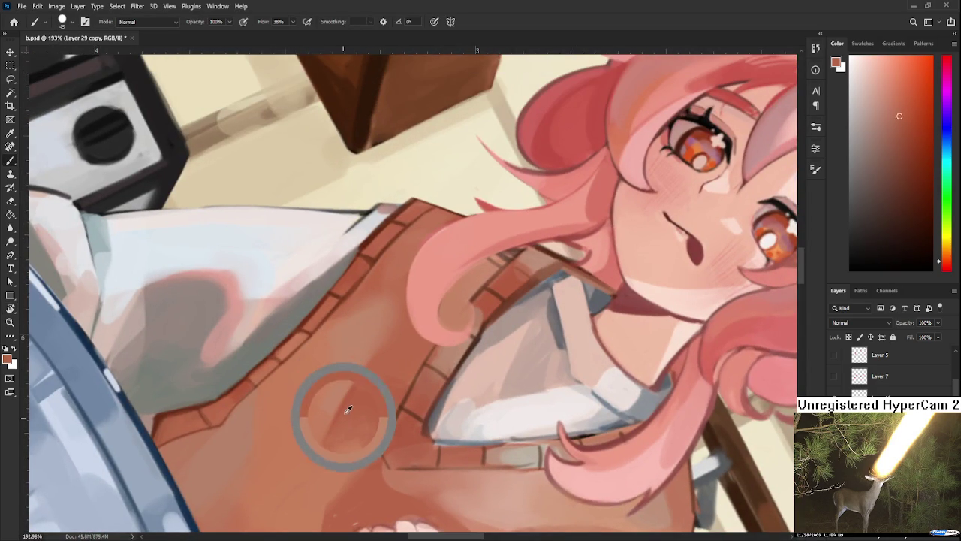
pyautogui.moveTo(338, 319); pyautogui.dragTo(321, 390)
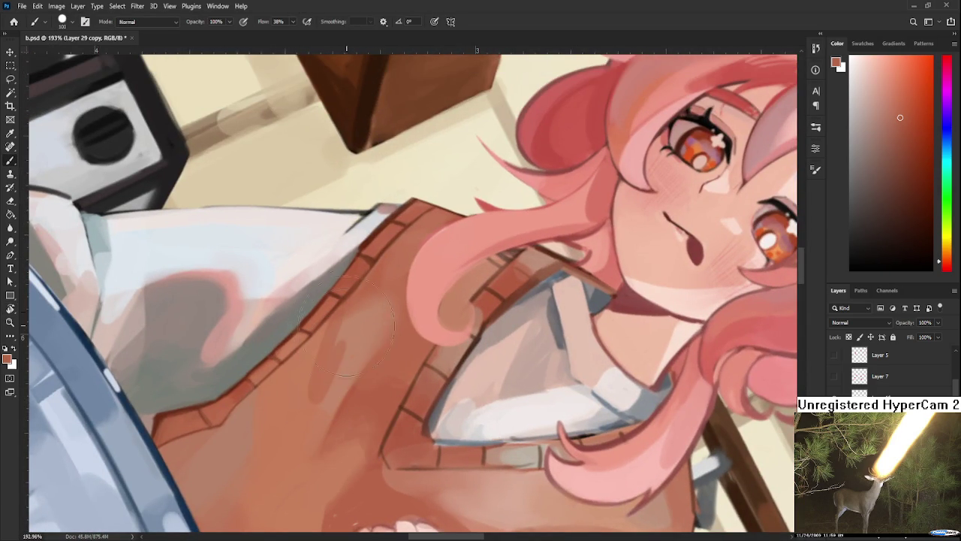
pyautogui.press(']')
pyautogui.press(']')
pyautogui.press(']')
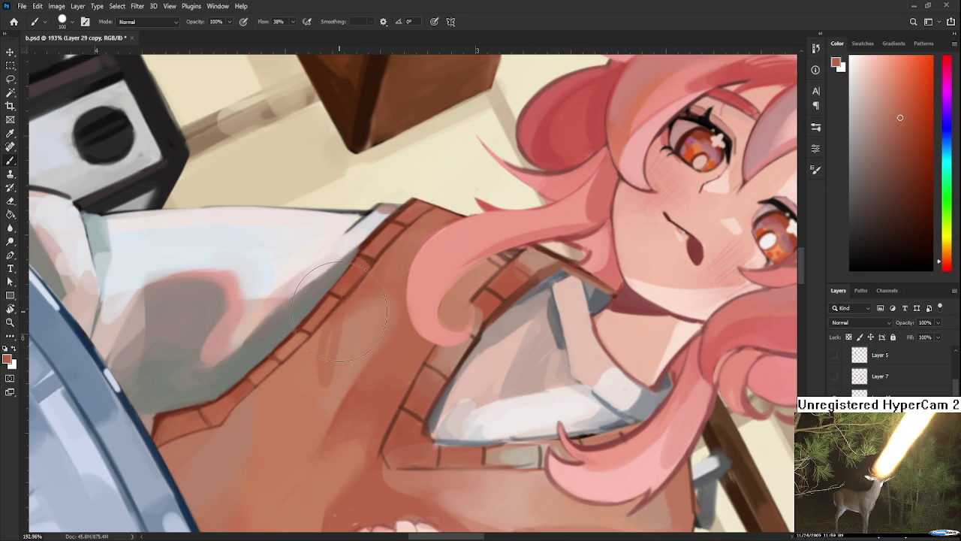
pyautogui.moveTo(318, 389)
pyautogui.mouseDown()
pyautogui.moveTo(337, 311)
pyautogui.moveTo(322, 365)
pyautogui.moveTo(342, 342)
pyautogui.mouseUp()
# - Softly lighten the vest shading with a lighter orange tone
pyautogui.scroll(-1, 342, 341)
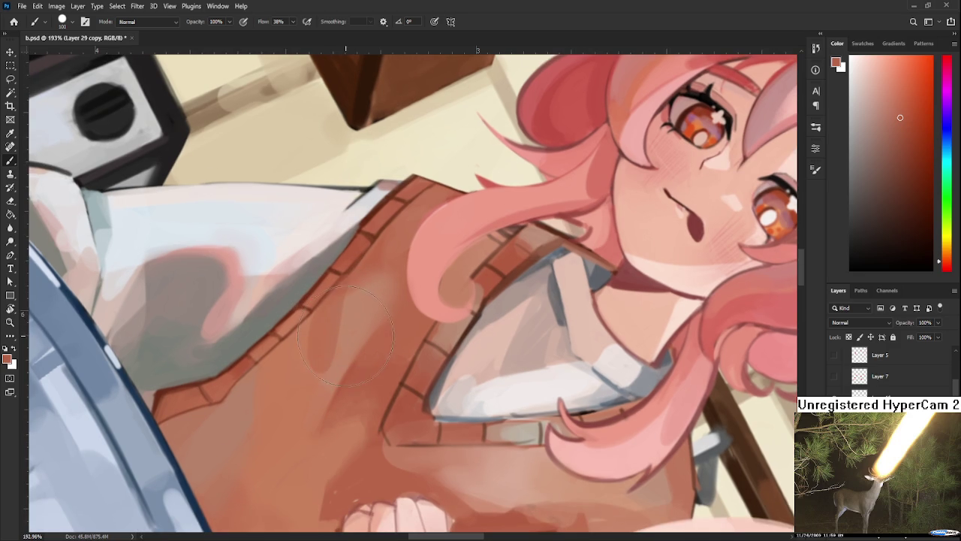
pyautogui.keyDown('alt'); pyautogui.click(350, 323); pyautogui.keyUp('alt')
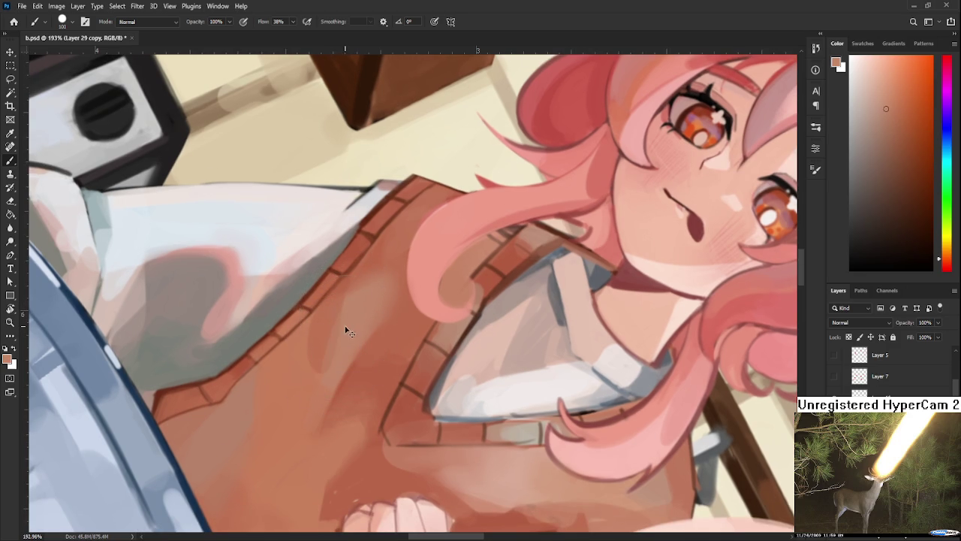
pyautogui.moveTo(350, 307); pyautogui.dragTo(347, 333)
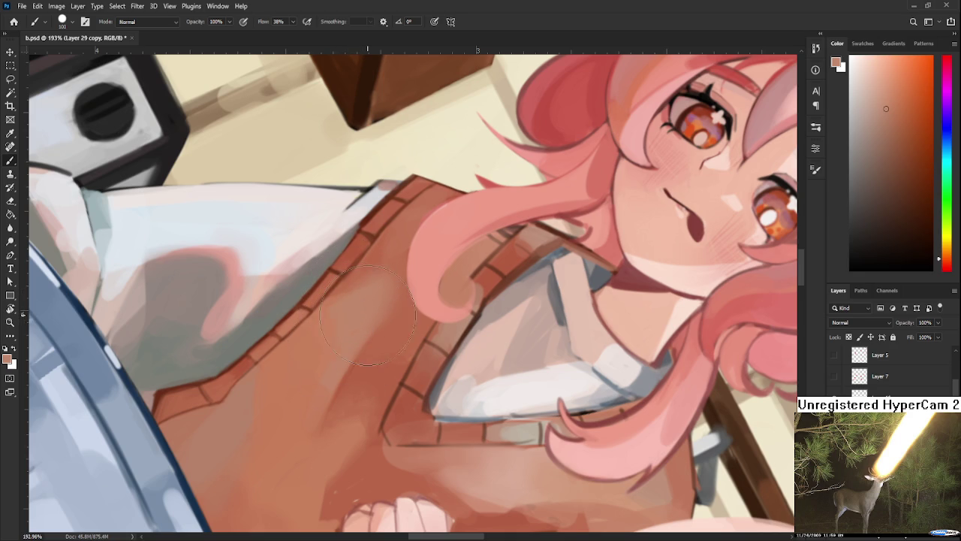
# - Shade the vest in dark red just below and along the ribbed trim
pyautogui.keyDown('alt'); pyautogui.click(339, 367); pyautogui.keyUp('alt')
pyautogui.moveTo(339, 366); pyautogui.dragTo(362, 402)
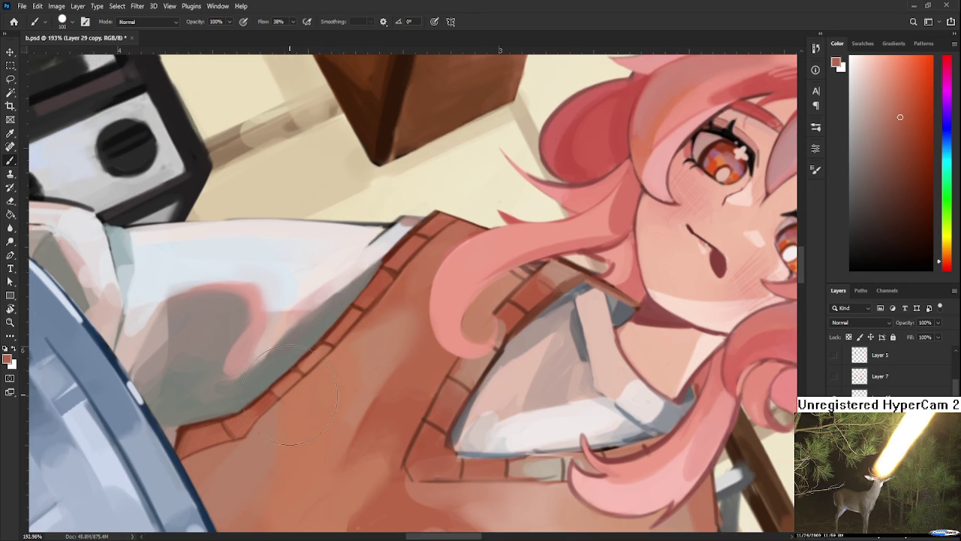
pyautogui.keyDown('alt'); pyautogui.click(342, 312); pyautogui.keyUp('alt')
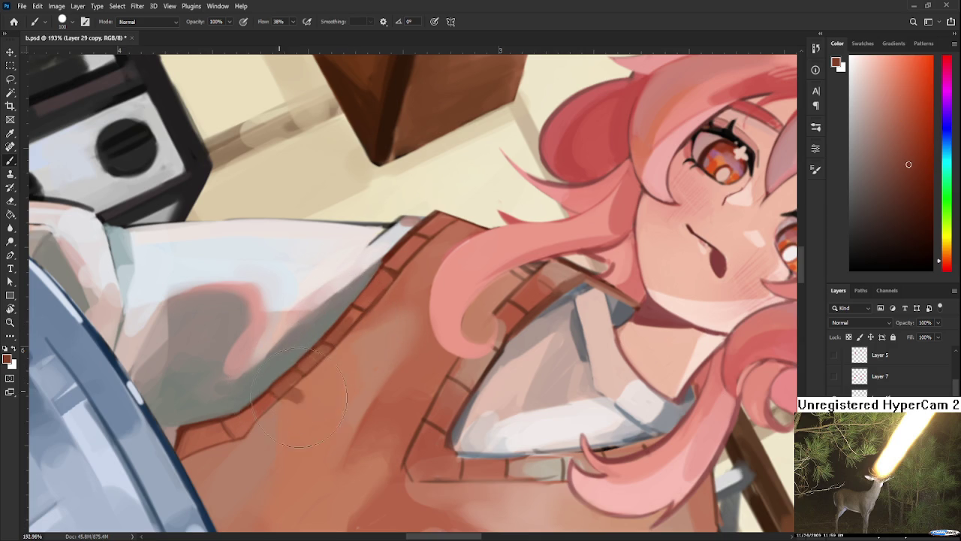
pyautogui.moveTo(342, 330)
pyautogui.mouseDown()
pyautogui.moveTo(282, 402)
pyautogui.moveTo(300, 394)
pyautogui.mouseUp()
pyautogui.moveTo(323, 360); pyautogui.dragTo(291, 392)
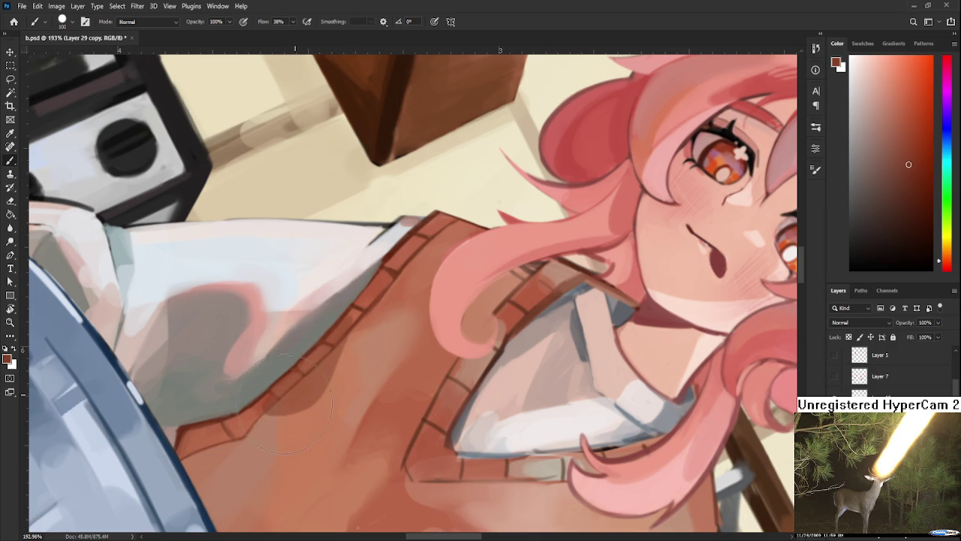
# - Shrink the brush to size 20 and pick lighter orange-brown vest tones
pyautogui.keyDown('alt'); pyautogui.click(343, 373); pyautogui.keyUp('alt')
pyautogui.keyDown('alt'); pyautogui.click(349, 383); pyautogui.keyUp('alt')
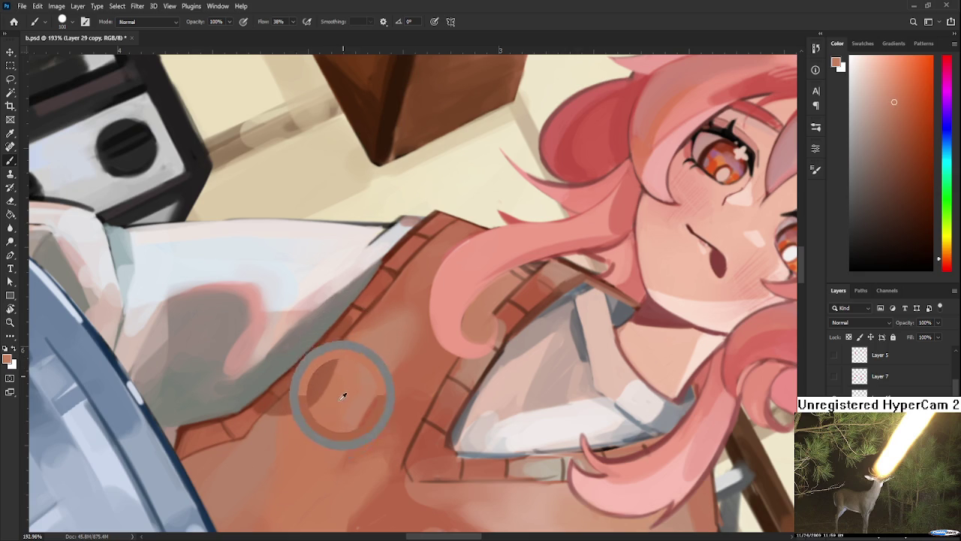
pyautogui.keyDown('alt'); pyautogui.click(334, 366); pyautogui.keyUp('alt')
pyautogui.press('[')
pyautogui.press('[')
pyautogui.press('[')
pyautogui.press('[')
pyautogui.press('[')
pyautogui.keyDown('alt'); pyautogui.click(346, 312); pyautogui.keyUp('alt')
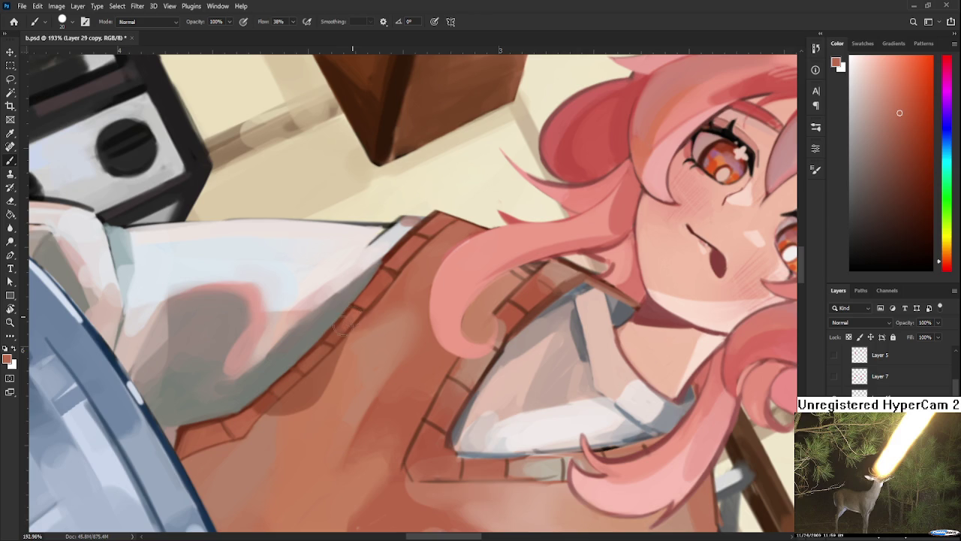
pyautogui.scroll(-5, 380, 393)
# - Zoom out to review the illustration, then rotate the canvas to a better painting angle
pyautogui.press('r')
pyautogui.moveTo(435, 421); pyautogui.dragTo(500, 390)
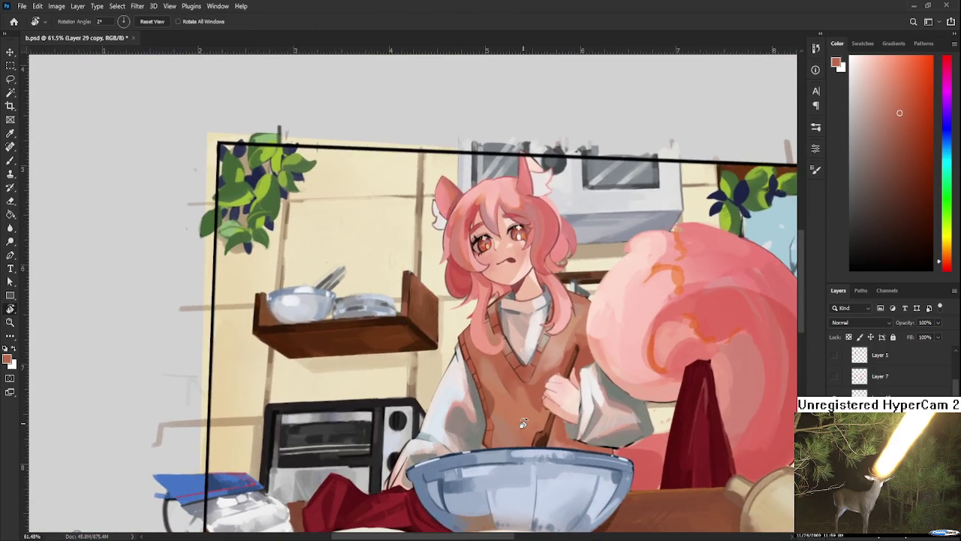
pyautogui.scroll(5, 502, 398)
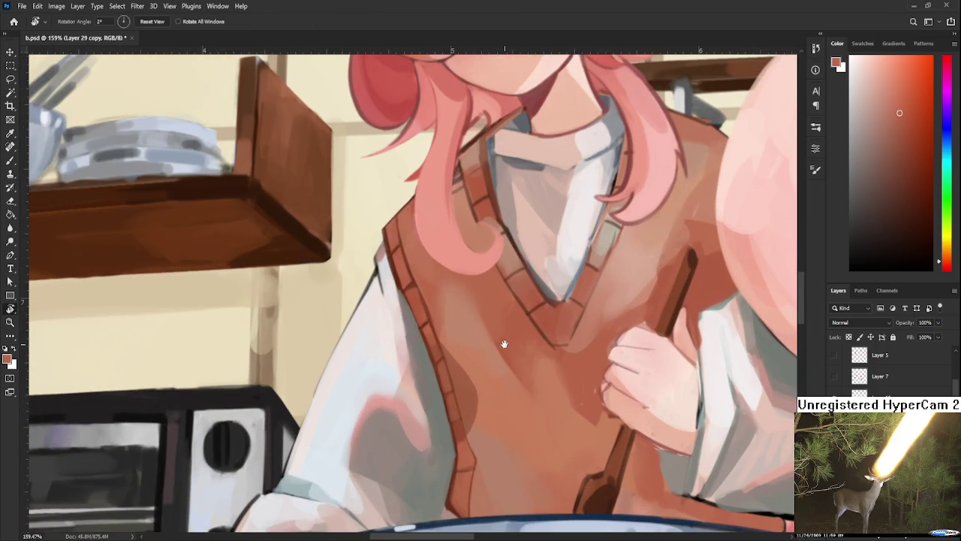
pyautogui.press('b')
pyautogui.moveTo(506, 342); pyautogui.dragTo(378, 347)
pyautogui.press('r')
pyautogui.moveTo(376, 354)
pyautogui.mouseDown()
pyautogui.moveTo(466, 427)
pyautogui.moveTo(341, 294)
pyautogui.moveTo(347, 418)
pyautogui.mouseUp()
pyautogui.press('b')
# - Paint dark reddish-brown shadow strokes on the vest along the bowl rim
pyautogui.moveTo(347, 359)
pyautogui.mouseDown()
pyautogui.moveTo(340, 419)
pyautogui.moveTo(354, 470)
pyautogui.mouseUp()
pyautogui.moveTo(347, 425)
pyautogui.mouseDown()
pyautogui.moveTo(354, 488)
pyautogui.moveTo(351, 430)
pyautogui.moveTo(366, 475)
pyautogui.moveTo(368, 452)
pyautogui.mouseUp()
pyautogui.moveTo(358, 383)
pyautogui.mouseDown()
pyautogui.moveTo(358, 410)
pyautogui.moveTo(332, 363)
pyautogui.mouseUp()
pyautogui.keyDown('alt'); pyautogui.click(331, 364); pyautogui.keyUp('alt')
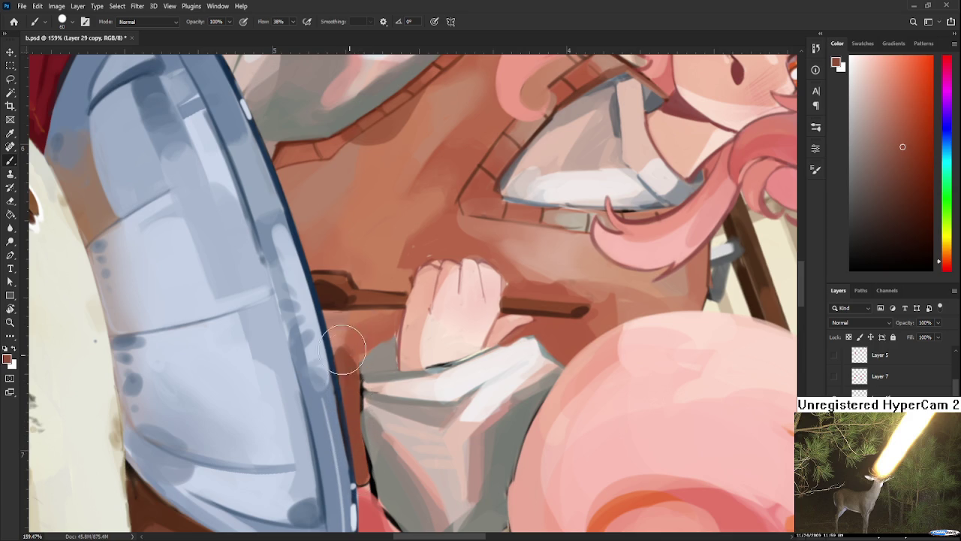
pyautogui.scroll(-2, 89, 374)
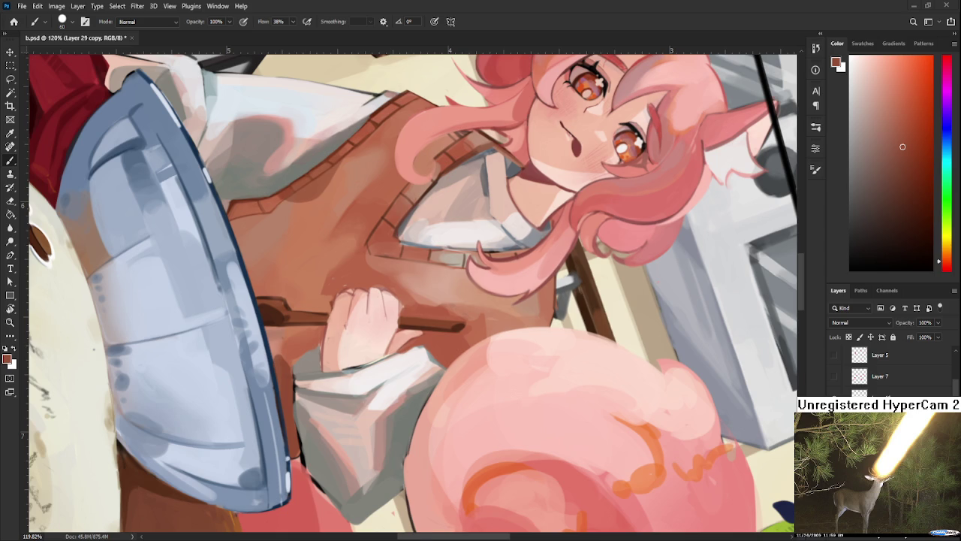
# - Shrink the brush to size 20 and darken the shadow under the stirring stick
pyautogui.scroll(-3, 296, 342)
pyautogui.scroll(5, 296, 342)
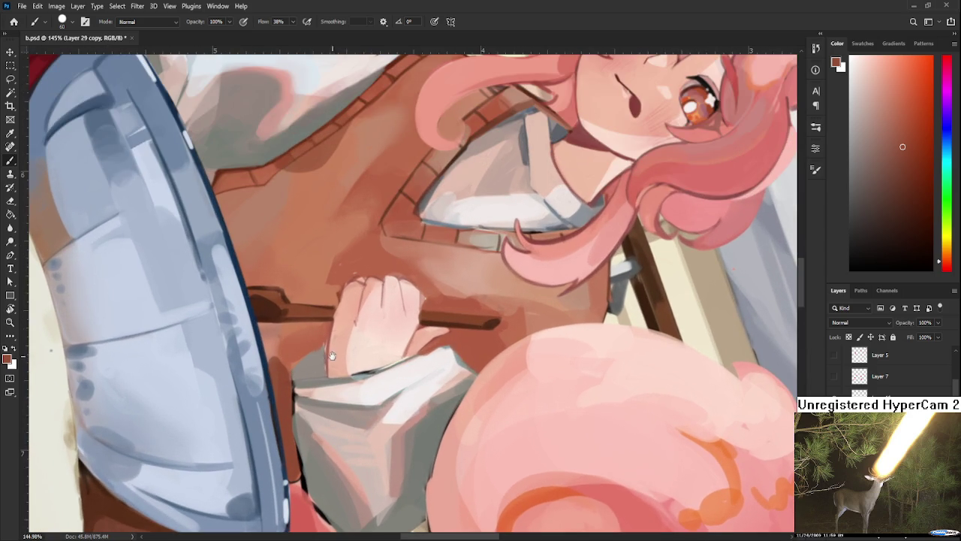
pyautogui.moveTo(287, 369); pyautogui.dragTo(339, 381)
pyautogui.press('[')
pyautogui.press('[')
pyautogui.press('[')
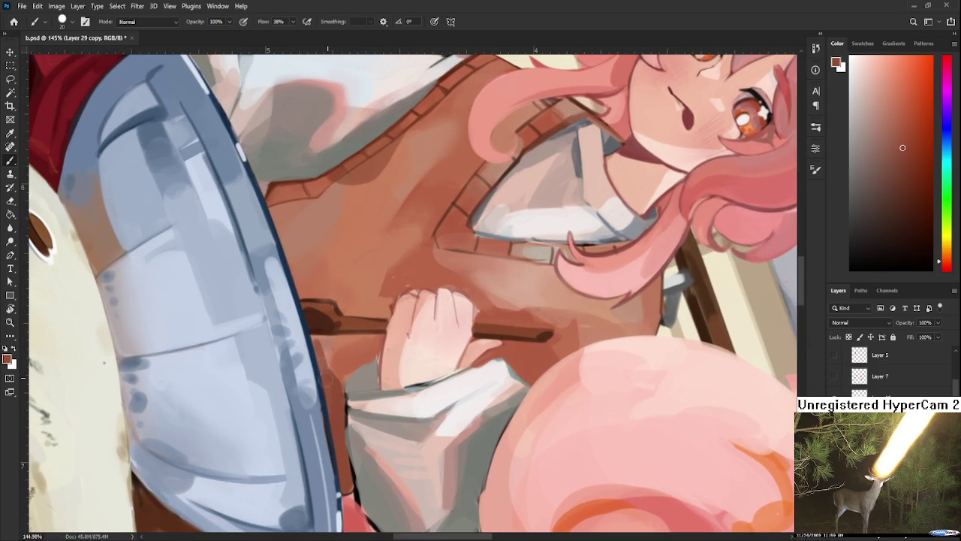
pyautogui.moveTo(312, 343)
pyautogui.mouseDown()
pyautogui.moveTo(344, 338)
pyautogui.moveTo(332, 345)
pyautogui.mouseUp()
# - Sample several vest browns and shadow tones near the stick
pyautogui.keyDown('alt'); pyautogui.click(333, 343); pyautogui.keyUp('alt')
pyautogui.keyDown('alt'); pyautogui.click(334, 364); pyautogui.keyUp('alt')
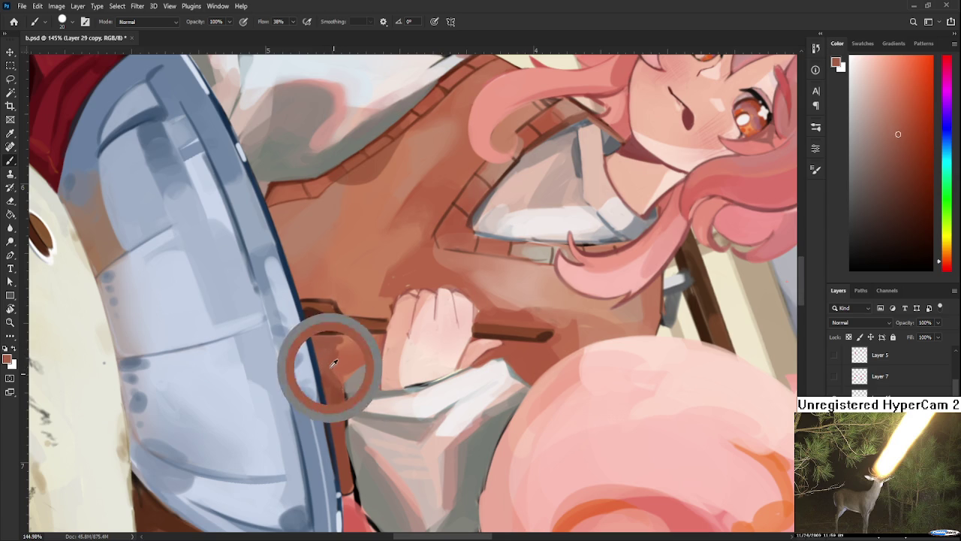
pyautogui.keyDown('alt'); pyautogui.click(332, 343); pyautogui.keyUp('alt')
pyautogui.keyDown('alt'); pyautogui.click(343, 367); pyautogui.keyUp('alt')
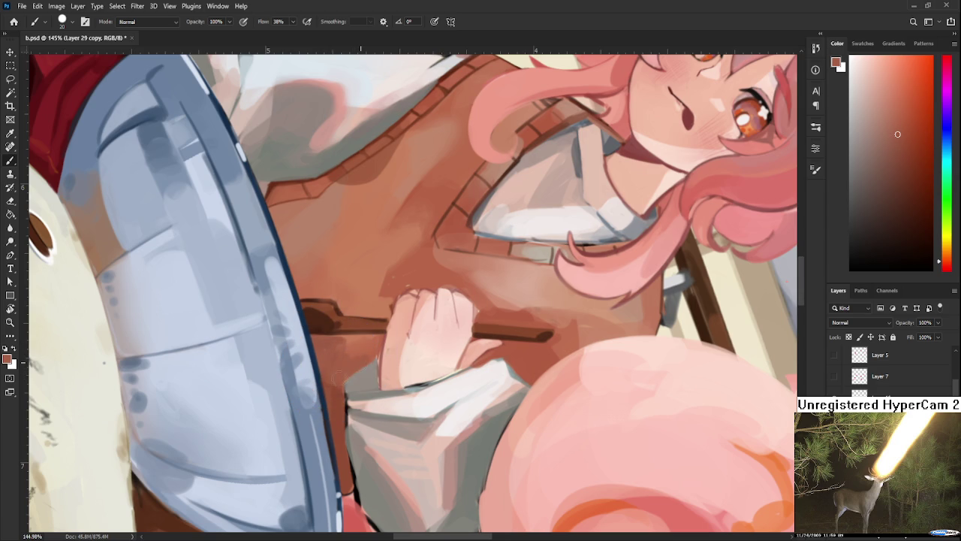
pyautogui.keyDown('alt'); pyautogui.click(349, 365); pyautogui.keyUp('alt')
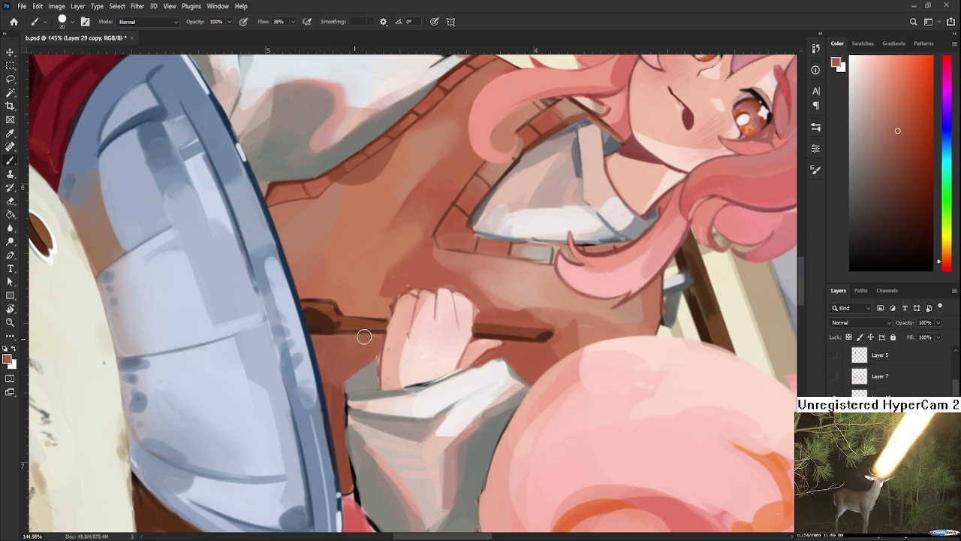
# - Rotate the canvas steeply so the bowl sits at the bottom, and sample a vest colour
pyautogui.press('r')
pyautogui.moveTo(355, 356); pyautogui.dragTo(476, 350)
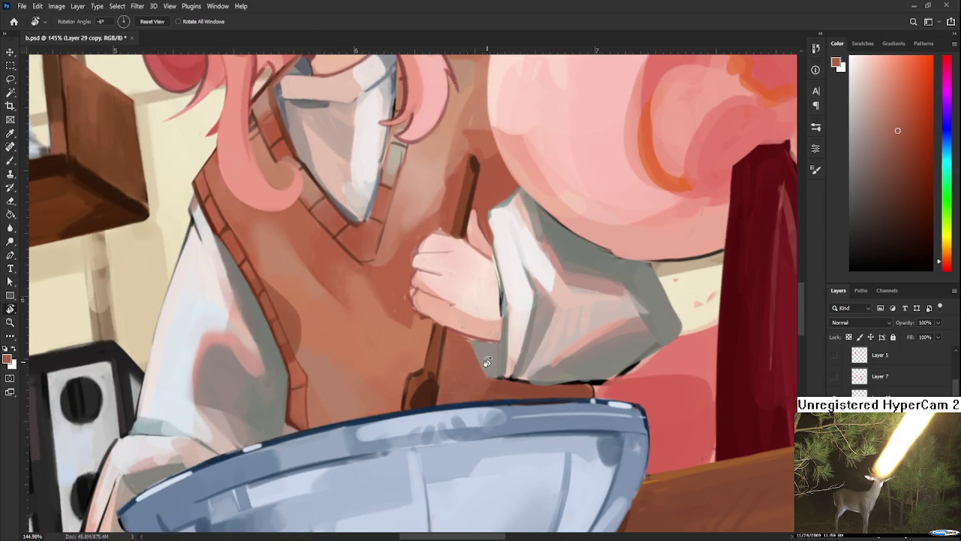
pyautogui.scroll(-5, 492, 353)
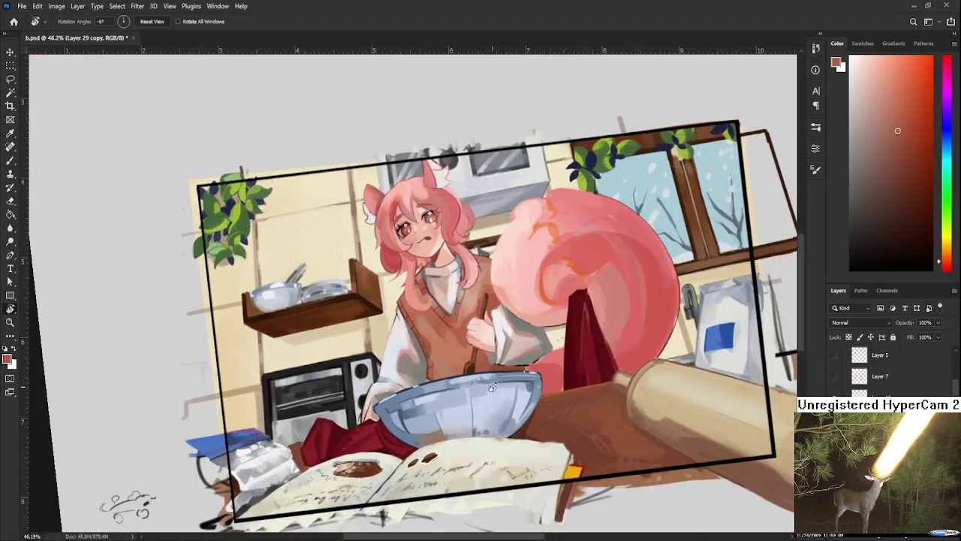
pyautogui.scroll(3, 492, 386)
pyautogui.moveTo(492, 387); pyautogui.dragTo(382, 403)
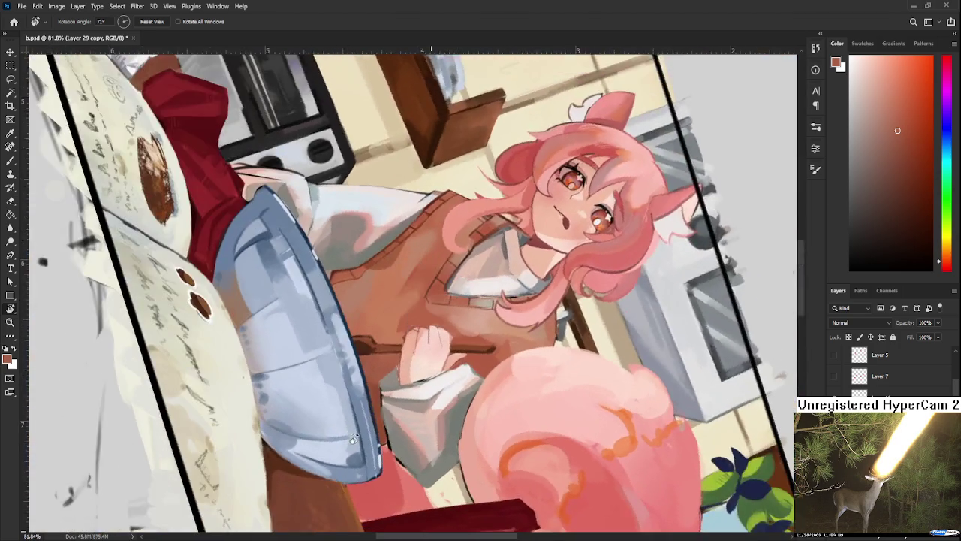
pyautogui.scroll(2, 381, 404)
pyautogui.press('b')
pyautogui.keyDown('alt'); pyautogui.click(381, 404); pyautogui.keyUp('alt')
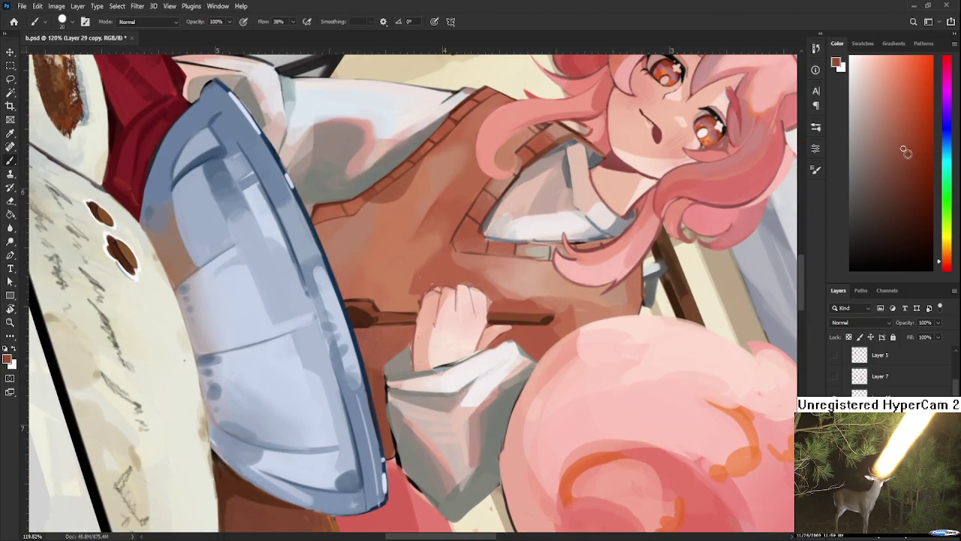
# - Re-tilt the canvas and sample redder and lighter vest browns beside the sleeve
pyautogui.press('r')
pyautogui.moveTo(447, 397)
pyautogui.mouseDown()
pyautogui.moveTo(355, 351)
pyautogui.moveTo(332, 414)
pyautogui.mouseUp()
pyautogui.press('b')
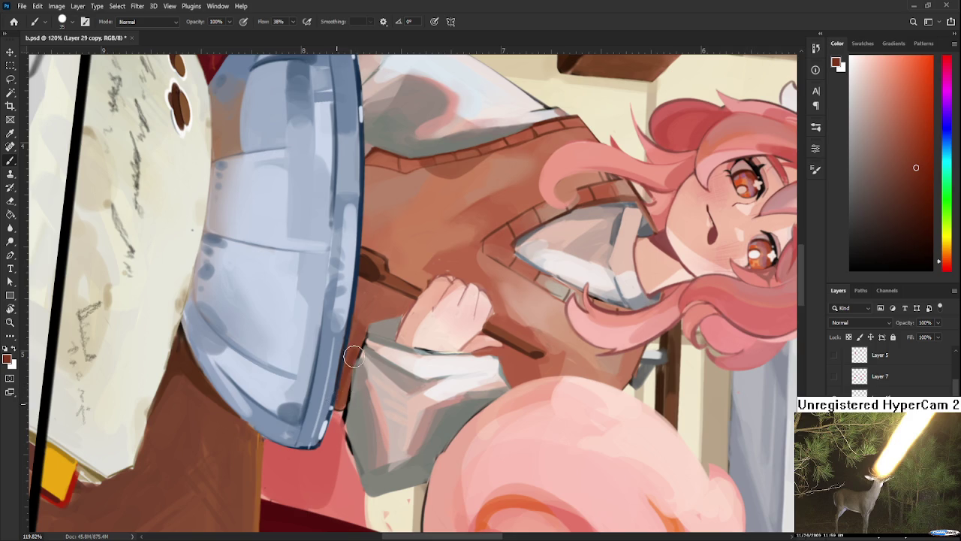
pyautogui.keyDown('alt'); pyautogui.click(359, 351); pyautogui.keyUp('alt')
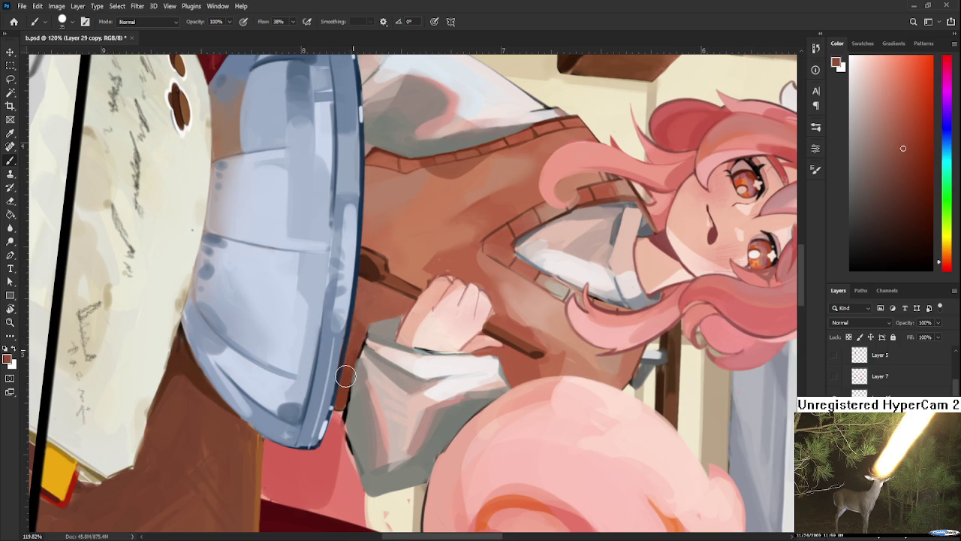
pyautogui.keyDown('alt'); pyautogui.click(357, 354); pyautogui.keyUp('alt')
pyautogui.moveTo(357, 354); pyautogui.dragTo(344, 375)
pyautogui.moveTo(451, 315); pyautogui.dragTo(338, 391)
pyautogui.keyDown('alt'); pyautogui.click(337, 398); pyautogui.keyUp('alt')
pyautogui.keyDown('alt'); pyautogui.click(346, 374); pyautogui.keyUp('alt')
pyautogui.moveTo(346, 372); pyautogui.dragTo(328, 377)
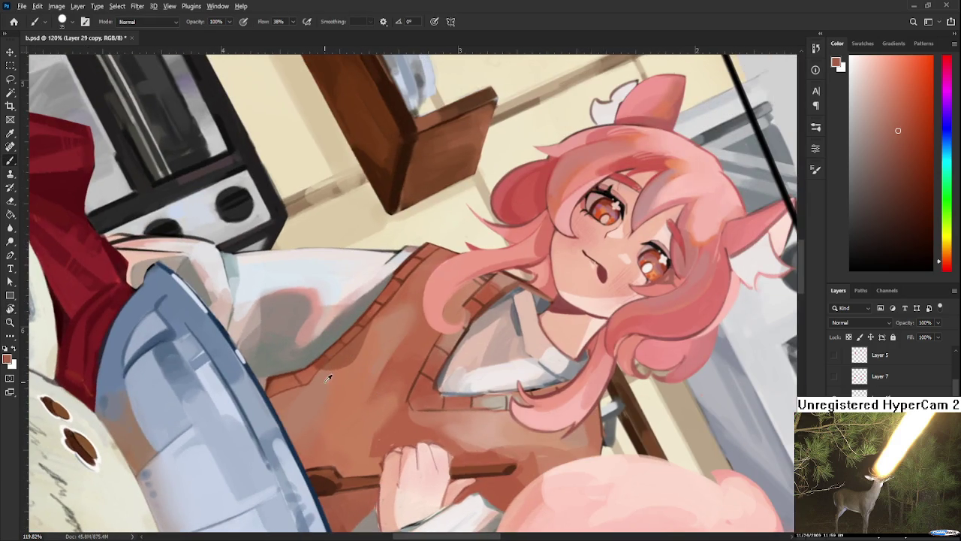
pyautogui.keyDown('alt'); pyautogui.click(328, 377); pyautogui.keyUp('alt')
pyautogui.keyDown('alt'); pyautogui.click(325, 430); pyautogui.keyUp('alt')
# - Shift the shading colour toward a purple tint and sample pinkish-browns from the lower vest
pyautogui.press('r')
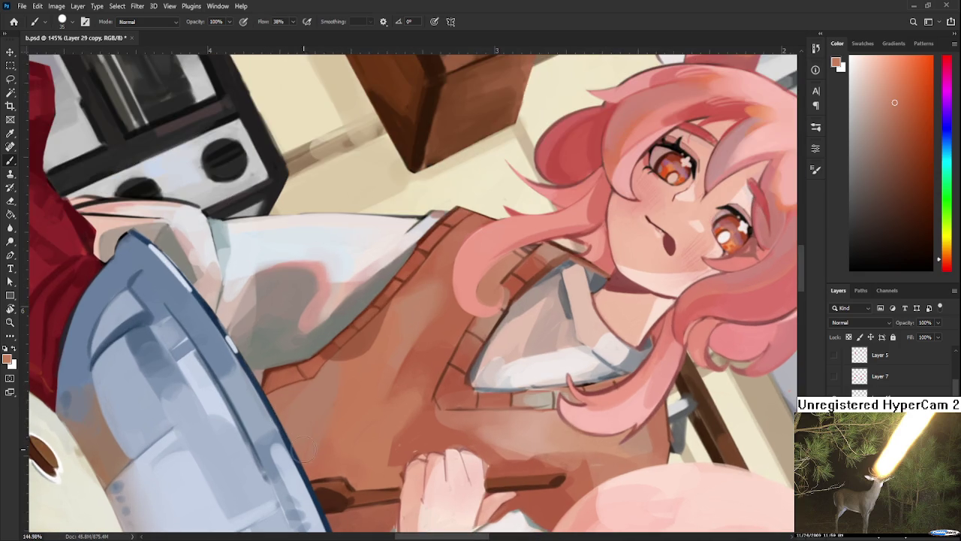
pyautogui.moveTo(282, 417); pyautogui.dragTo(439, 390)
pyautogui.click(947, 106)
pyautogui.click(900, 175)
pyautogui.press('b')
pyautogui.moveTo(351, 421); pyautogui.dragTo(368, 387)
pyautogui.keyDown('alt'); pyautogui.click(335, 398); pyautogui.keyUp('alt')
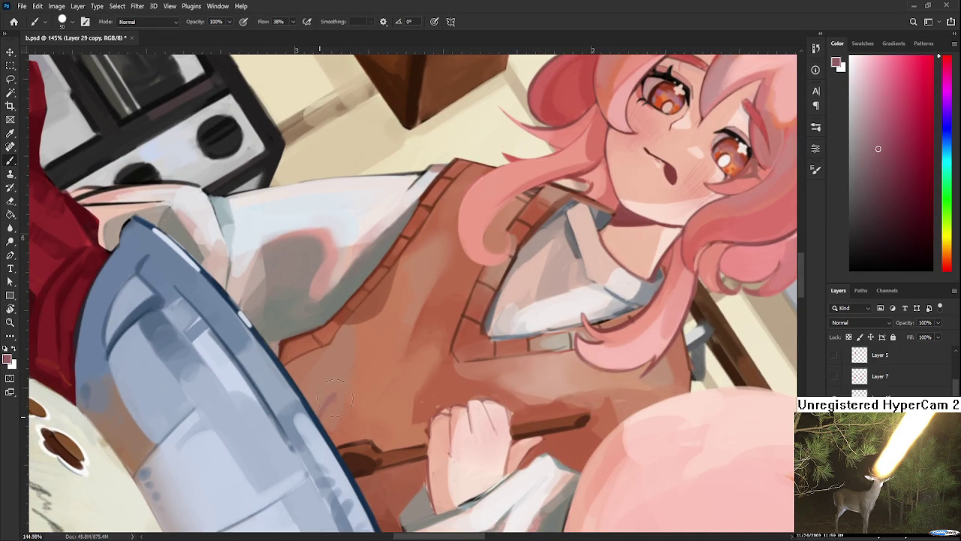
pyautogui.keyDown('alt'); pyautogui.click(334, 405); pyautogui.keyUp('alt')
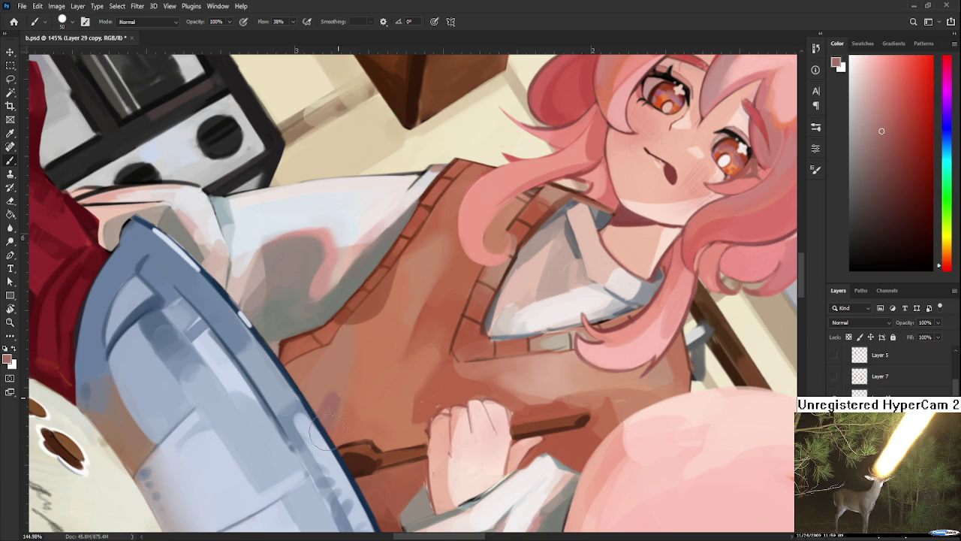
# - Rotate the canvas to about 11° and sample vest tones for shading
pyautogui.press('r')
pyautogui.moveTo(322, 420); pyautogui.dragTo(470, 385)
pyautogui.moveTo(451, 416); pyautogui.dragTo(368, 412)
pyautogui.press('b')
pyautogui.keyDown('alt'); pyautogui.click(366, 416); pyautogui.keyUp('alt')
pyautogui.keyDown('alt'); pyautogui.click(357, 401); pyautogui.keyUp('alt')
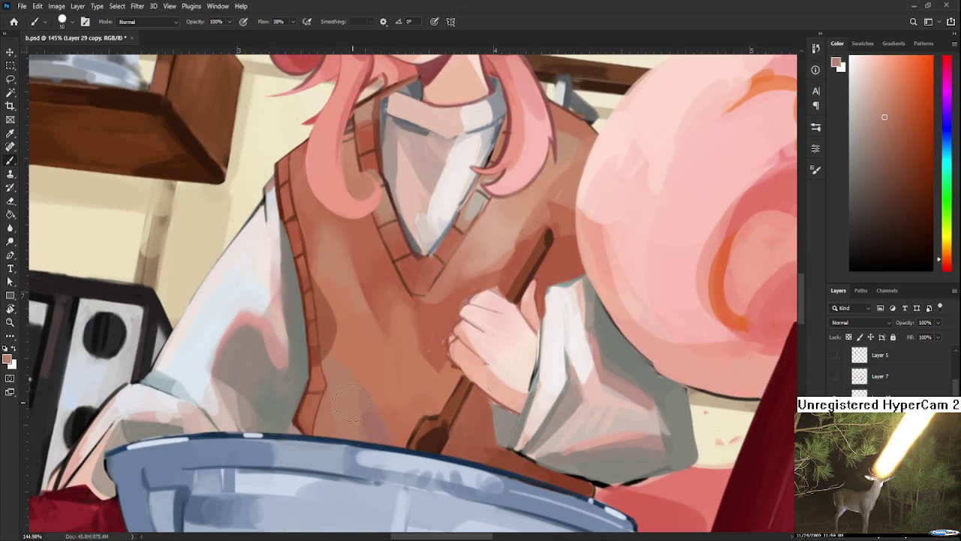
# - Sample orange and darker brown vest tones, tilting the canvas slightly around 14°
pyautogui.keyDown('alt'); pyautogui.click(375, 426); pyautogui.keyUp('alt')
pyautogui.keyDown('alt'); pyautogui.click(375, 425); pyautogui.keyUp('alt')
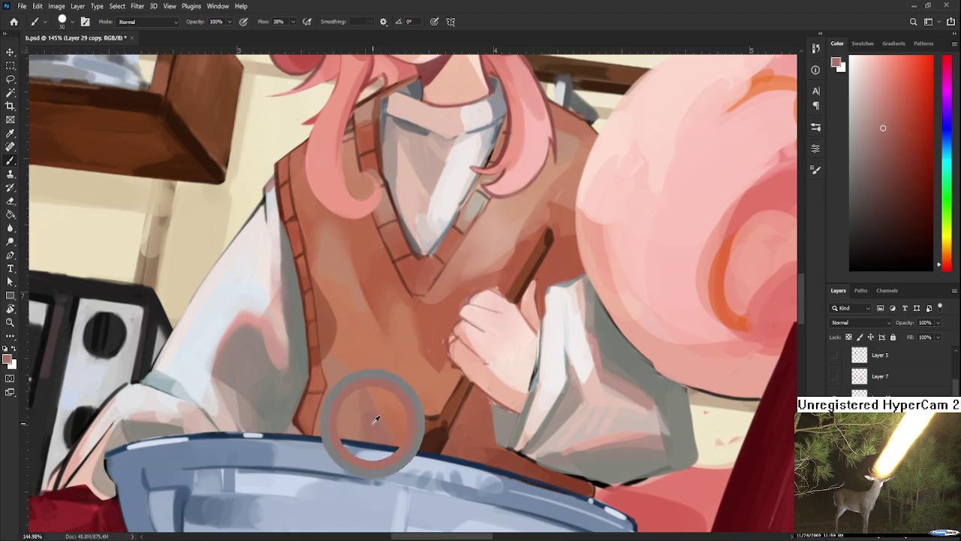
pyautogui.press('r')
pyautogui.moveTo(376, 425)
pyautogui.mouseDown()
pyautogui.moveTo(402, 412)
pyautogui.moveTo(369, 423)
pyautogui.mouseUp()
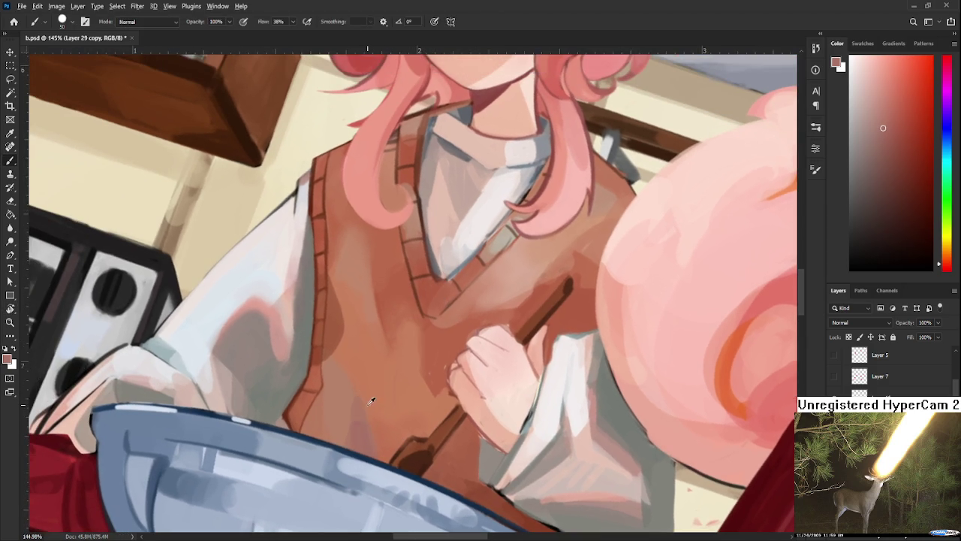
pyautogui.keyDown('alt'); pyautogui.click(361, 396); pyautogui.keyUp('alt')
pyautogui.keyDown('alt'); pyautogui.click(357, 380); pyautogui.keyUp('alt')
pyautogui.keyDown('alt'); pyautogui.click(341, 402); pyautogui.keyUp('alt')
pyautogui.keyDown('alt'); pyautogui.click(360, 395); pyautogui.keyUp('alt')
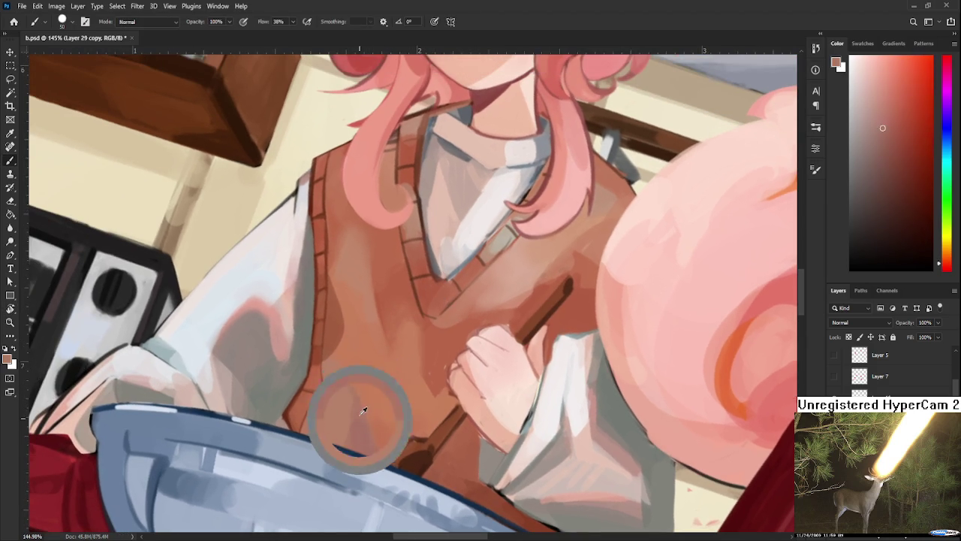
pyautogui.moveTo(350, 447); pyautogui.dragTo(442, 450)
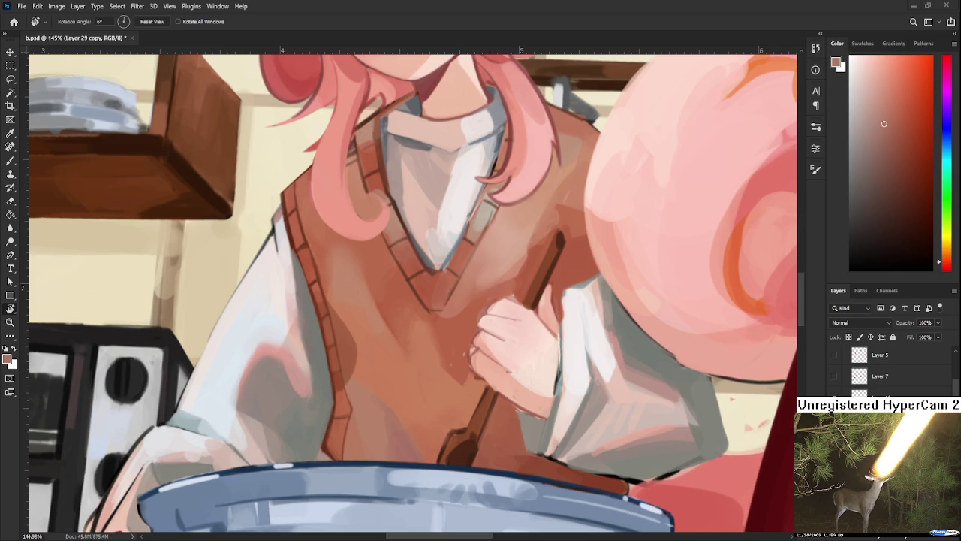
# - Zoom to about 193%, tilt the canvas to 38°, and dab sampled vest tones to blend the middle
pyautogui.scroll(2, 405, 432)
pyautogui.moveTo(382, 455); pyautogui.dragTo(353, 407)
pyautogui.press('b')
pyautogui.keyDown('alt'); pyautogui.click(323, 400); pyautogui.keyUp('alt')
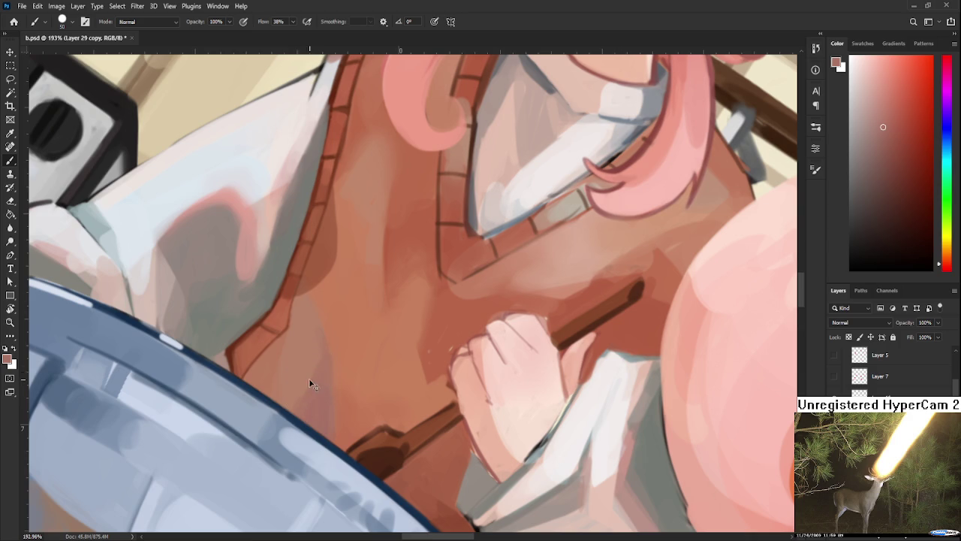
pyautogui.keyDown('alt'); pyautogui.click(322, 408); pyautogui.keyUp('alt')
pyautogui.scroll(1, 323, 405)
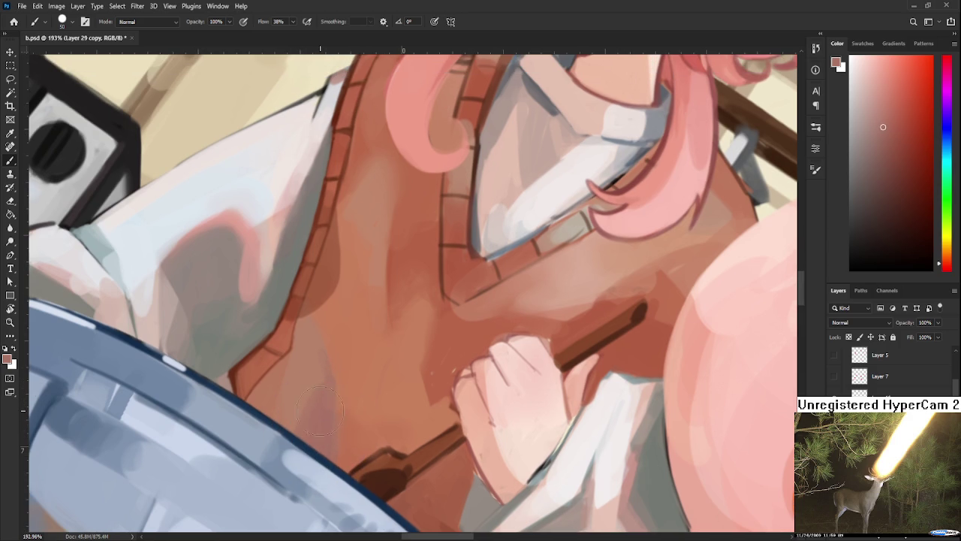
pyautogui.keyDown('alt'); pyautogui.click(328, 390); pyautogui.keyUp('alt')
pyautogui.keyDown('alt'); pyautogui.click(323, 379); pyautogui.keyUp('alt')
pyautogui.scroll(3, 324, 406)
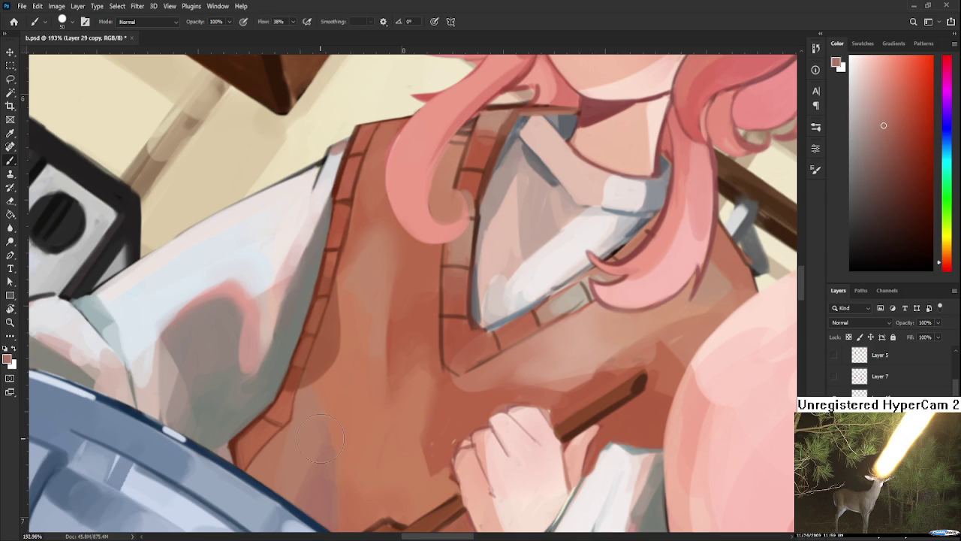
pyautogui.keyDown('alt'); pyautogui.click(346, 468); pyautogui.keyUp('alt')
pyautogui.scroll(-3, 342, 417)
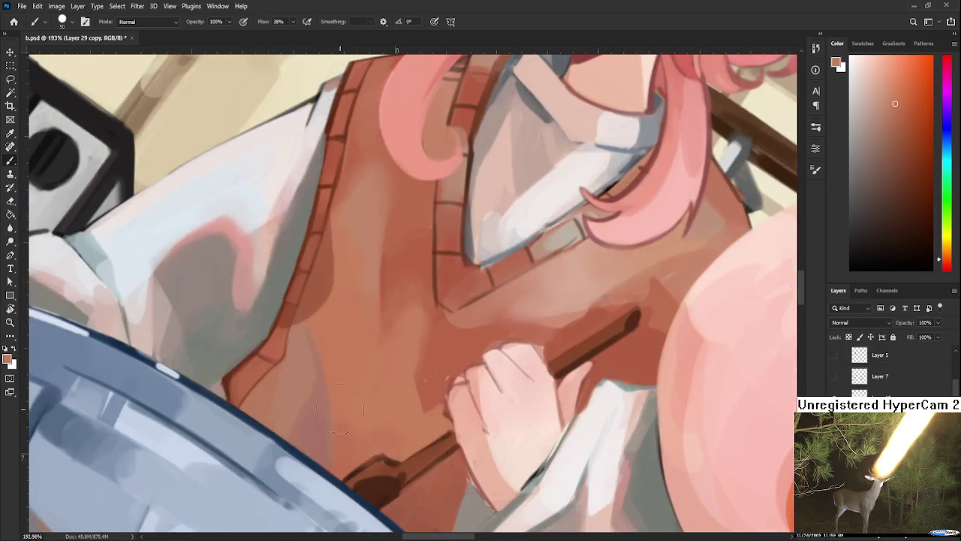
pyautogui.keyDown('alt'); pyautogui.click(340, 379); pyautogui.keyUp('alt')
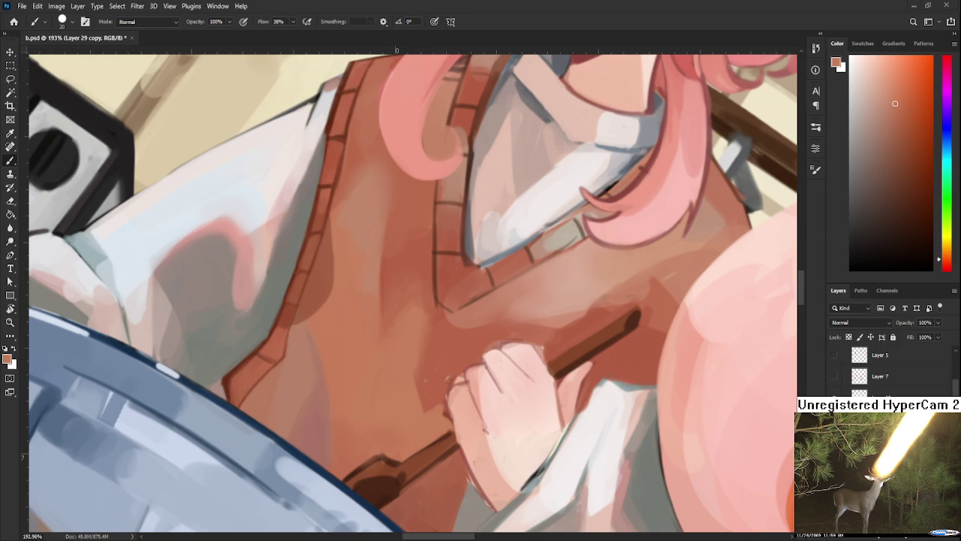
# - Sample red-brown vest tones and paint soft shading on the vest's lower left above the bowl
pyautogui.keyDown('alt'); pyautogui.click(316, 386); pyautogui.keyUp('alt')
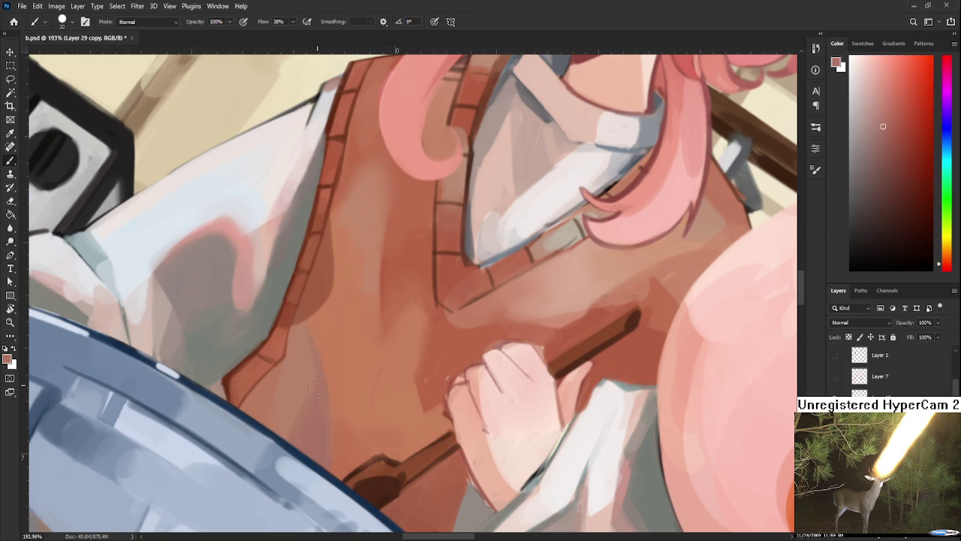
pyautogui.keyDown('alt'); pyautogui.click(315, 428); pyautogui.keyUp('alt')
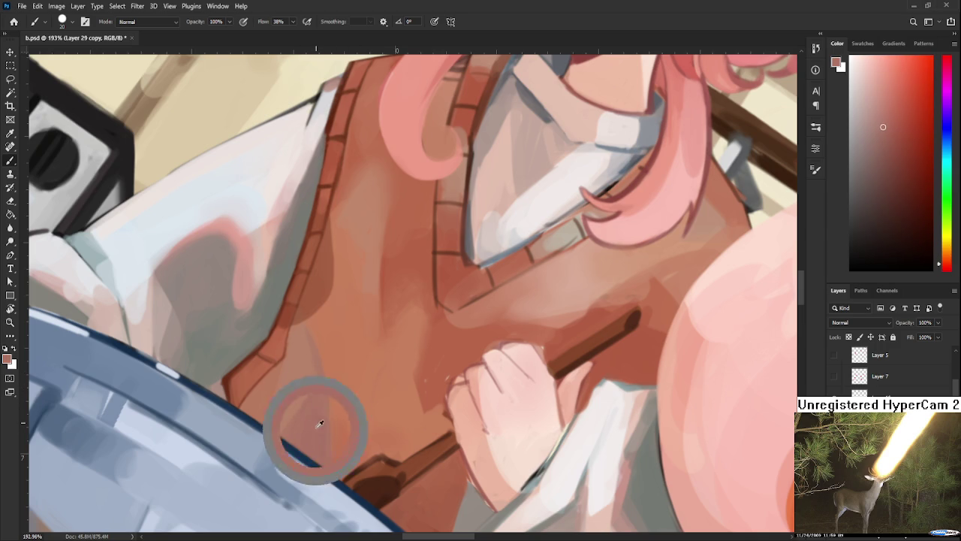
pyautogui.keyDown('alt'); pyautogui.click(349, 403); pyautogui.keyUp('alt')
pyautogui.press('r')
pyautogui.moveTo(341, 401)
pyautogui.mouseDown()
pyautogui.moveTo(349, 396)
pyautogui.moveTo(301, 403)
pyautogui.mouseUp()
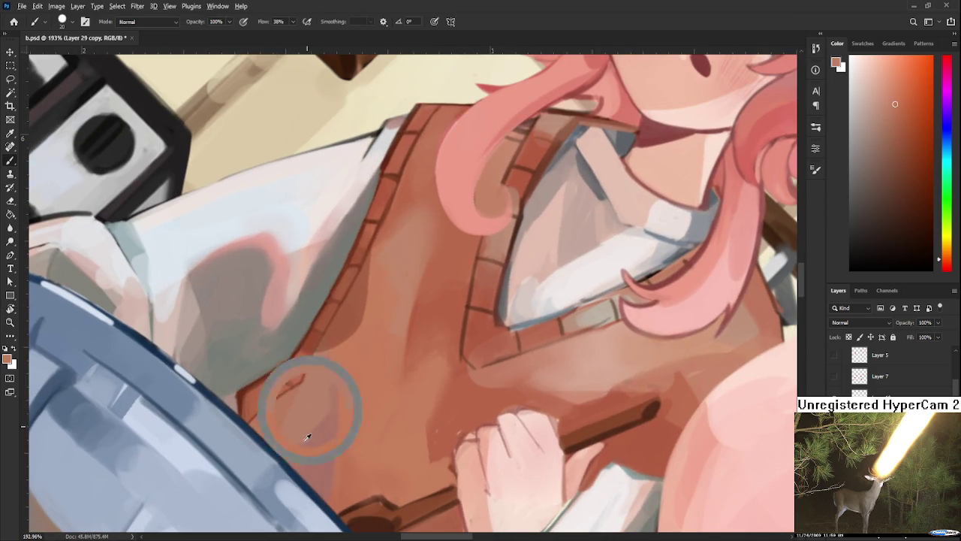
pyautogui.keyDown('alt'); pyautogui.click(313, 413); pyautogui.keyUp('alt')
pyautogui.moveTo(313, 461); pyautogui.dragTo(420, 338)
pyautogui.moveTo(446, 392); pyautogui.dragTo(443, 428)
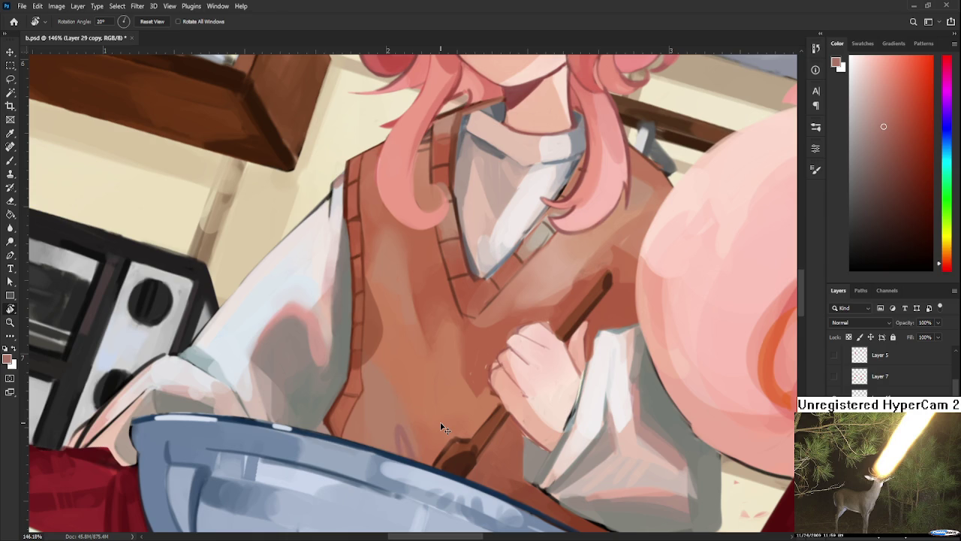
pyautogui.press('b')
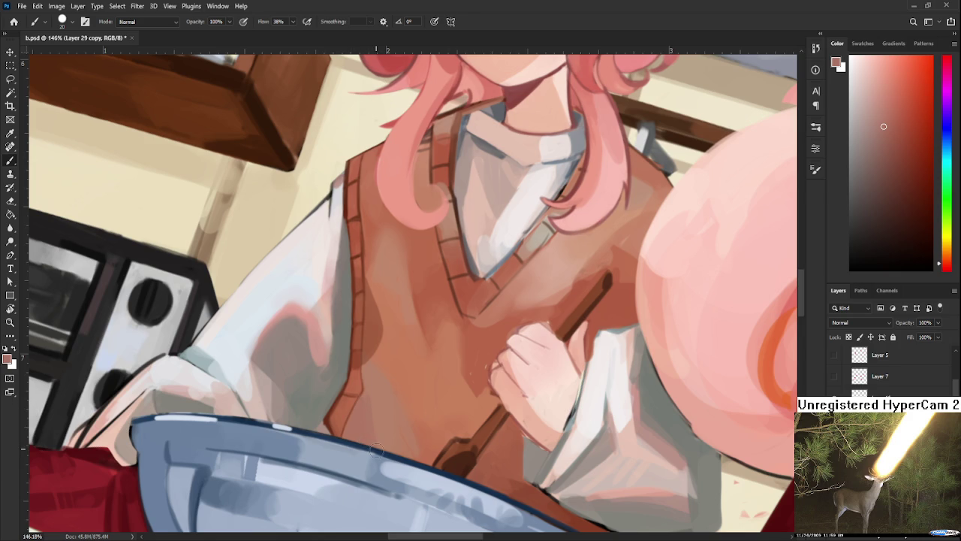
# - Pick a muted purple in the Color panel for reflected light on the vest
pyautogui.keyDown('alt'); pyautogui.click(383, 402); pyautogui.keyUp('alt')
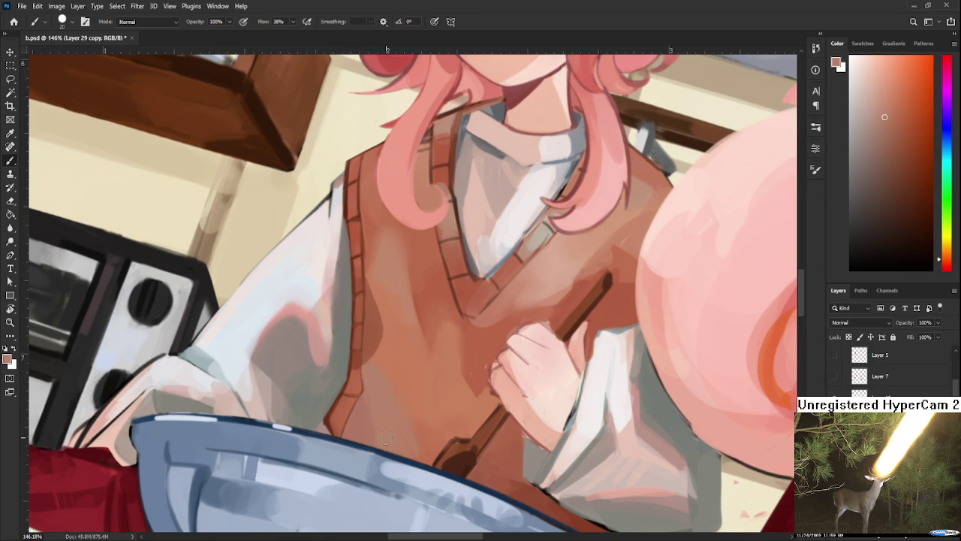
pyautogui.keyDown('alt'); pyautogui.click(359, 427); pyautogui.keyUp('alt')
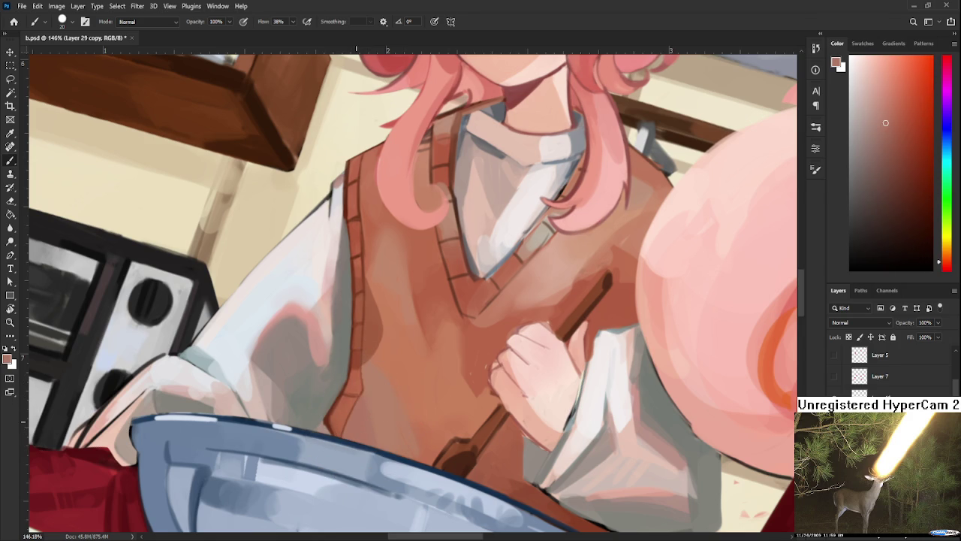
pyautogui.moveTo(947, 234); pyautogui.dragTo(946, 110)
pyautogui.click(890, 155)
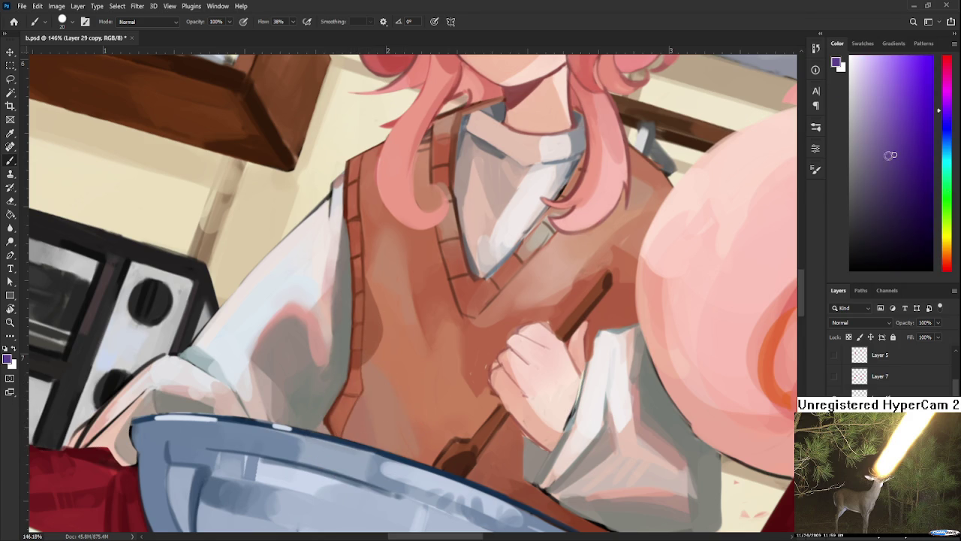
# - Alternate brownish-red and pink-mauve samples while shading the vest edge near the bowl rim
pyautogui.keyDown('alt'); pyautogui.click(357, 422); pyautogui.keyUp('alt')
pyautogui.keyDown('alt'); pyautogui.click(350, 433); pyautogui.keyUp('alt')
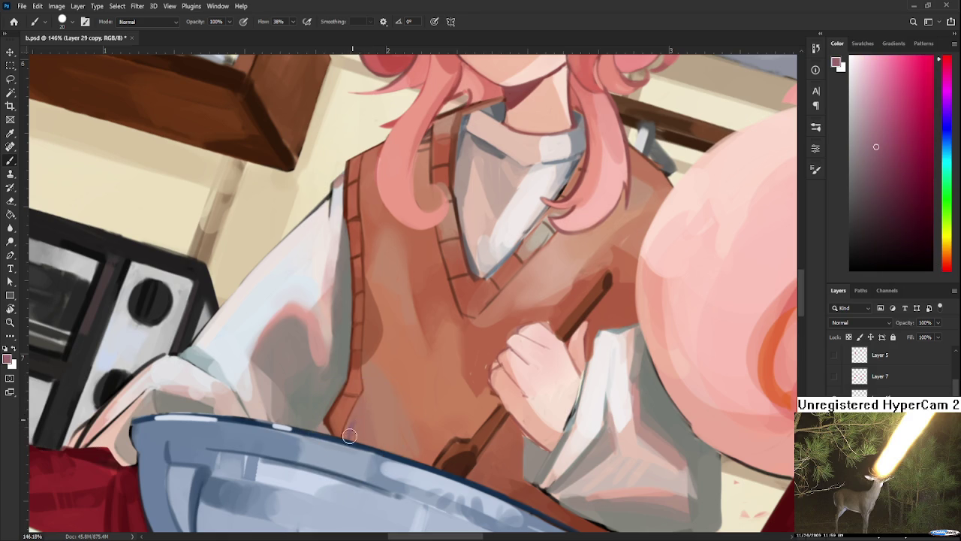
pyautogui.keyDown('alt'); pyautogui.click(352, 429); pyautogui.keyUp('alt')
pyautogui.keyDown('alt'); pyautogui.click(353, 421); pyautogui.keyUp('alt')
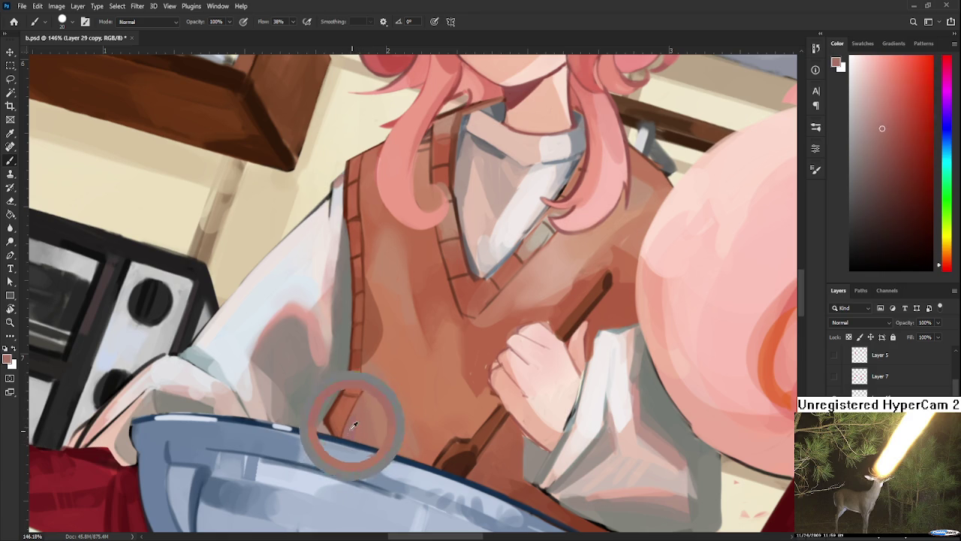
pyautogui.keyDown('alt'); pyautogui.click(357, 420); pyautogui.keyUp('alt')
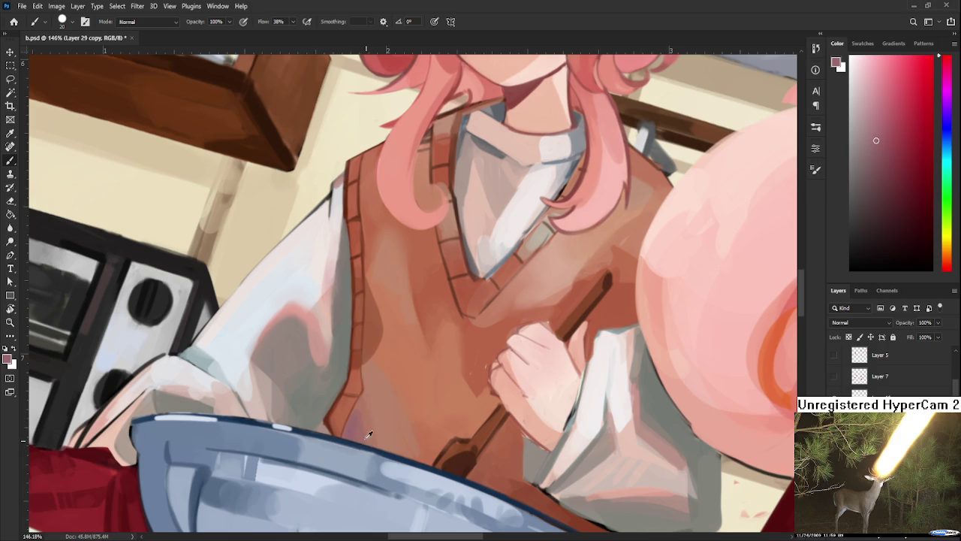
pyautogui.keyDown('alt'); pyautogui.click(361, 412); pyautogui.keyUp('alt')
pyautogui.keyDown('alt'); pyautogui.click(363, 440); pyautogui.keyUp('alt')
pyautogui.keyDown('alt'); pyautogui.click(365, 397); pyautogui.keyUp('alt')
pyautogui.keyDown('alt'); pyautogui.click(344, 440); pyautogui.keyUp('alt')
pyautogui.keyDown('alt'); pyautogui.click(360, 422); pyautogui.keyUp('alt')
# - Blend orange-brown and pinker red tones along the vest's bottom edge
pyautogui.keyDown('alt'); pyautogui.click(368, 421); pyautogui.keyUp('alt')
pyautogui.keyDown('alt'); pyautogui.click(346, 414); pyautogui.keyUp('alt')
pyautogui.keyDown('alt'); pyautogui.click(368, 409); pyautogui.keyUp('alt')
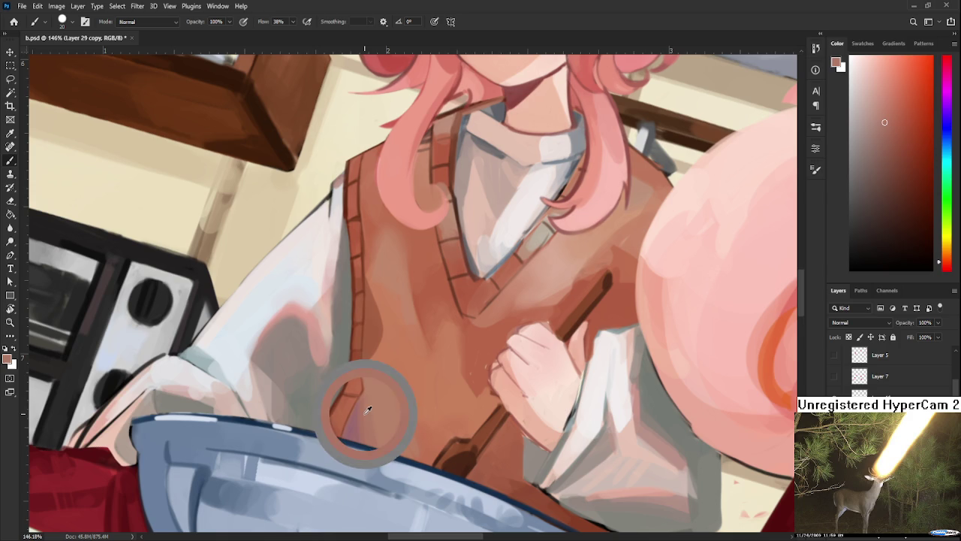
pyautogui.keyDown('alt'); pyautogui.click(354, 412); pyautogui.keyUp('alt')
pyautogui.keyDown('alt'); pyautogui.click(359, 422); pyautogui.keyUp('alt')
pyautogui.keyDown('alt'); pyautogui.click(357, 419); pyautogui.keyUp('alt')
pyautogui.keyDown('alt'); pyautogui.click(353, 417); pyautogui.keyUp('alt')
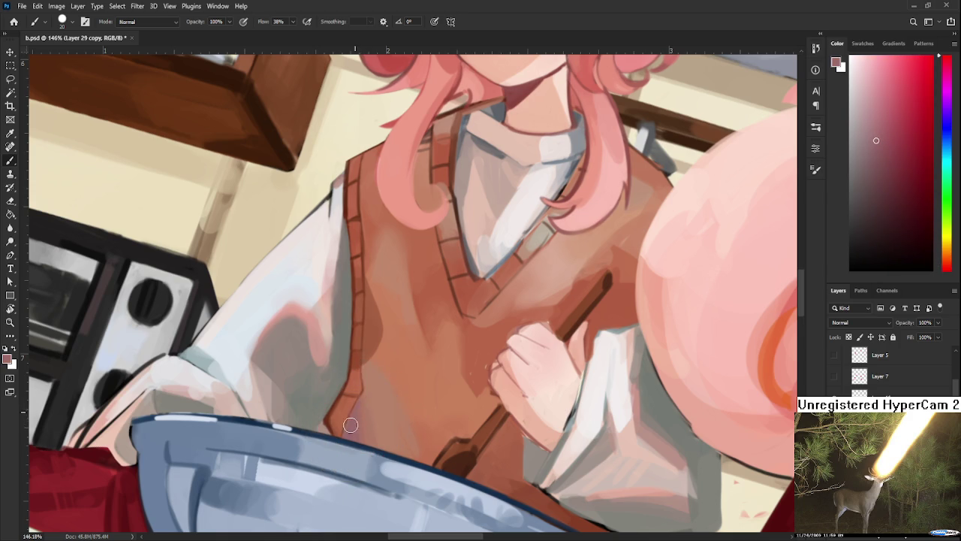
pyautogui.keyDown('alt'); pyautogui.click(354, 420); pyautogui.keyUp('alt')
pyautogui.keyDown('alt'); pyautogui.click(357, 425); pyautogui.keyUp('alt')
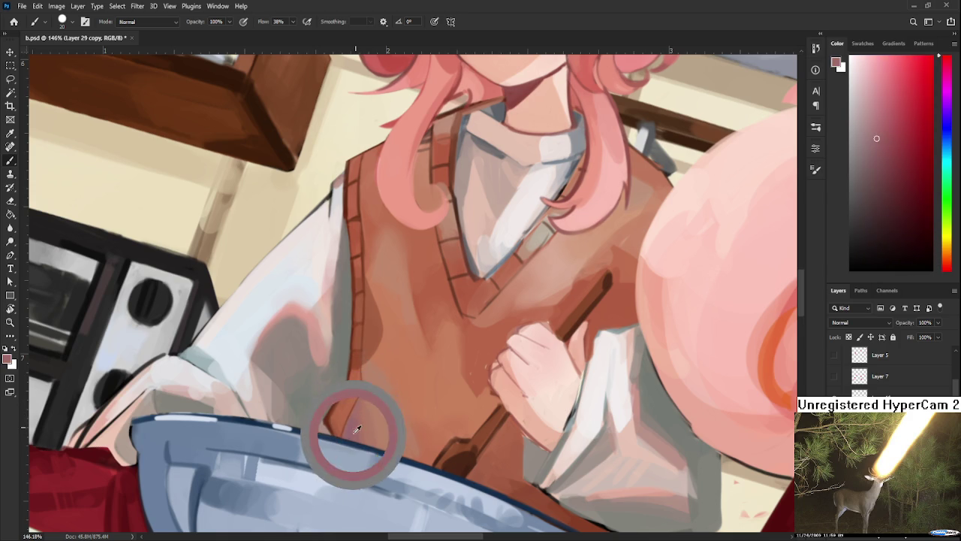
pyautogui.keyDown('alt'); pyautogui.click(355, 413); pyautogui.keyUp('alt')
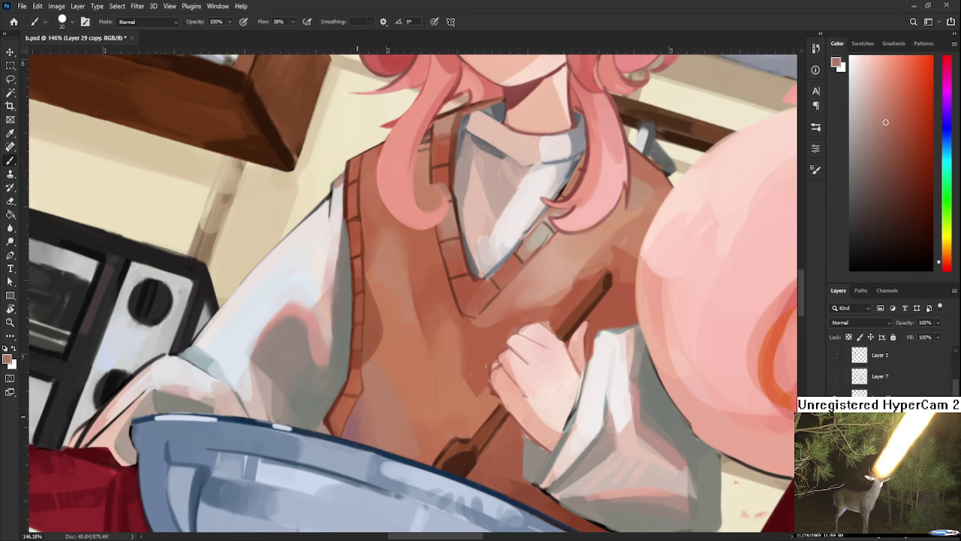
pyautogui.keyDown('alt'); pyautogui.click(358, 420); pyautogui.keyUp('alt')
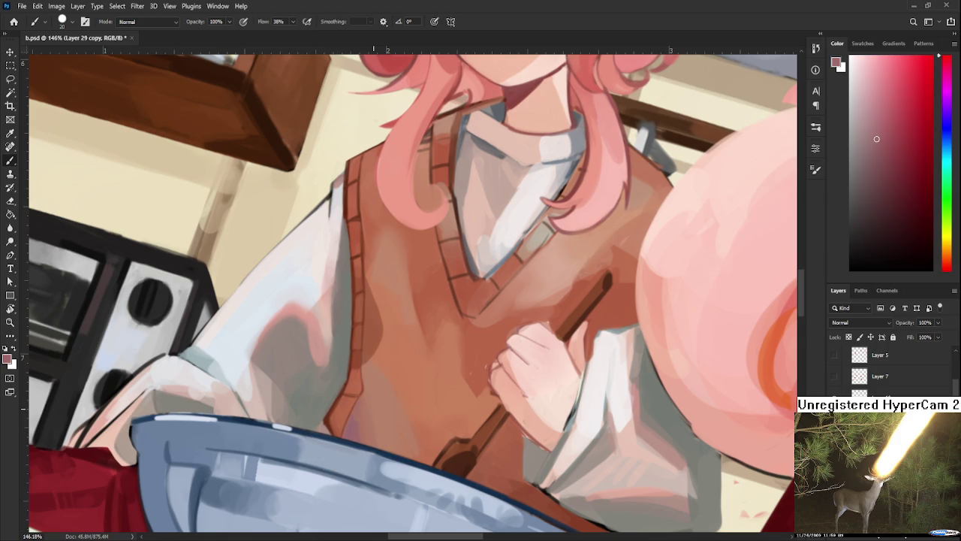
pyautogui.keyDown('alt'); pyautogui.scroll(-2, 373, 409); pyautogui.keyUp('alt')
# - Rotate the canvas and shade the vest beside the bowl with reddish-brown samples
pyautogui.press('r')
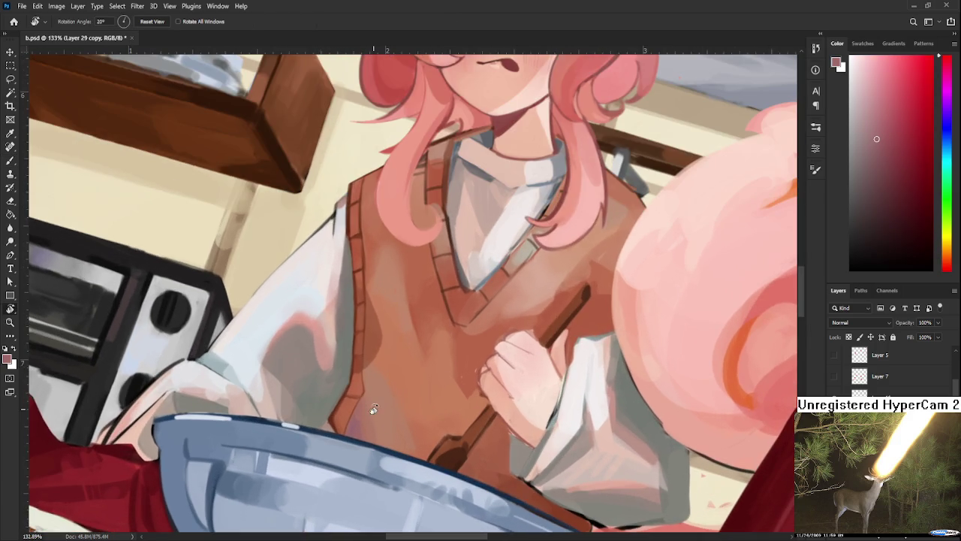
pyautogui.moveTo(456, 370); pyautogui.dragTo(323, 353)
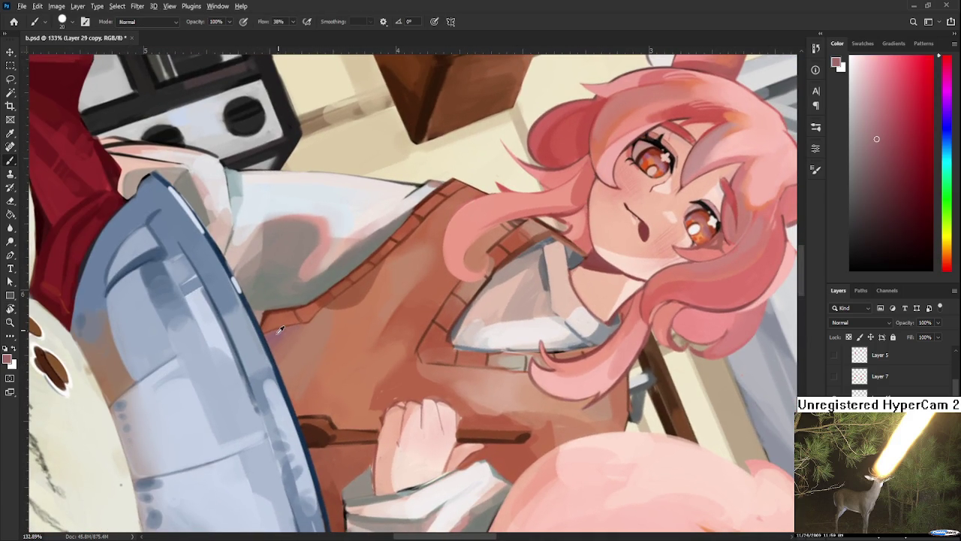
pyautogui.keyDown('alt'); pyautogui.click(290, 341); pyautogui.keyUp('alt')
pyautogui.keyDown('alt'); pyautogui.click(287, 344); pyautogui.keyUp('alt')
pyautogui.keyDown('alt'); pyautogui.click(290, 336); pyautogui.keyUp('alt')
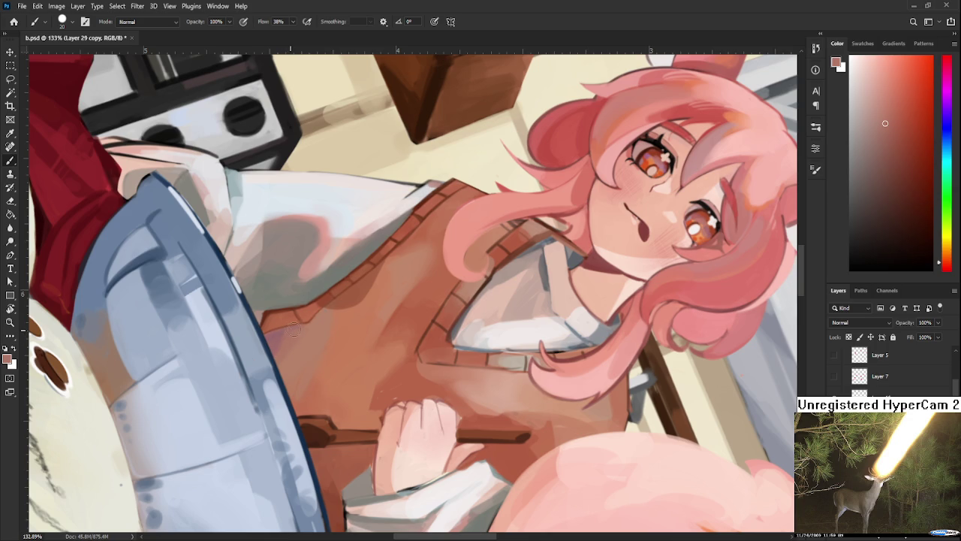
pyautogui.keyDown('alt'); pyautogui.click(281, 341); pyautogui.keyUp('alt')
pyautogui.keyDown('alt'); pyautogui.click(293, 340); pyautogui.keyUp('alt')
pyautogui.keyDown('alt'); pyautogui.click(276, 343); pyautogui.keyUp('alt')
pyautogui.keyDown('alt'); pyautogui.click(292, 337); pyautogui.keyUp('alt')
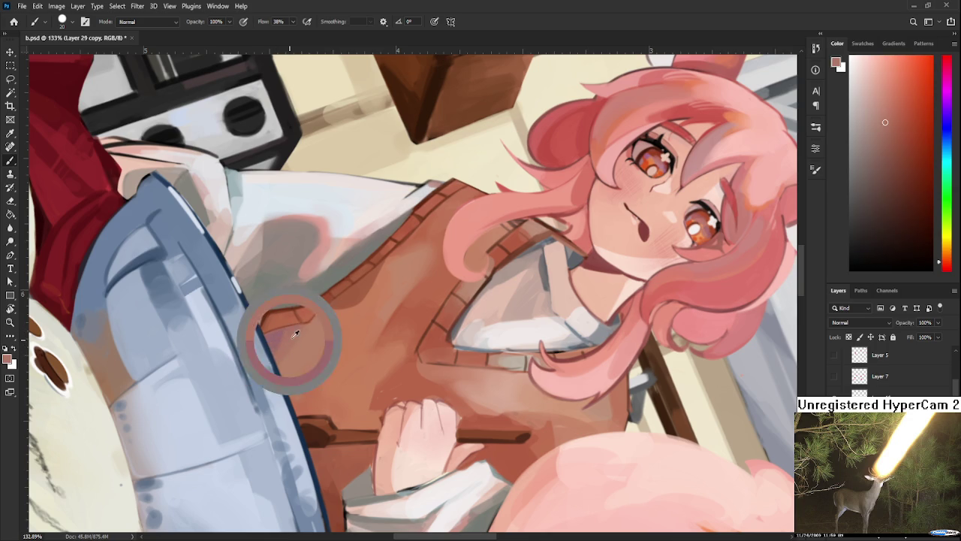
pyautogui.keyDown('alt'); pyautogui.click(280, 336); pyautogui.keyUp('alt')
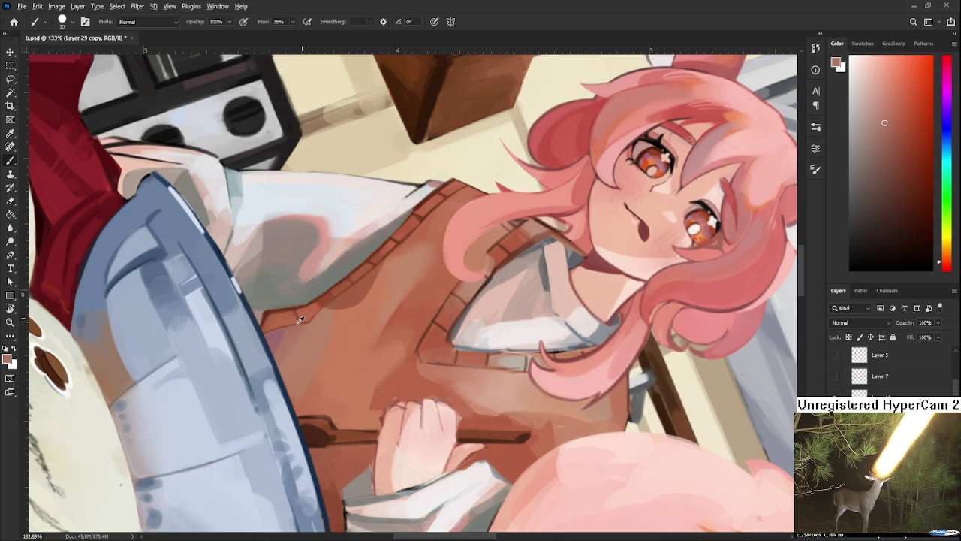
# - Blend pinker red and orange-red tones into the vest edge by the bowl rim
pyautogui.keyDown('alt'); pyautogui.click(281, 336); pyautogui.keyUp('alt')
pyautogui.keyDown('alt'); pyautogui.click(281, 338); pyautogui.keyUp('alt')
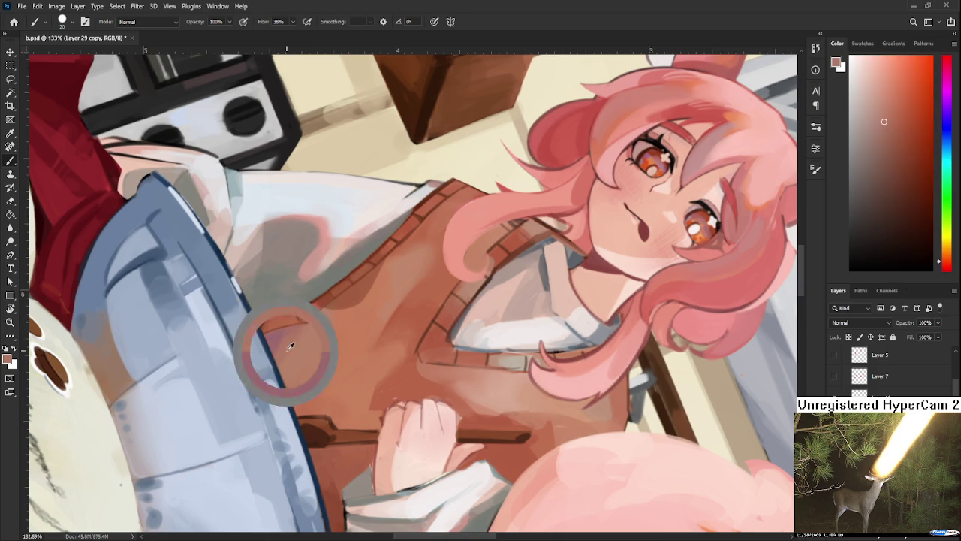
pyautogui.keyDown('alt'); pyautogui.click(284, 336); pyautogui.keyUp('alt')
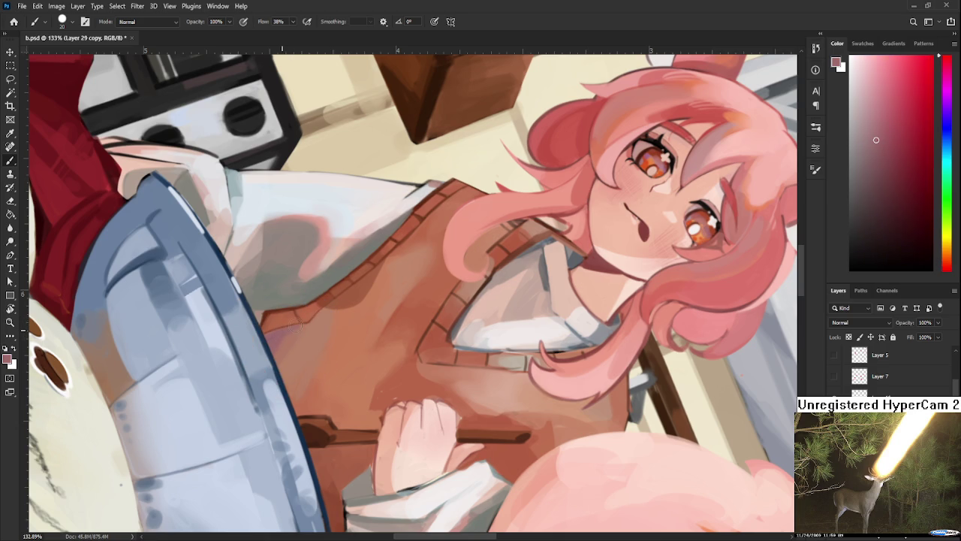
pyautogui.keyDown('alt'); pyautogui.click(278, 339); pyautogui.keyUp('alt')
pyautogui.keyDown('alt'); pyautogui.click(282, 337); pyautogui.keyUp('alt')
pyautogui.keyDown('alt'); pyautogui.click(284, 336); pyautogui.keyUp('alt')
pyautogui.keyDown('alt'); pyautogui.click(276, 355); pyautogui.keyUp('alt')
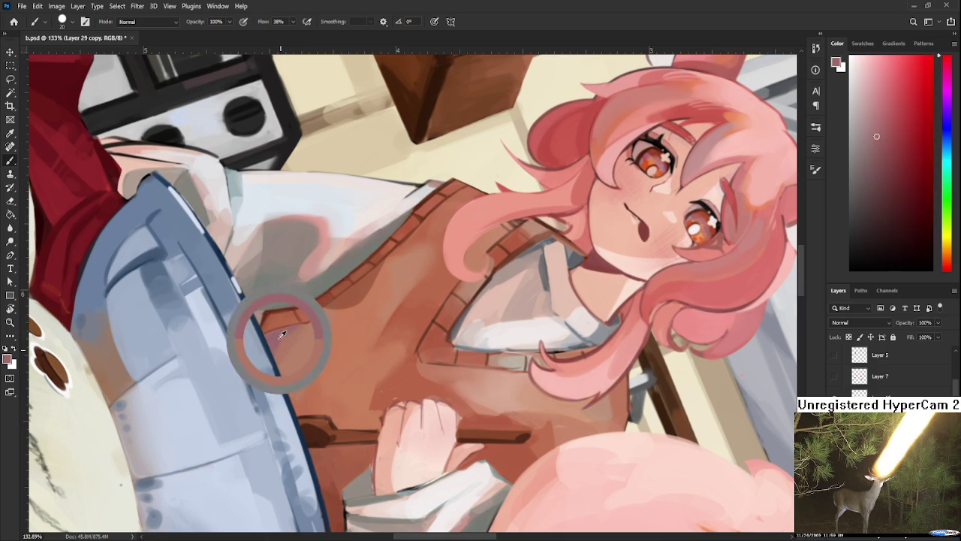
pyautogui.keyDown('alt'); pyautogui.click(279, 342); pyautogui.keyUp('alt')
pyautogui.keyDown('alt'); pyautogui.click(283, 342); pyautogui.keyUp('alt')
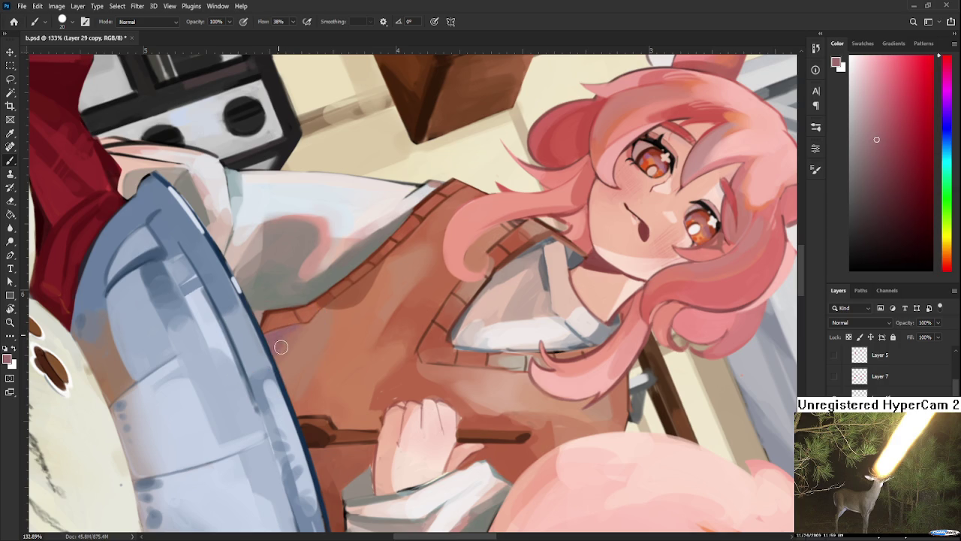
# - Smooth the lower vest with brownish-orange tones, keeping a faint purple reflection
pyautogui.keyDown('alt'); pyautogui.click(288, 337); pyautogui.keyUp('alt')
pyautogui.keyDown('alt'); pyautogui.click(297, 331); pyautogui.keyUp('alt')
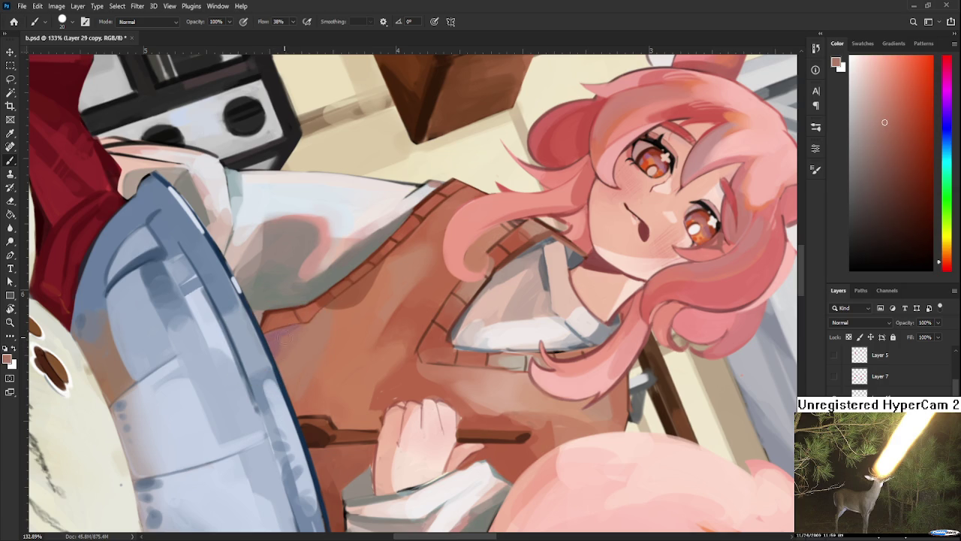
pyautogui.keyDown('alt'); pyautogui.click(277, 334); pyautogui.keyUp('alt')
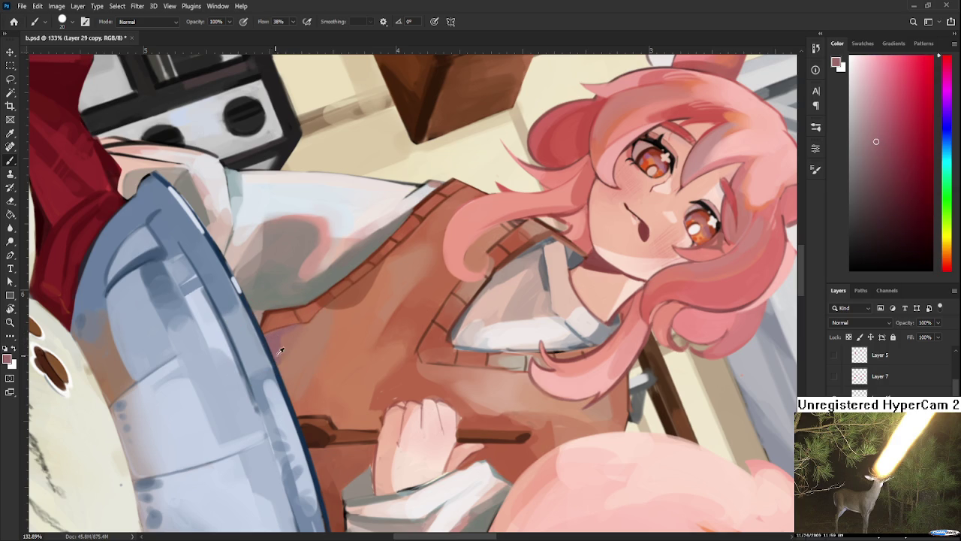
pyautogui.keyDown('alt'); pyautogui.click(286, 343); pyautogui.keyUp('alt')
pyautogui.keyDown('alt'); pyautogui.click(293, 349); pyautogui.keyUp('alt')
pyautogui.keyDown('alt'); pyautogui.click(284, 345); pyautogui.keyUp('alt')
pyautogui.keyDown('alt'); pyautogui.click(293, 343); pyautogui.keyUp('alt')
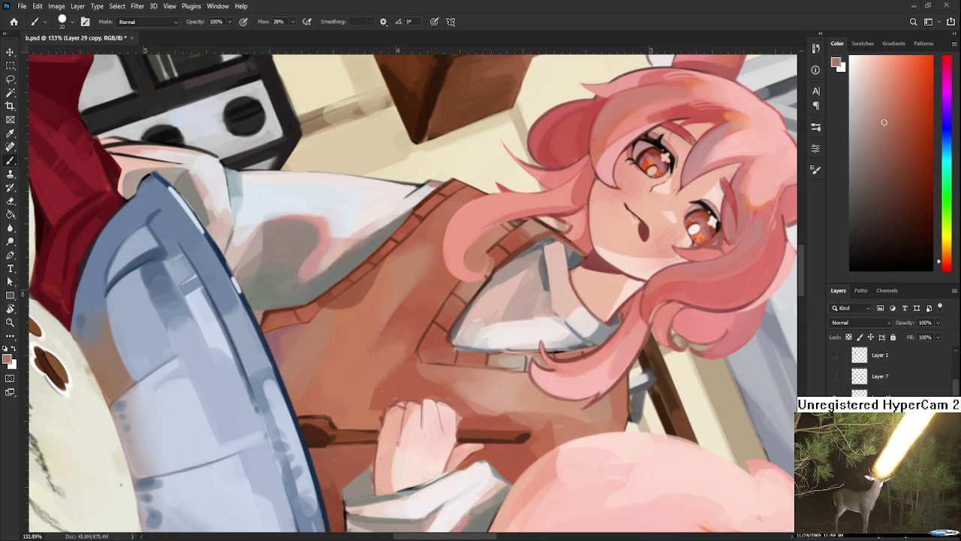
# - Zoom in to 146% and sample the vest's orange-brown to blend beside the bowl rim
pyautogui.scroll(1, 225, 338)
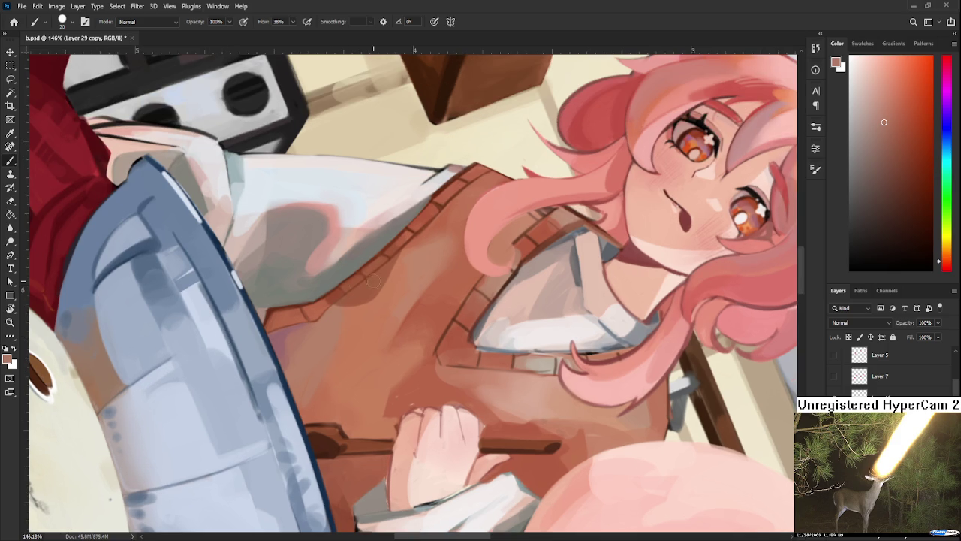
pyautogui.keyDown('alt'); pyautogui.click(304, 340); pyautogui.keyUp('alt')
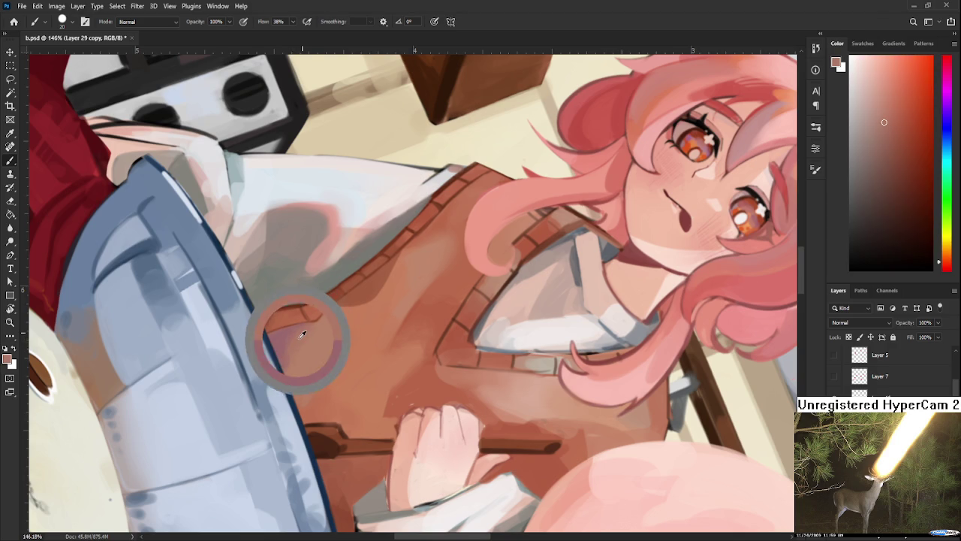
# - Sample darker and mauve reds from the vest to shade its lower-left corner
pyautogui.keyDown('alt'); pyautogui.click(298, 341); pyautogui.keyUp('alt')
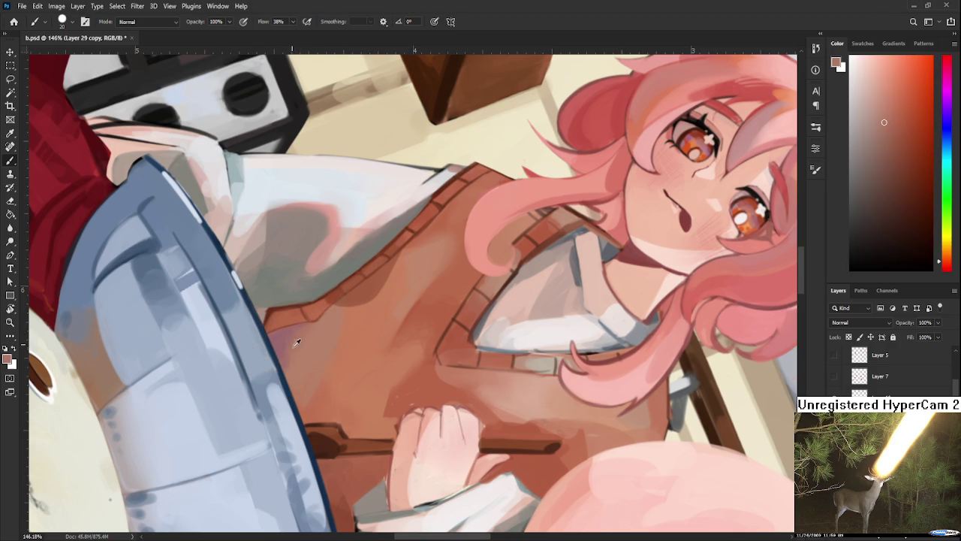
pyautogui.keyDown('alt'); pyautogui.click(293, 343); pyautogui.keyUp('alt')
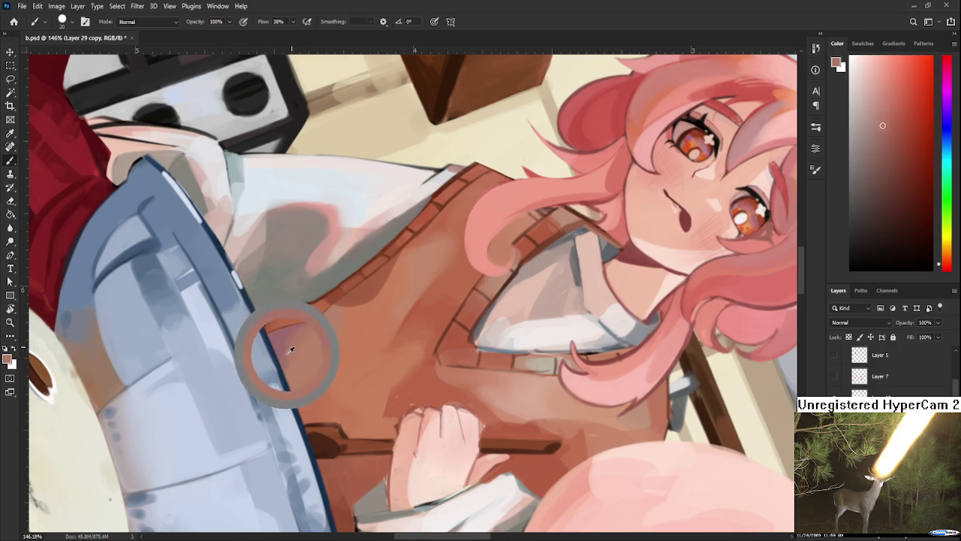
pyautogui.keyDown('alt'); pyautogui.click(295, 345); pyautogui.keyUp('alt')
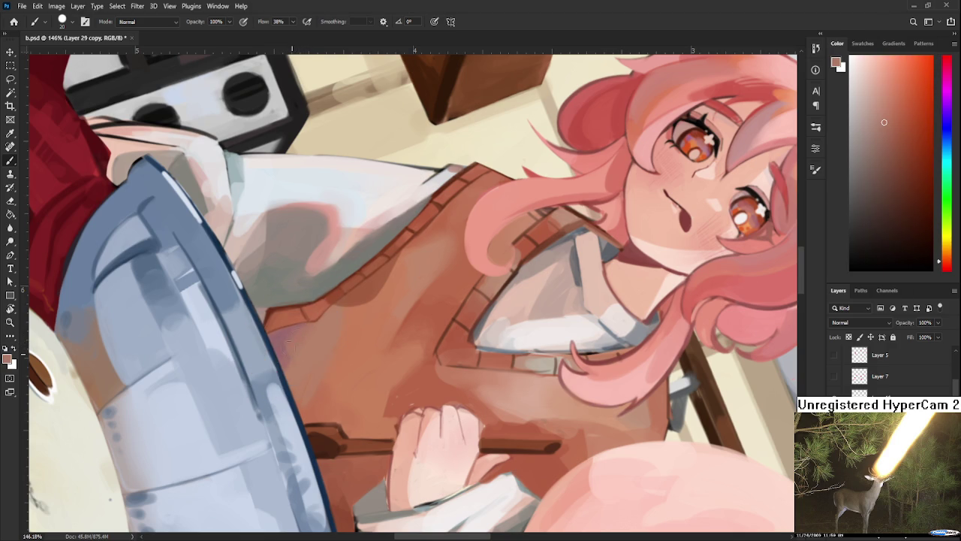
pyautogui.keyDown('alt'); pyautogui.click(287, 342); pyautogui.keyUp('alt')
pyautogui.keyDown('alt'); pyautogui.click(300, 342); pyautogui.keyUp('alt')
pyautogui.moveTo(306, 333); pyautogui.dragTo(295, 358)
pyautogui.keyDown('alt'); pyautogui.click(307, 339); pyautogui.keyUp('alt')
pyautogui.keyDown('alt'); pyautogui.click(286, 365); pyautogui.keyUp('alt')
pyautogui.keyDown('alt'); pyautogui.click(293, 368); pyautogui.keyUp('alt')
pyautogui.keyDown('alt'); pyautogui.click(294, 342); pyautogui.keyUp('alt')
pyautogui.keyDown('alt'); pyautogui.click(280, 334); pyautogui.keyUp('alt')
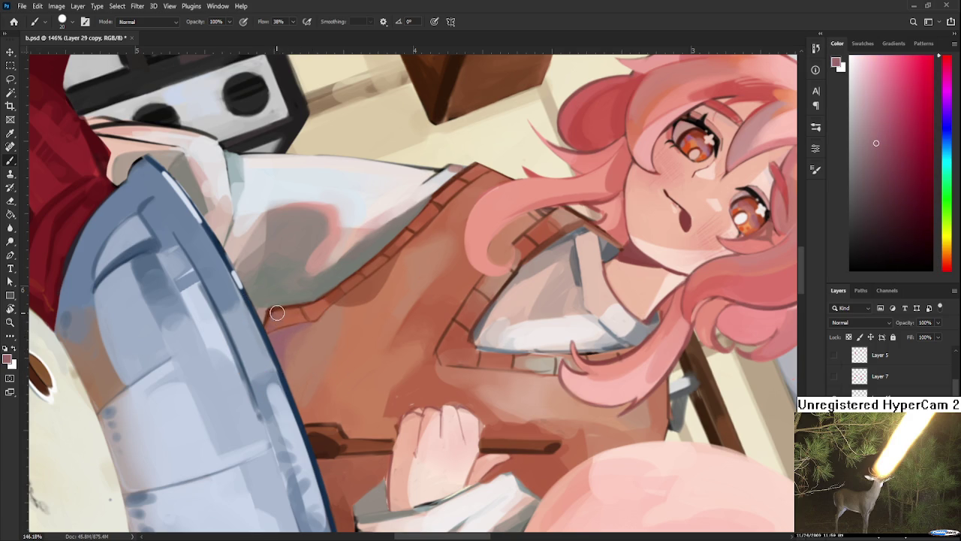
# - Paint a mauve-pink stroke on the vest's lower-left edge, then return to orange-brown
pyautogui.keyDown('alt'); pyautogui.click(298, 310); pyautogui.keyUp('alt')
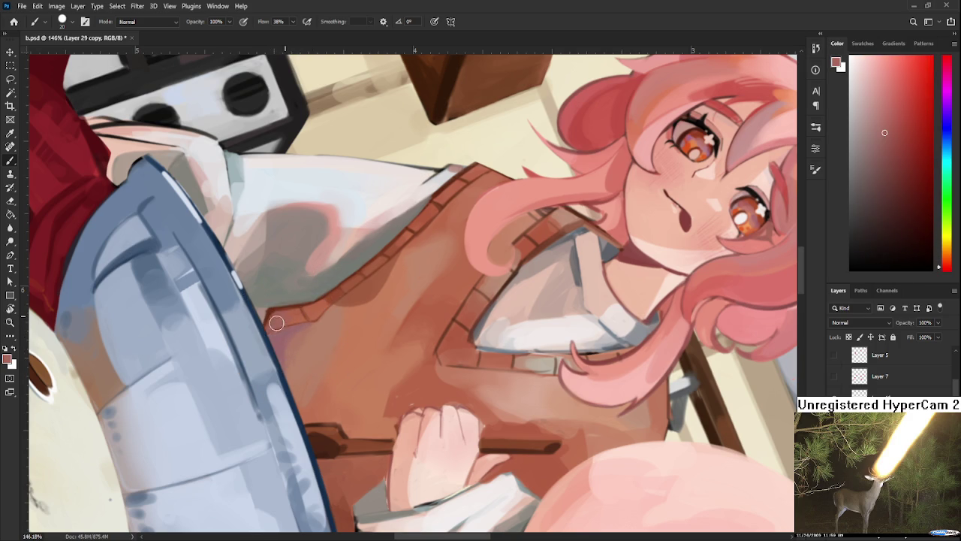
pyautogui.keyDown('alt'); pyautogui.click(295, 313); pyautogui.keyUp('alt')
pyautogui.keyDown('alt'); pyautogui.click(300, 333); pyautogui.keyUp('alt')
pyautogui.keyDown('alt'); pyautogui.click(291, 332); pyautogui.keyUp('alt')
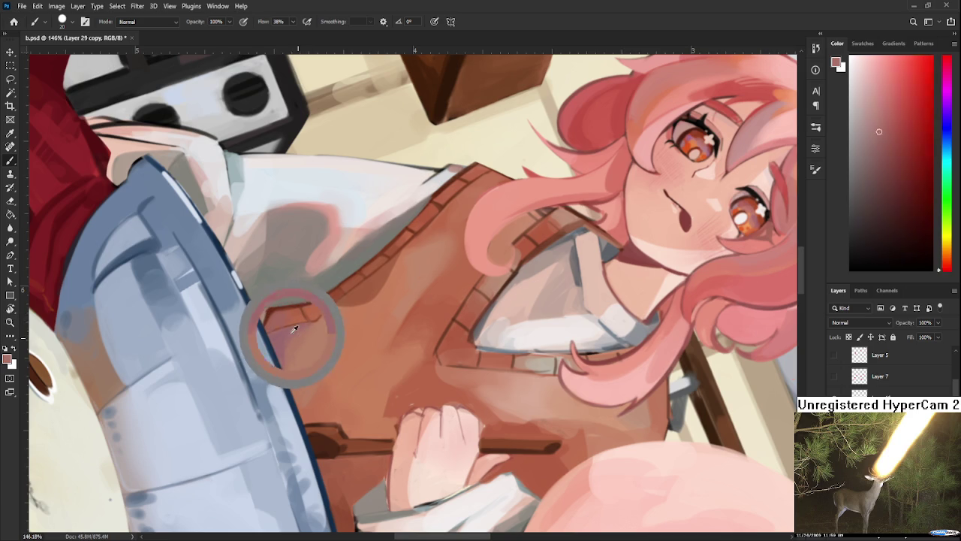
pyautogui.keyDown('alt'); pyautogui.click(281, 346); pyautogui.keyUp('alt')
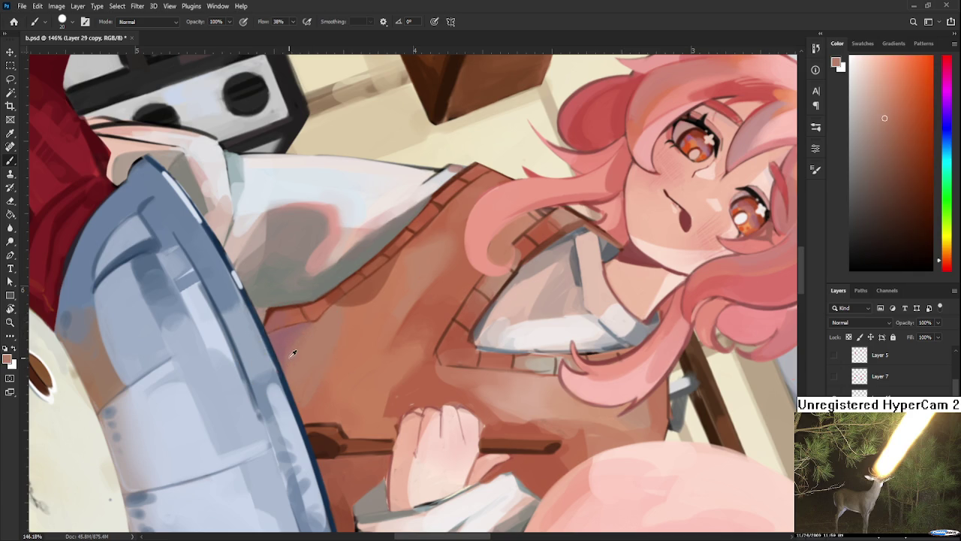
pyautogui.keyDown('alt'); pyautogui.click(294, 332); pyautogui.keyUp('alt')
pyautogui.keyDown('alt'); pyautogui.click(299, 347); pyautogui.keyUp('alt')
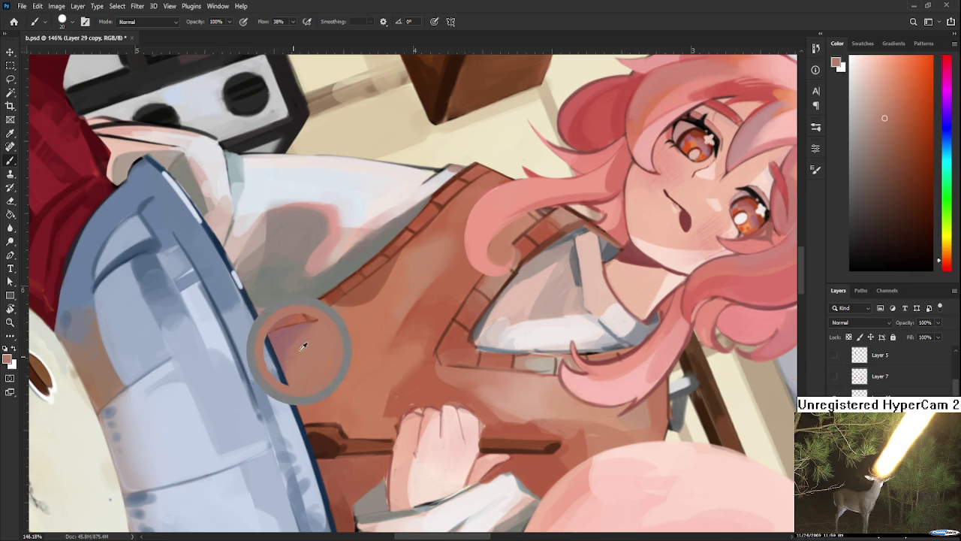
pyautogui.moveTo(280, 352); pyautogui.dragTo(270, 343)
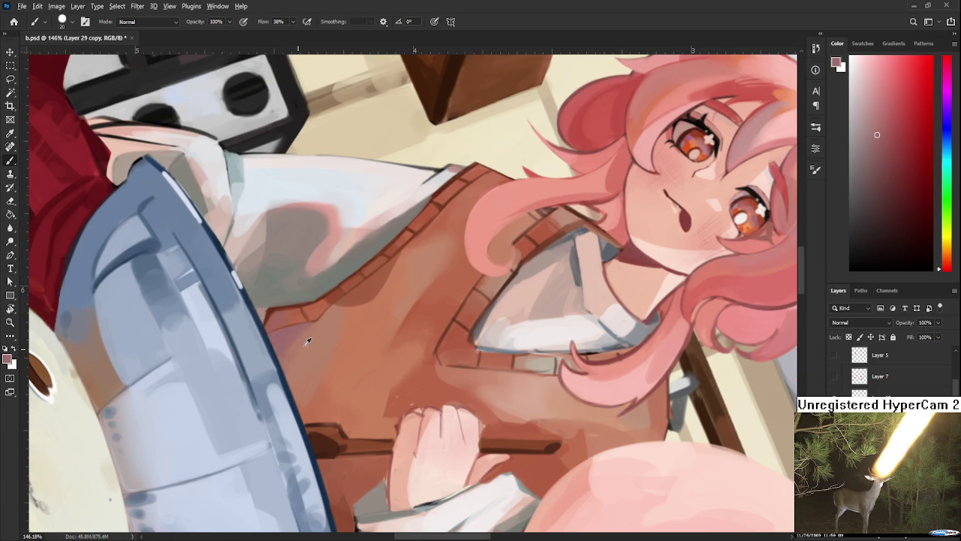
pyautogui.keyDown('alt'); pyautogui.click(304, 335); pyautogui.keyUp('alt')
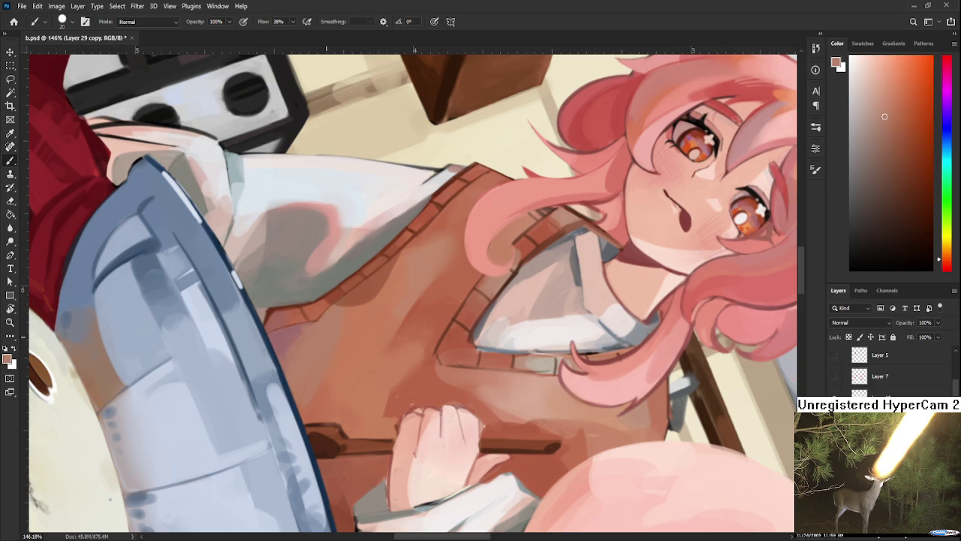
# - Zoom in and sample brown-orange and muted red-brown vest tones near the bowl rim
pyautogui.scroll(-3, 352, 345)
pyautogui.scroll(-3, 351, 349)
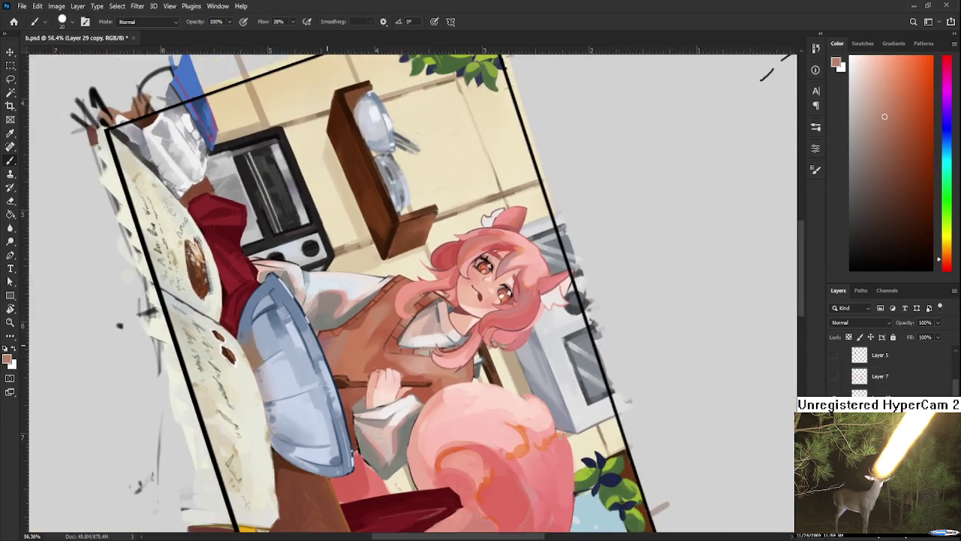
pyautogui.scroll(5, 352, 359)
pyautogui.scroll(2, 351, 359)
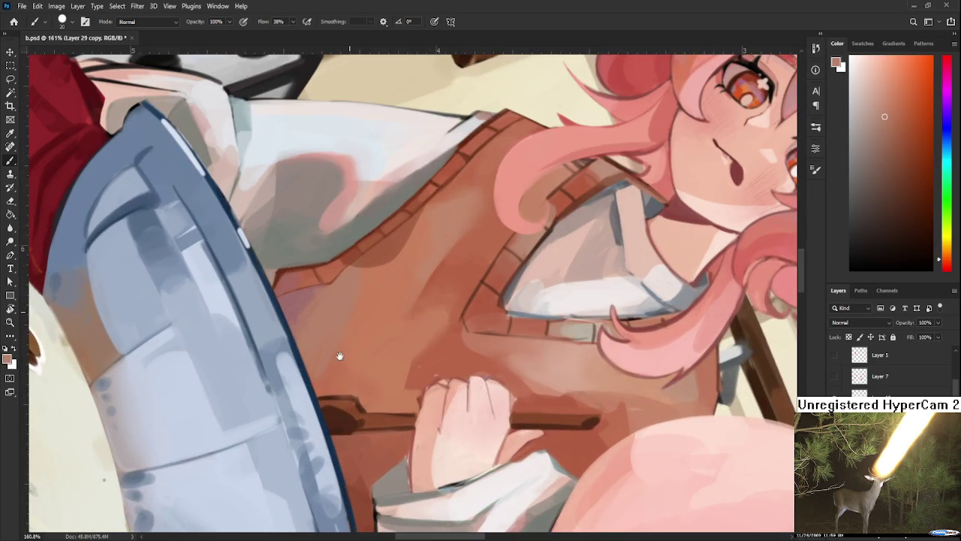
pyautogui.scroll(1, 240, 408)
pyautogui.keyDown('alt'); pyautogui.click(271, 394); pyautogui.keyUp('alt')
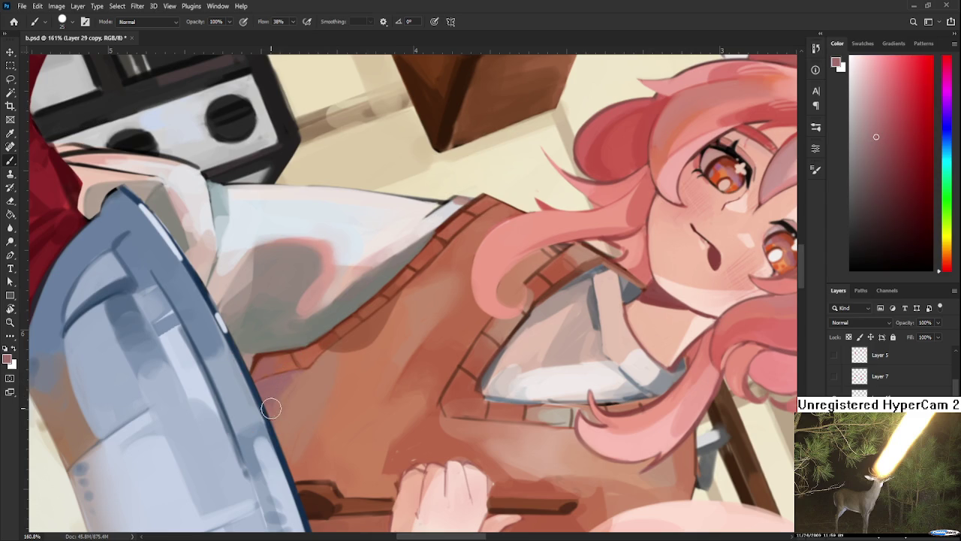
pyautogui.keyDown('alt'); pyautogui.click(283, 414); pyautogui.keyUp('alt')
pyautogui.keyDown('alt'); pyautogui.click(278, 405); pyautogui.keyUp('alt')
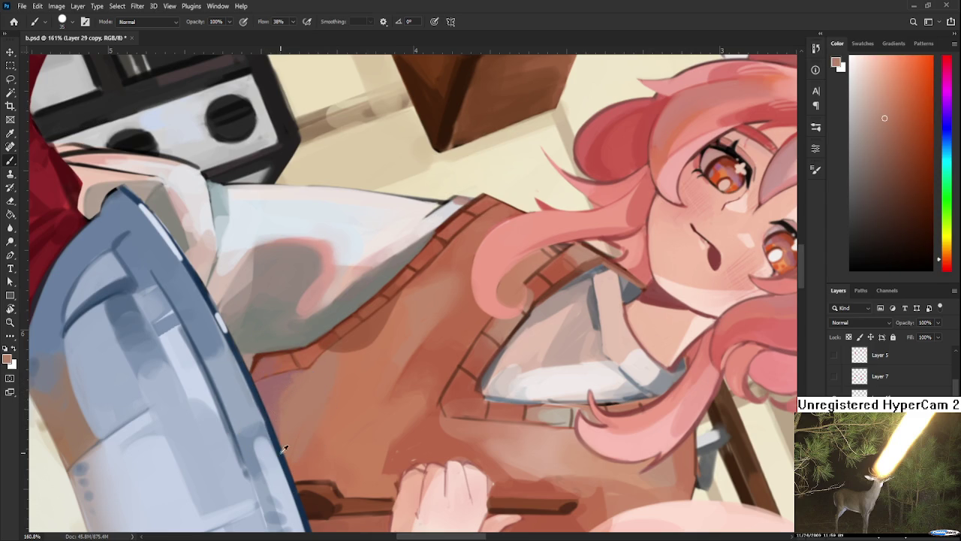
pyautogui.keyDown('alt'); pyautogui.click(266, 381); pyautogui.keyUp('alt')
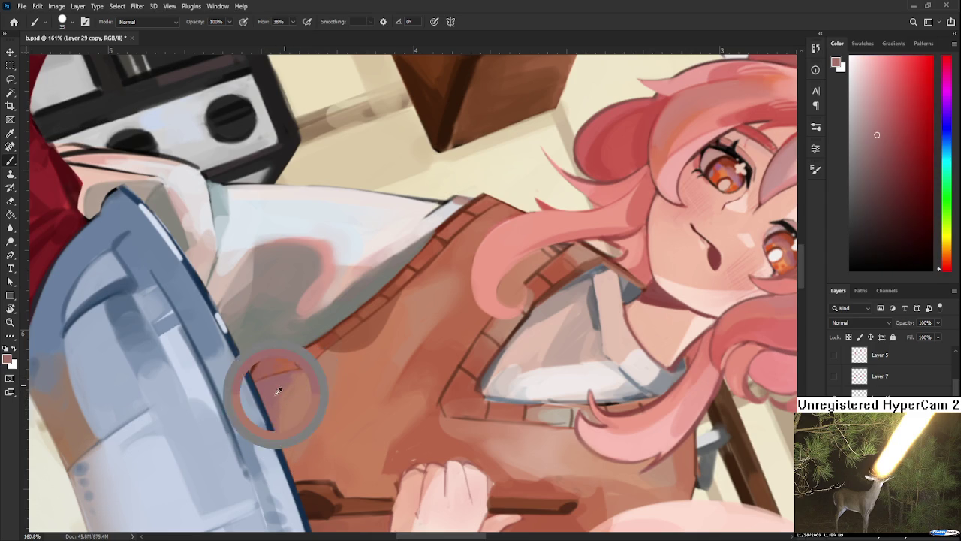
pyautogui.keyDown('alt'); pyautogui.click(289, 383); pyautogui.keyUp('alt')
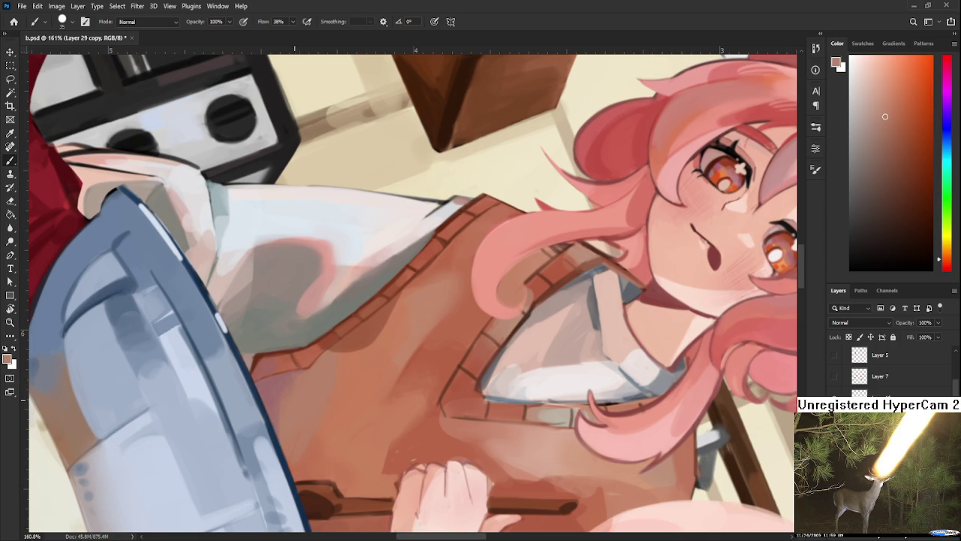
# - Rotate the view about 27° and pick pinker and browner tones from the vest
pyautogui.press('r')
pyautogui.moveTo(457, 289); pyautogui.dragTo(473, 350)
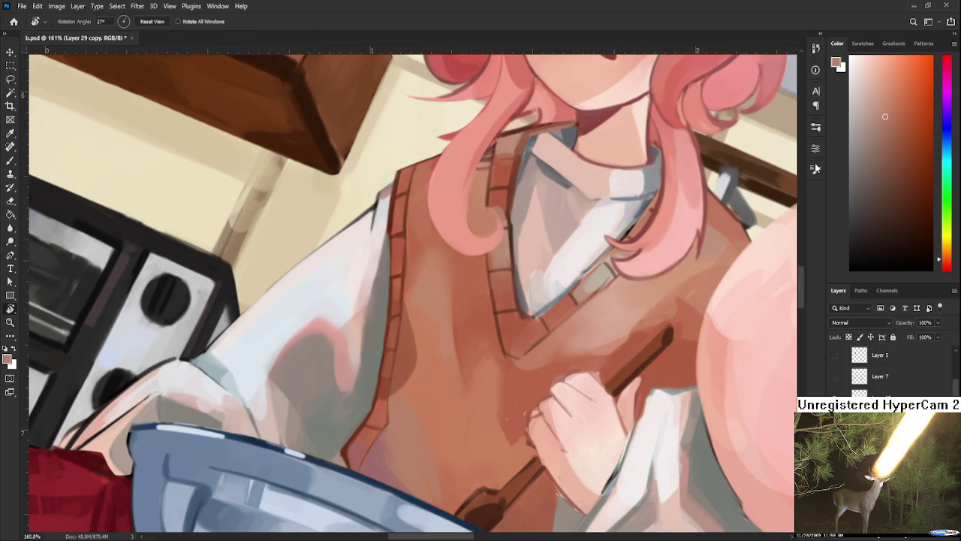
pyautogui.press('b')
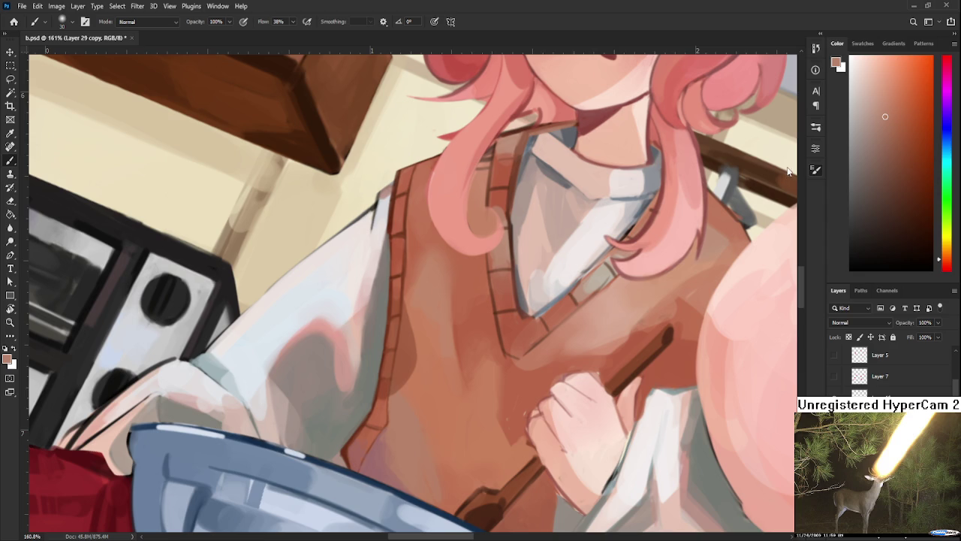
pyautogui.scroll(1, 381, 462)
pyautogui.scroll(-1, 386, 399)
pyautogui.keyDown('alt'); pyautogui.click(381, 408); pyautogui.keyUp('alt')
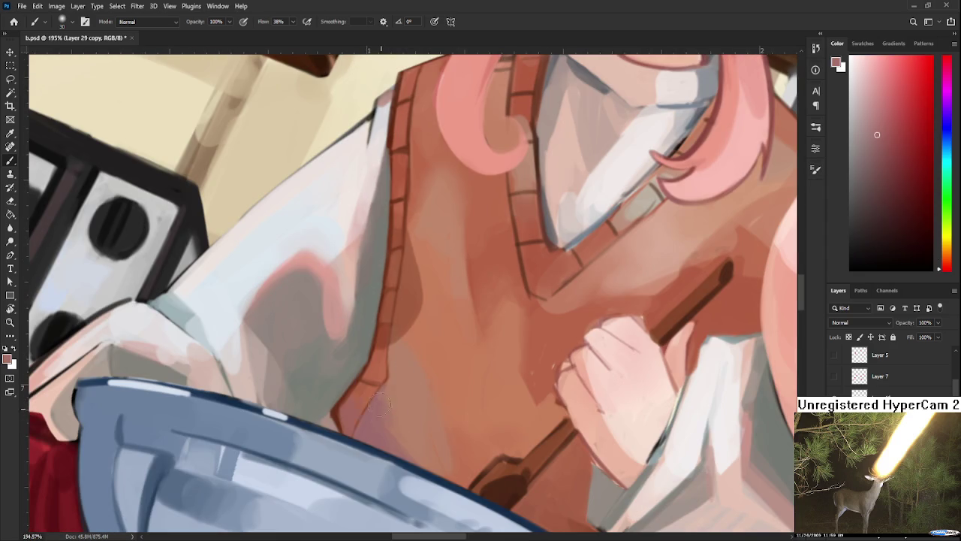
pyautogui.keyDown('alt'); pyautogui.click(408, 392); pyautogui.keyUp('alt')
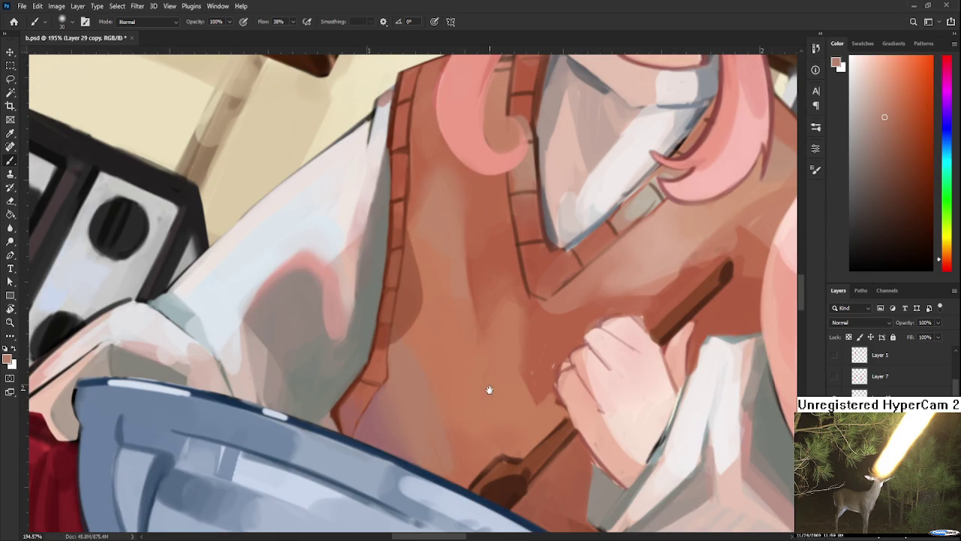
pyautogui.moveTo(488, 390); pyautogui.dragTo(469, 439)
pyautogui.scroll(-3, 501, 376)
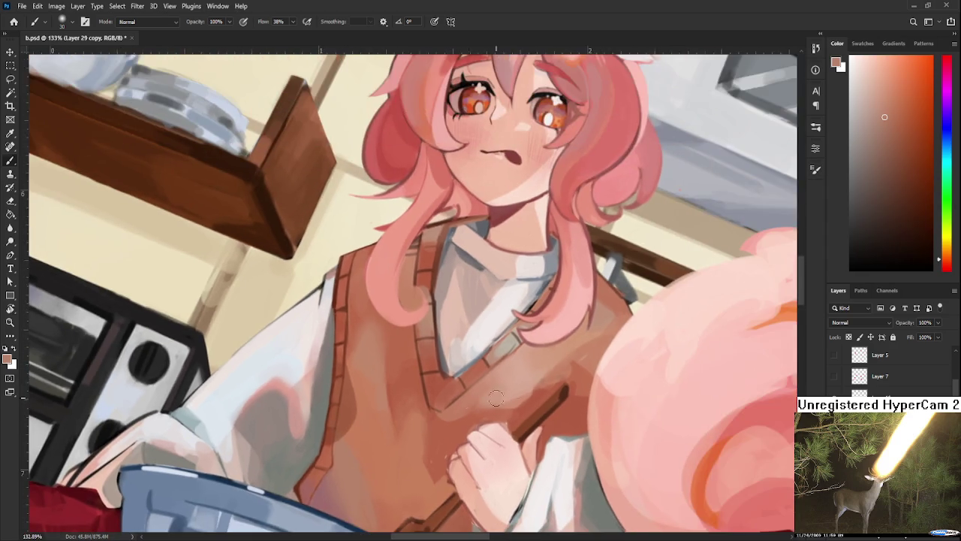
pyautogui.press('r')
pyautogui.press('b')
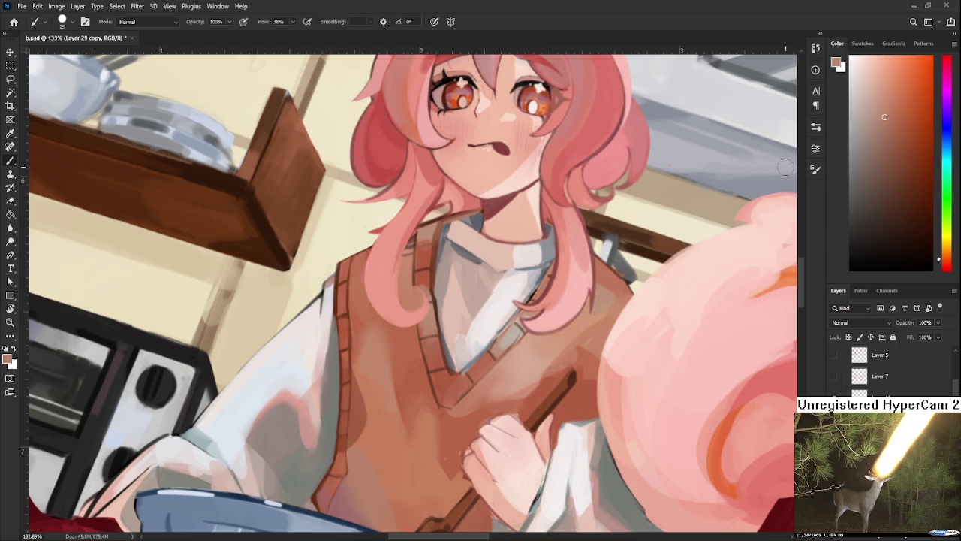
pyautogui.scroll(1, 392, 470)
pyautogui.scroll(1, 286, 376)
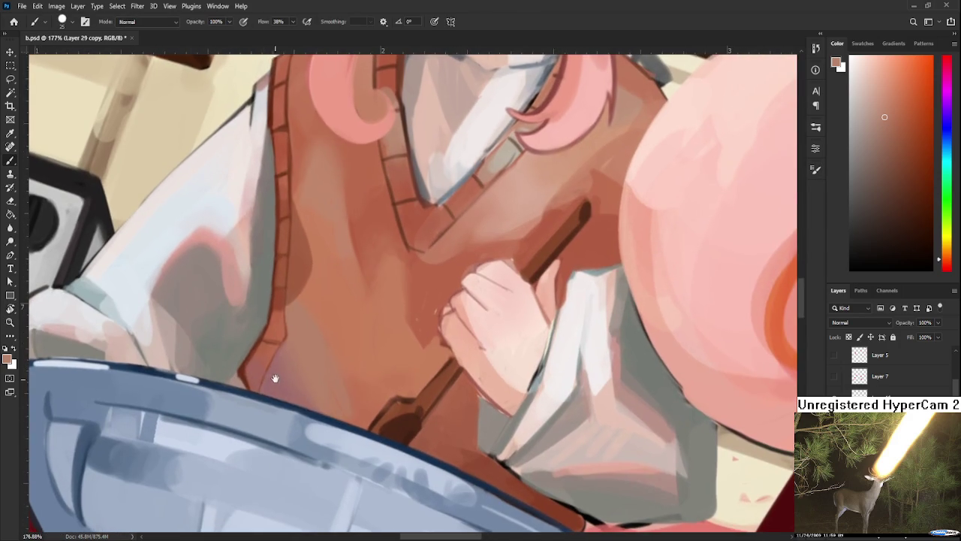
# - Repaint the vest along the bowl rim with reddish-brown shading
pyautogui.keyDown('alt'); pyautogui.click(311, 367); pyautogui.keyUp('alt')
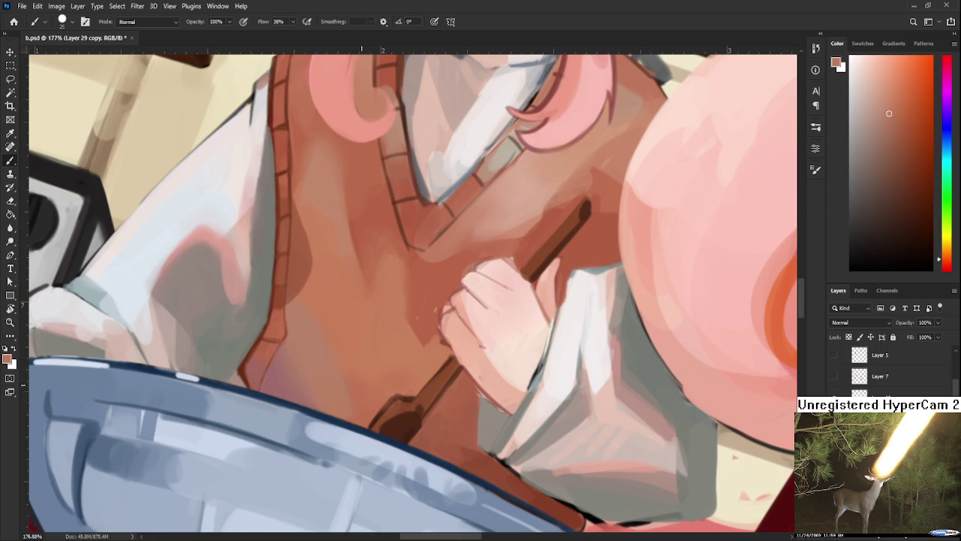
pyautogui.keyDown('alt'); pyautogui.click(363, 390); pyautogui.keyUp('alt')
pyautogui.keyDown('alt'); pyautogui.click(356, 405); pyautogui.keyUp('alt')
pyautogui.moveTo(323, 413); pyautogui.dragTo(398, 435)
# - Darken the end of the wooden stirring stick with a dark brown stroke
pyautogui.moveTo(440, 386); pyautogui.dragTo(380, 351)
pyautogui.keyDown('alt'); pyautogui.click(386, 388); pyautogui.keyUp('alt')
pyautogui.keyDown('alt'); pyautogui.click(411, 423); pyautogui.keyUp('alt')
pyautogui.moveTo(406, 379); pyautogui.dragTo(410, 413)
pyautogui.keyDown('alt'); pyautogui.click(399, 365); pyautogui.keyUp('alt')
pyautogui.keyDown('alt'); pyautogui.click(409, 382); pyautogui.keyUp('alt')
pyautogui.keyDown('alt'); pyautogui.click(412, 385); pyautogui.keyUp('alt')
# - Refine the stick end with resampled stick browns, then rotate the view about 55°
pyautogui.keyDown('alt'); pyautogui.click(403, 364); pyautogui.keyUp('alt')
pyautogui.keyDown('alt'); pyautogui.click(398, 371); pyautogui.keyUp('alt')
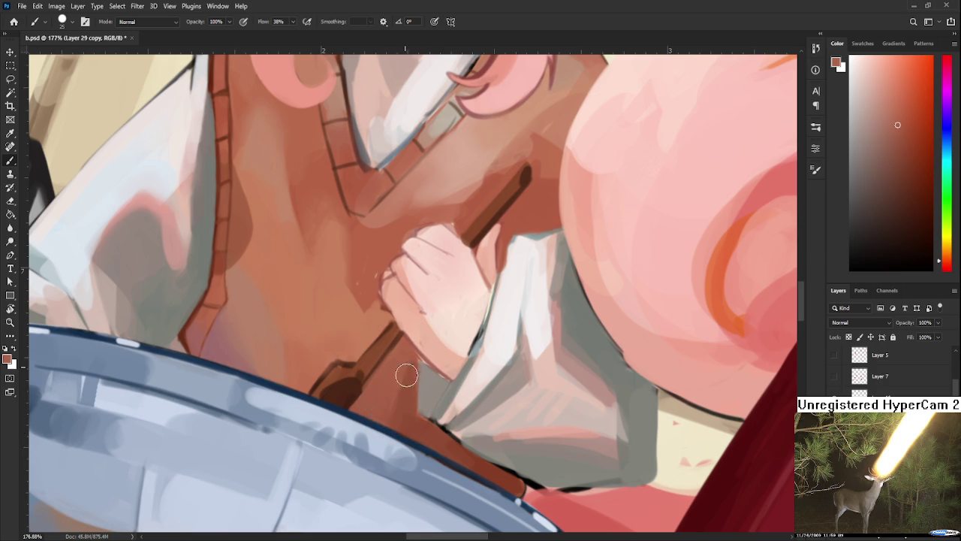
pyautogui.keyDown('alt'); pyautogui.click(408, 368); pyautogui.keyUp('alt')
pyautogui.keyDown('alt'); pyautogui.click(408, 386); pyautogui.keyUp('alt')
pyautogui.keyDown('alt'); pyautogui.click(411, 368); pyautogui.keyUp('alt')
pyautogui.keyDown('alt'); pyautogui.click(404, 400); pyautogui.keyUp('alt')
pyautogui.keyDown('alt'); pyautogui.click(406, 365); pyautogui.keyUp('alt')
pyautogui.keyDown('alt'); pyautogui.click(415, 381); pyautogui.keyUp('alt')
pyautogui.keyDown('alt'); pyautogui.click(409, 357); pyautogui.keyUp('alt')
pyautogui.keyDown('alt'); pyautogui.click(411, 398); pyautogui.keyUp('alt')
pyautogui.press('r')
pyautogui.moveTo(323, 371)
pyautogui.mouseDown()
pyautogui.moveTo(329, 419)
pyautogui.moveTo(311, 368)
pyautogui.mouseUp()
pyautogui.press('b')
pyautogui.keyDown('alt'); pyautogui.click(325, 343); pyautogui.keyUp('alt')
pyautogui.keyDown('alt'); pyautogui.click(317, 360); pyautogui.keyUp('alt')
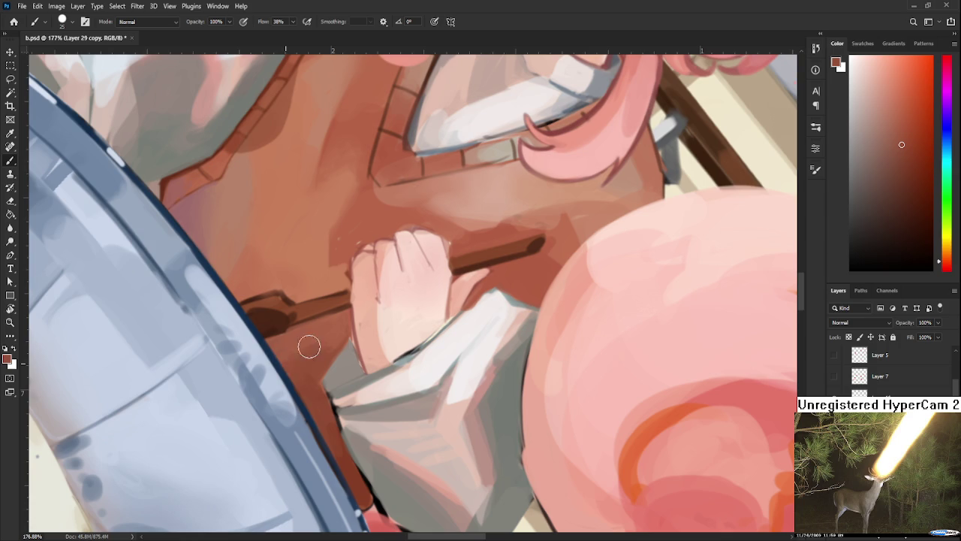
pyautogui.keyDown('alt'); pyautogui.click(304, 340); pyautogui.keyUp('alt')
pyautogui.keyDown('alt'); pyautogui.click(309, 344); pyautogui.keyUp('alt')
pyautogui.keyDown('alt'); pyautogui.click(330, 347); pyautogui.keyUp('alt')
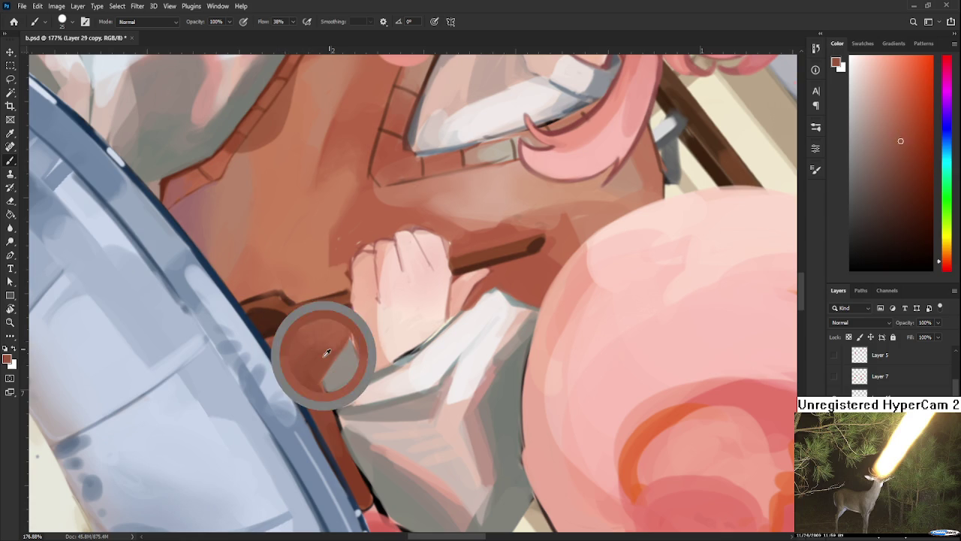
pyautogui.keyDown('alt'); pyautogui.click(327, 350); pyautogui.keyUp('alt')
pyautogui.keyDown('alt'); pyautogui.click(328, 324); pyautogui.keyUp('alt')
pyautogui.keyDown('alt'); pyautogui.click(307, 347); pyautogui.keyUp('alt')
pyautogui.keyDown('alt'); pyautogui.click(317, 333); pyautogui.keyUp('alt')
pyautogui.keyDown('alt'); pyautogui.click(332, 343); pyautogui.keyUp('alt')
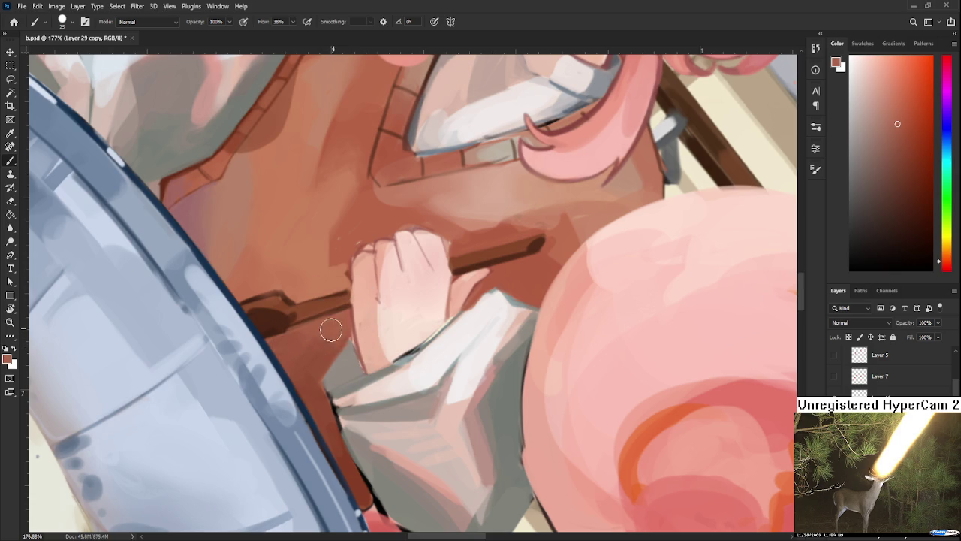
pyautogui.keyDown('alt'); pyautogui.click(342, 339); pyautogui.keyUp('alt')
pyautogui.keyDown('alt'); pyautogui.click(334, 338); pyautogui.keyUp('alt')
pyautogui.scroll(-3, 339, 333)
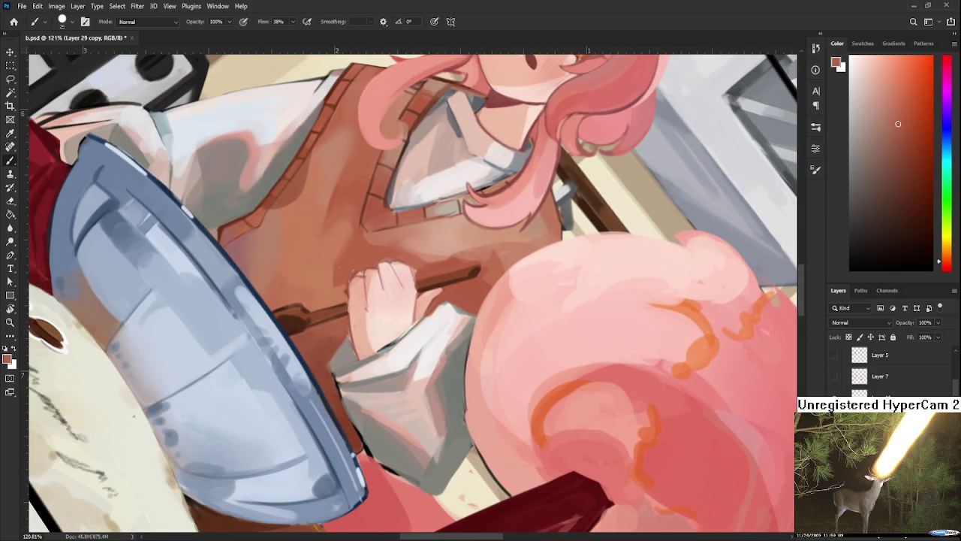